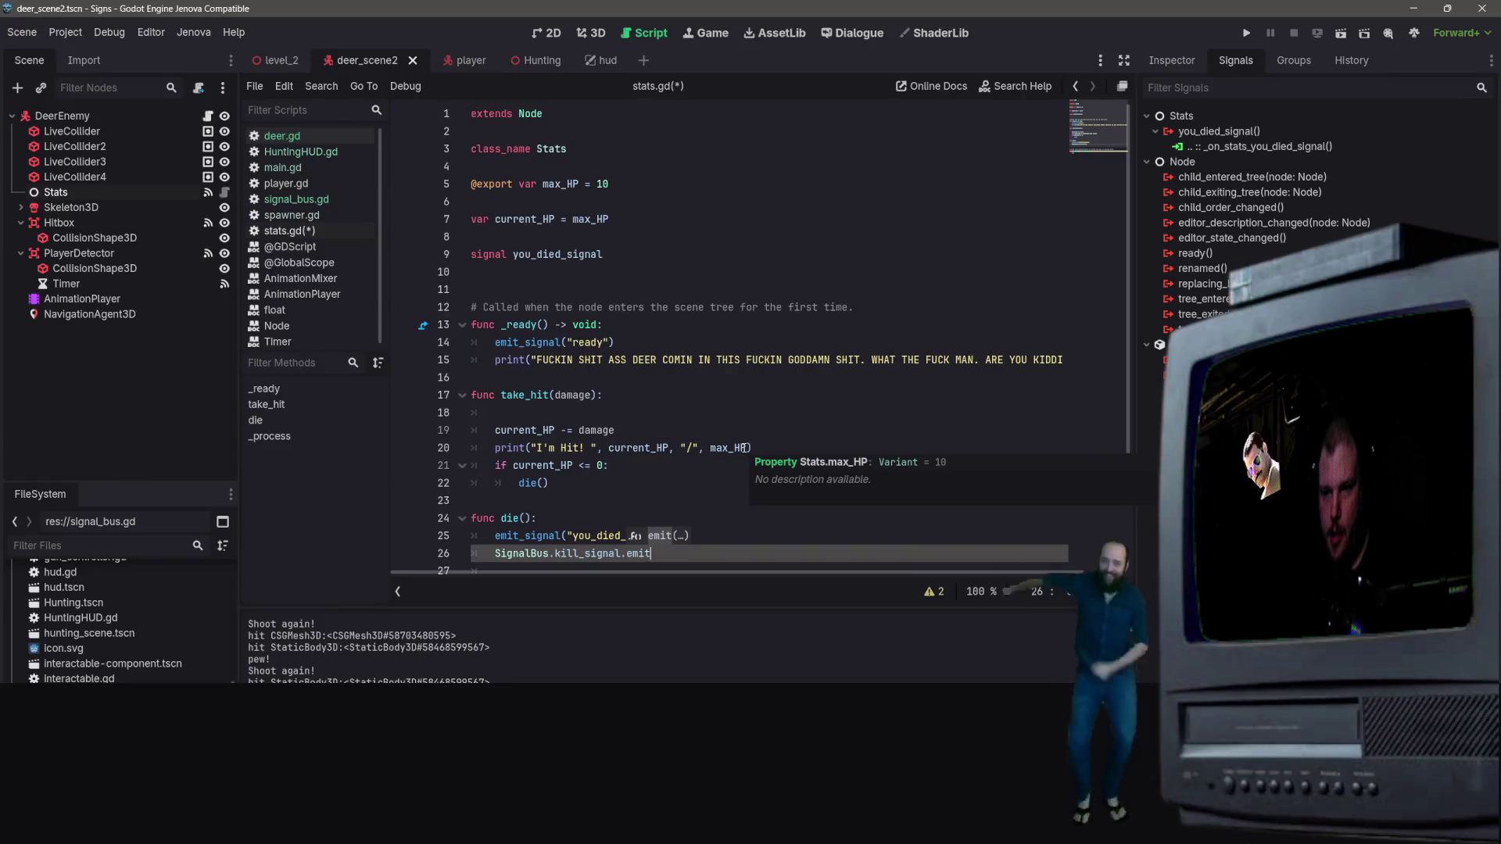
Complete line 26 in die() as SignalBus.kill_signal.emit() and save stats.gd
{"action": "type", "text": "()"}
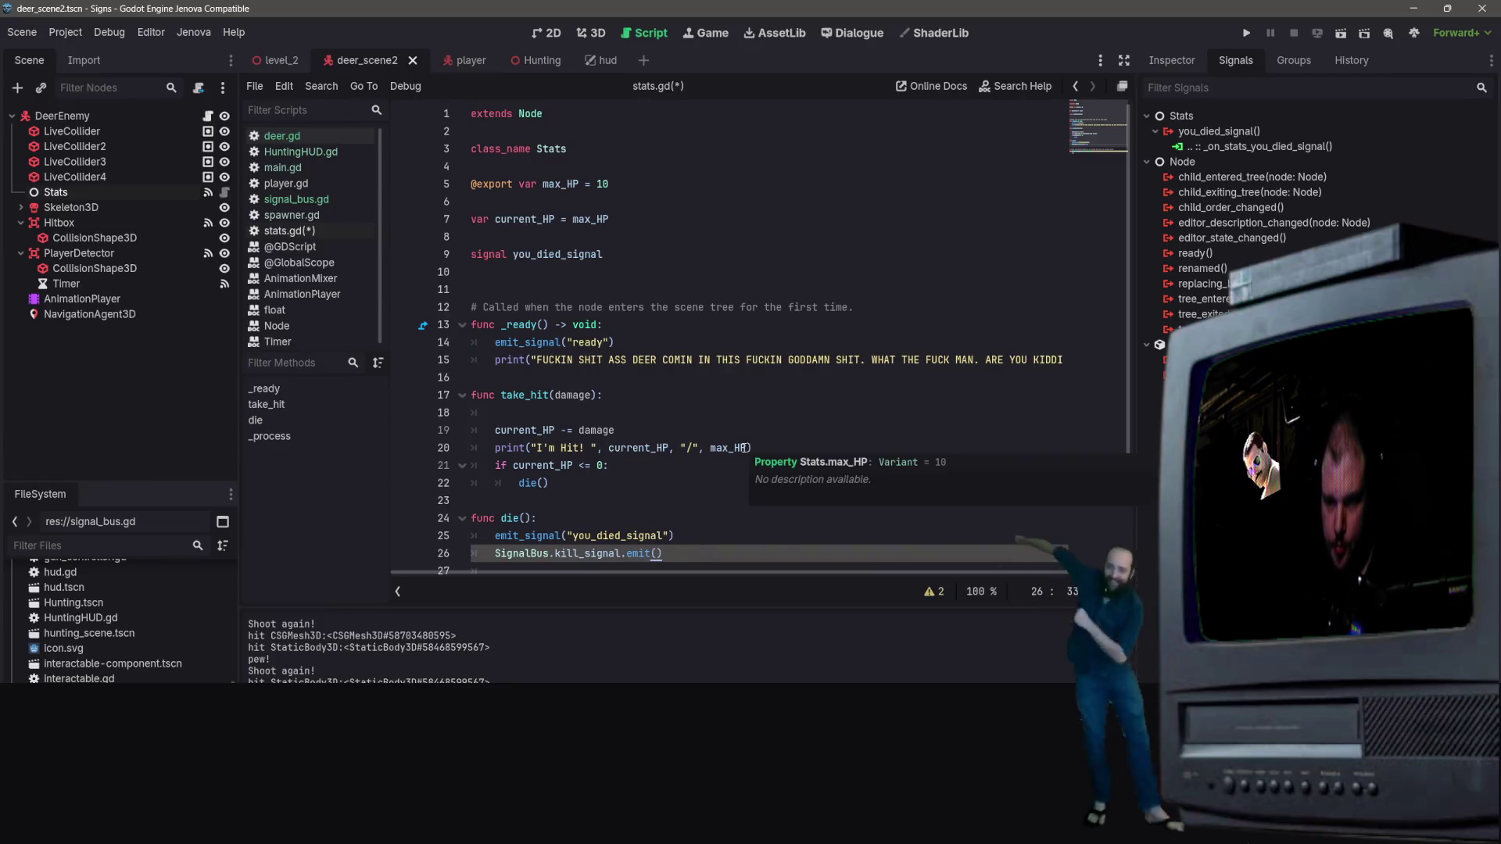
{"action": "left_click", "coordinate": [665, 361]}
{"action": "scroll", "coordinate": [737, 506], "scroll_direction": "down", "scroll_amount": 2}
{"action": "left_click", "coordinate": [718, 454]}
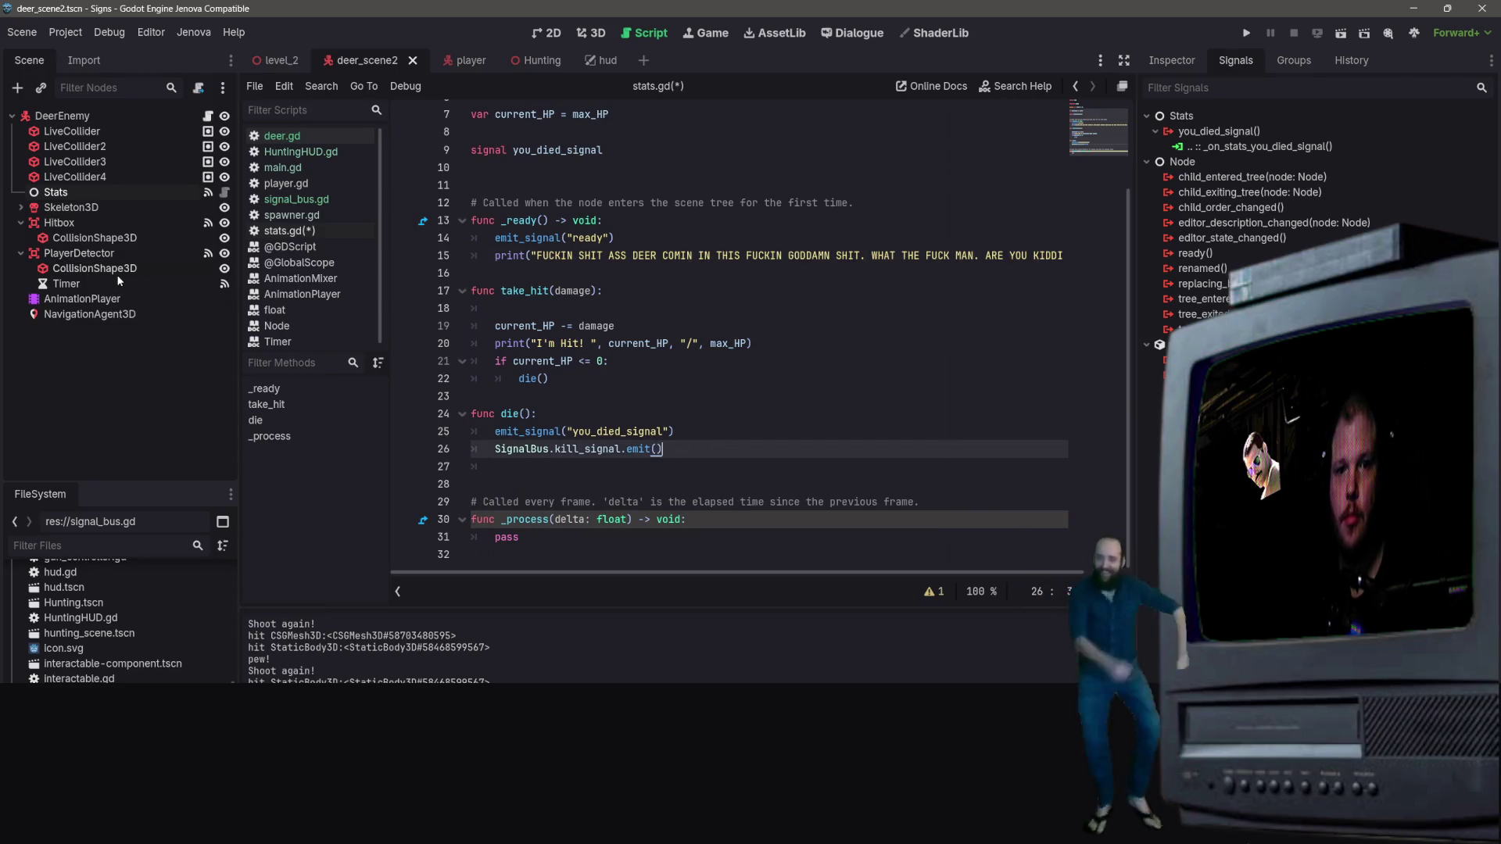
{"action": "key", "text": "ctrl+s"}
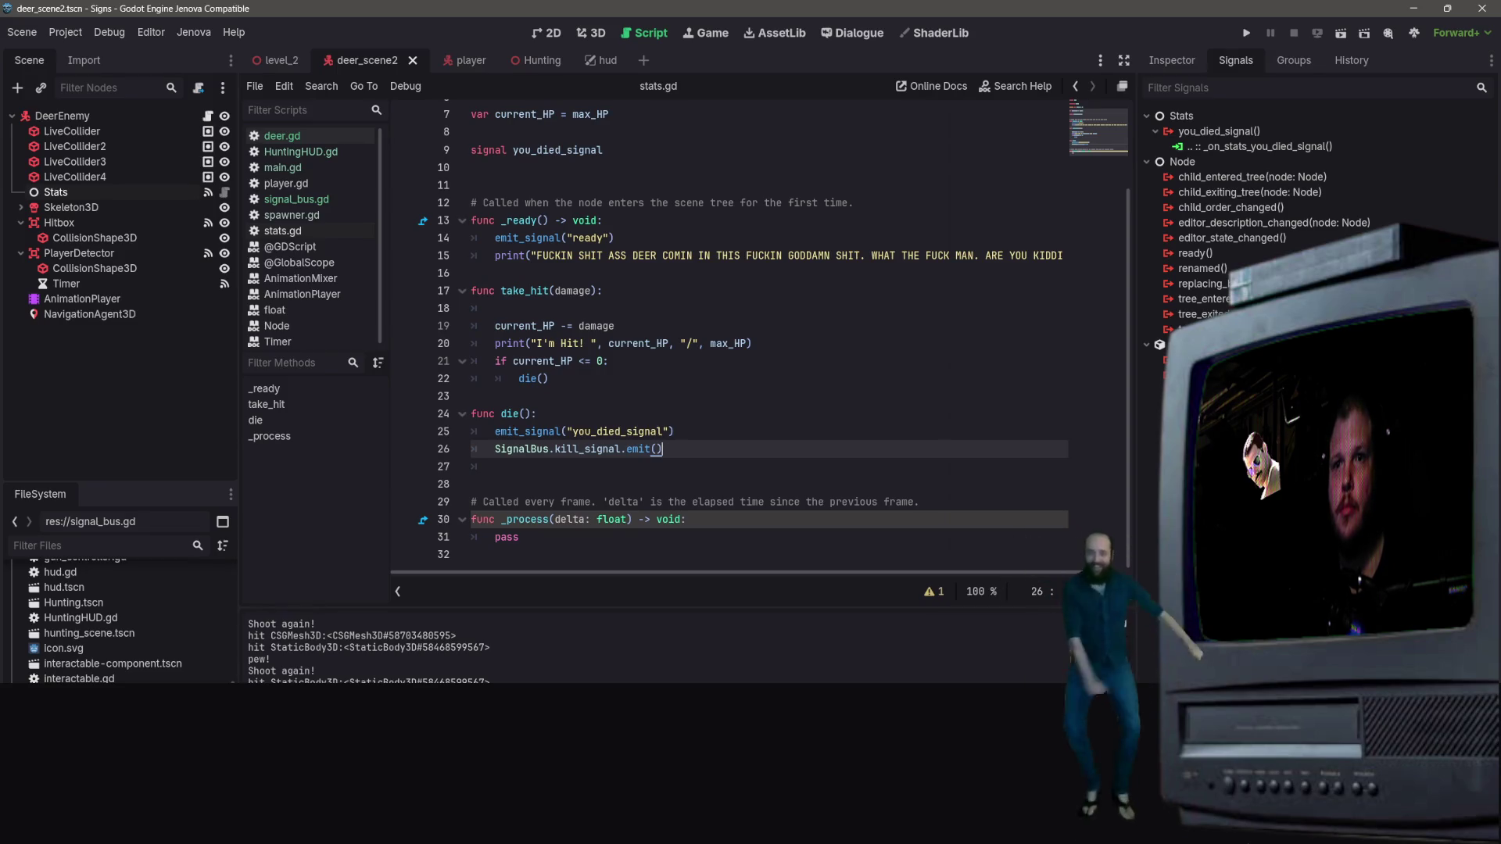
{"action": "left_click", "coordinate": [715, 397]}
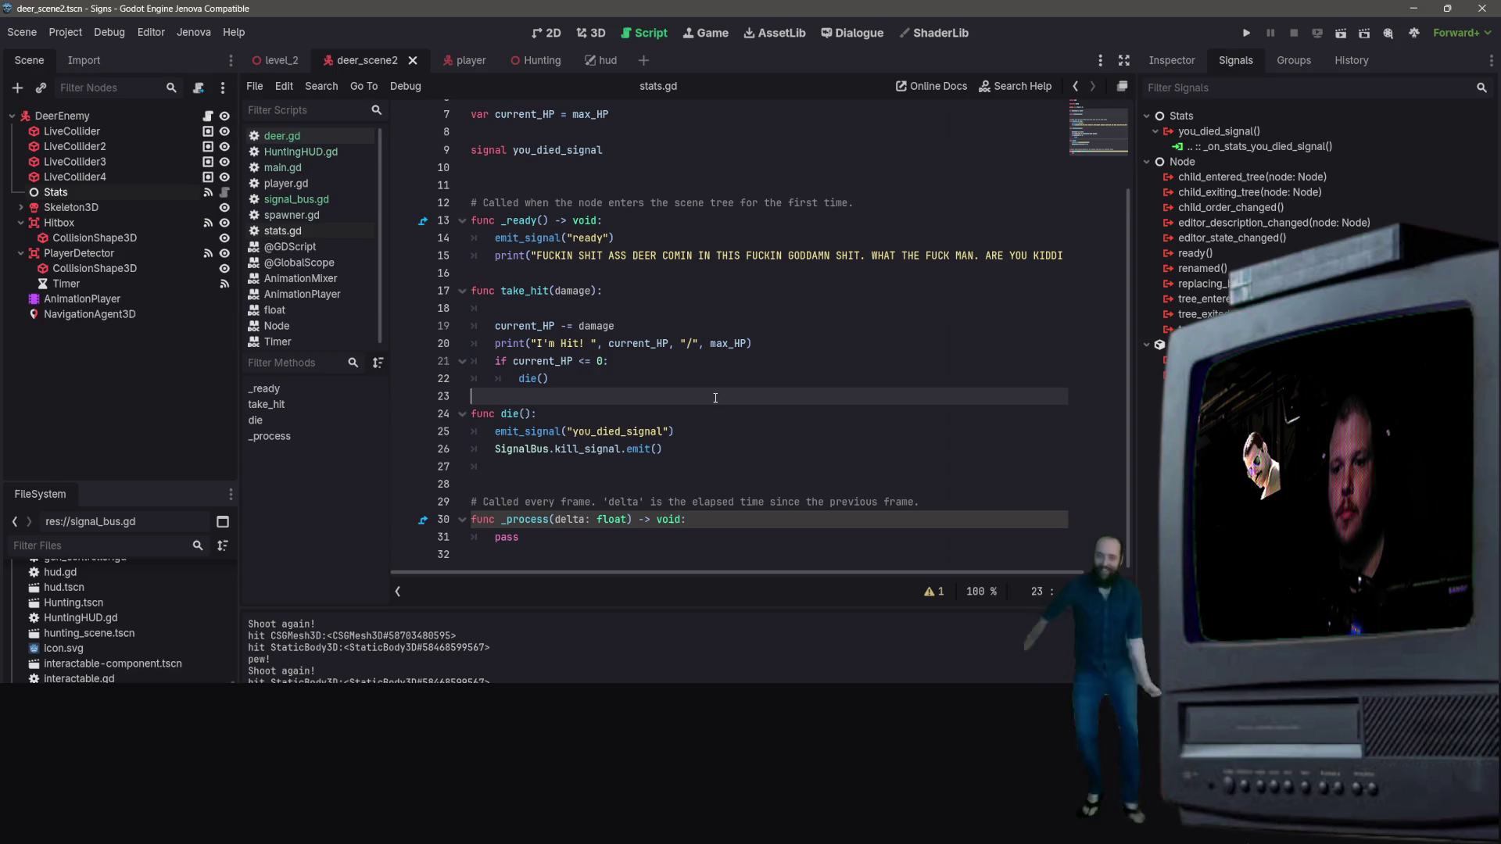
{"action": "left_click", "coordinate": [719, 435]}
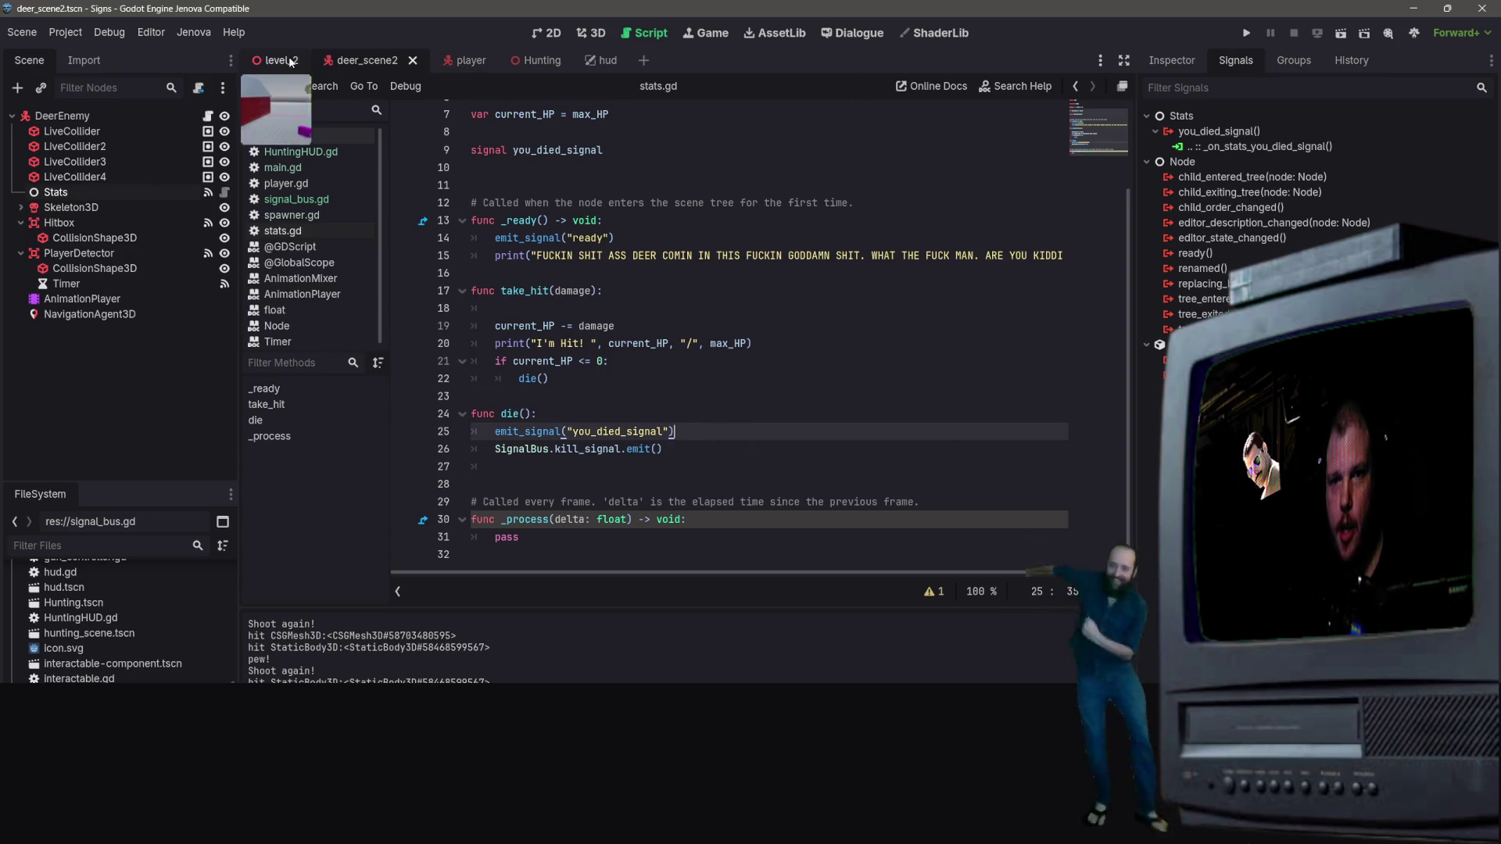
{"action": "scroll", "coordinate": [438, 126], "scroll_direction": "up", "scroll_amount": 2}
In deer.gd, try an extra SignalBus line after the deer_timeout emit, then delete it
{"action": "left_click", "coordinate": [283, 137]}
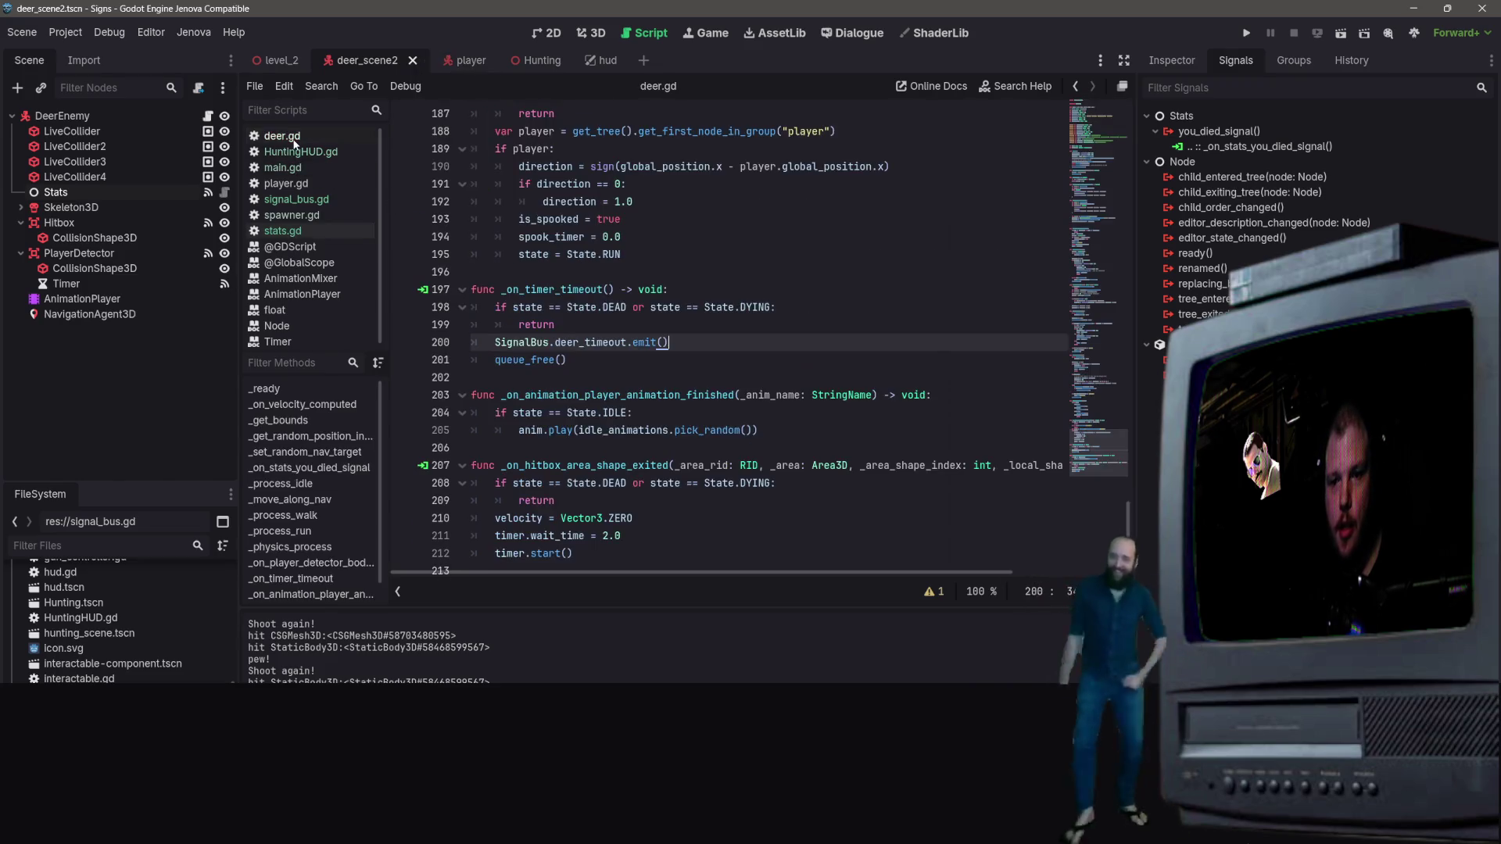
{"action": "scroll", "coordinate": [603, 347], "scroll_direction": "up", "scroll_amount": 1}
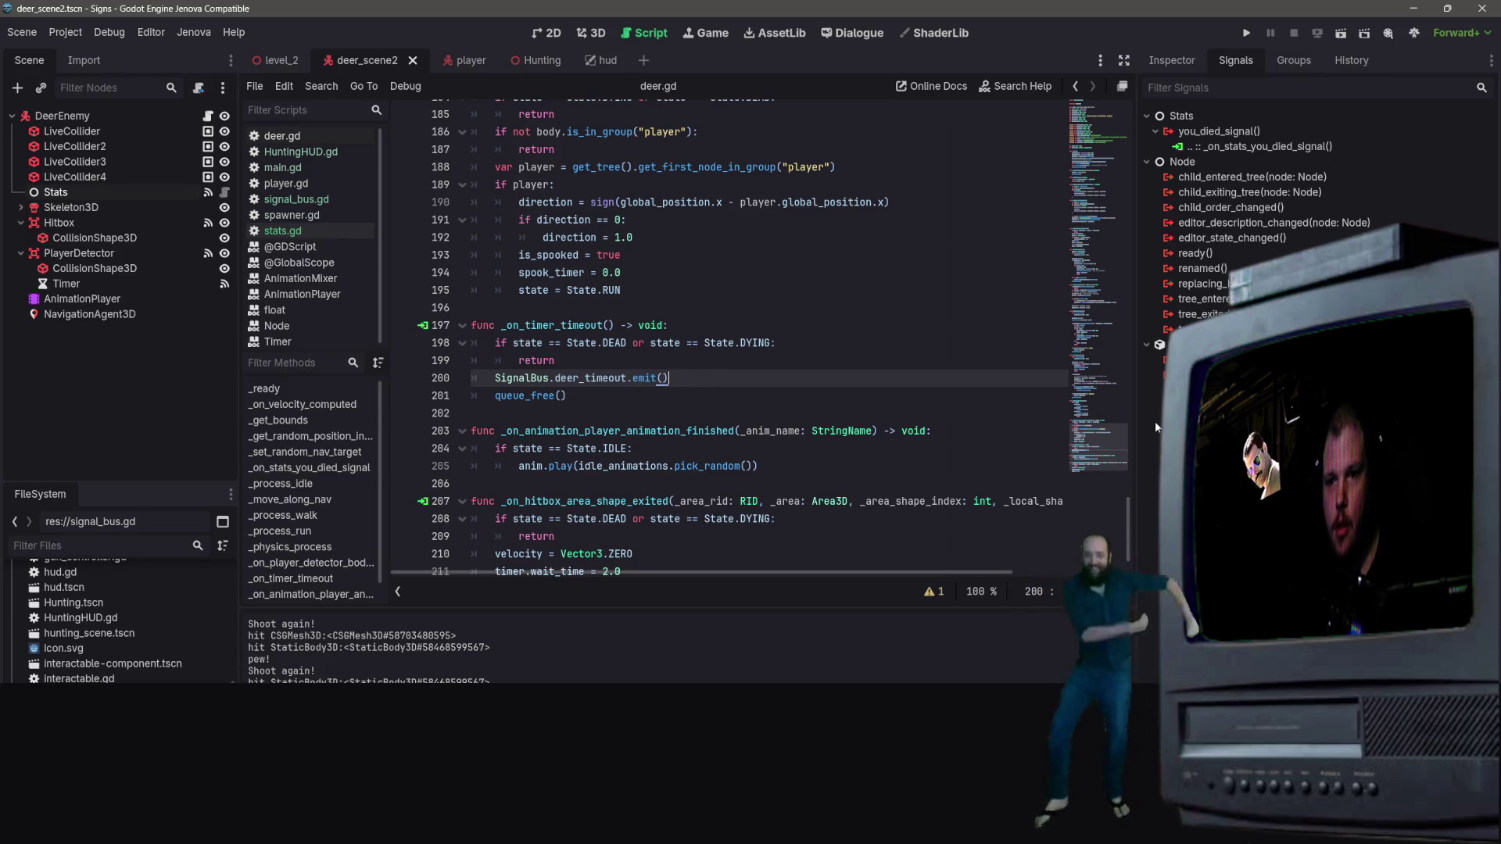
{"action": "key", "text": "Return"}
{"action": "type", "text": "Si"}
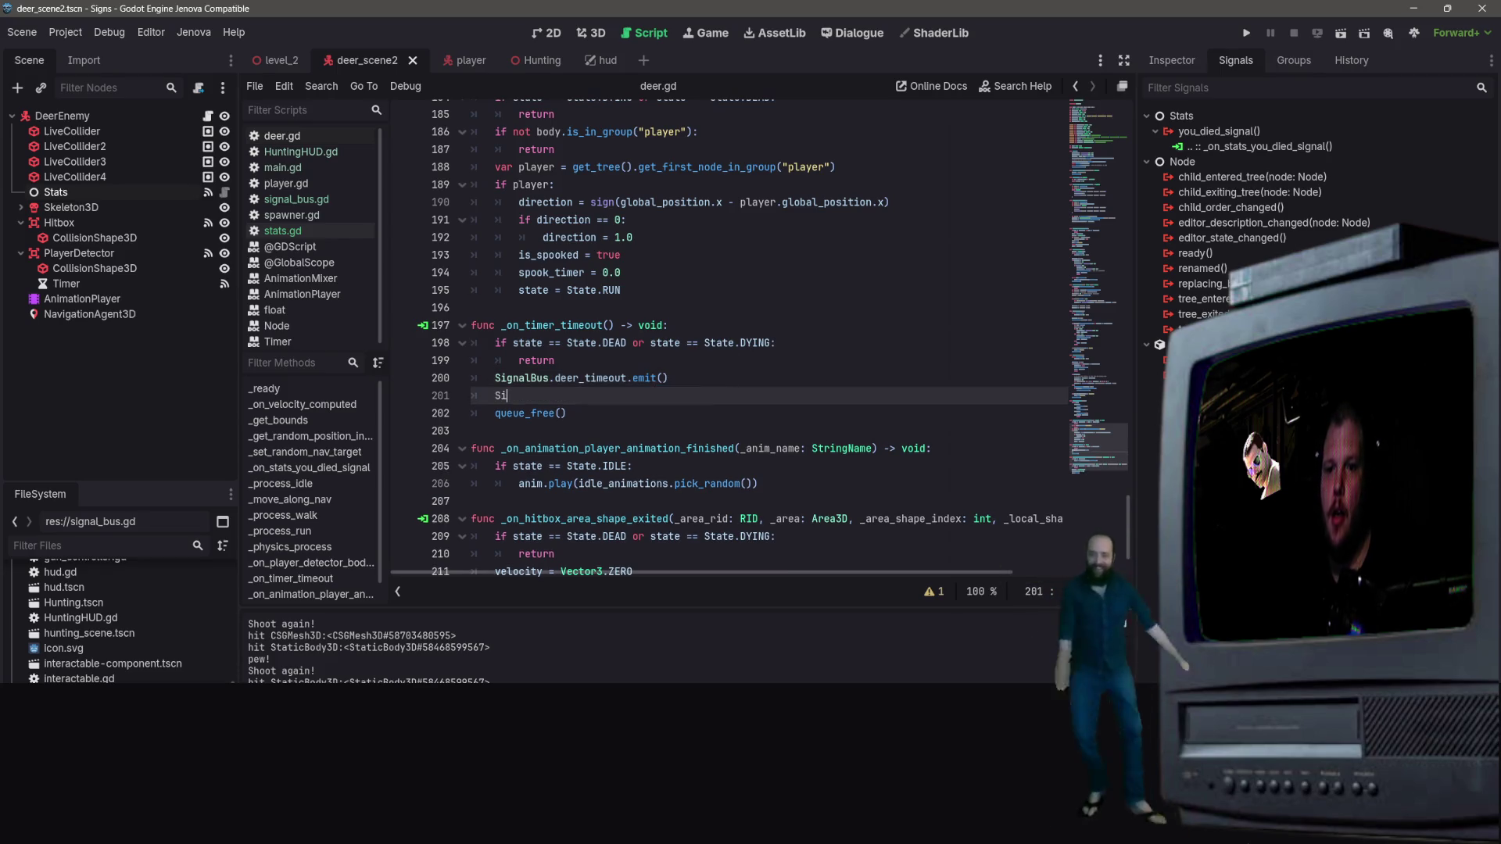
{"action": "type", "text": "gnalBus"}
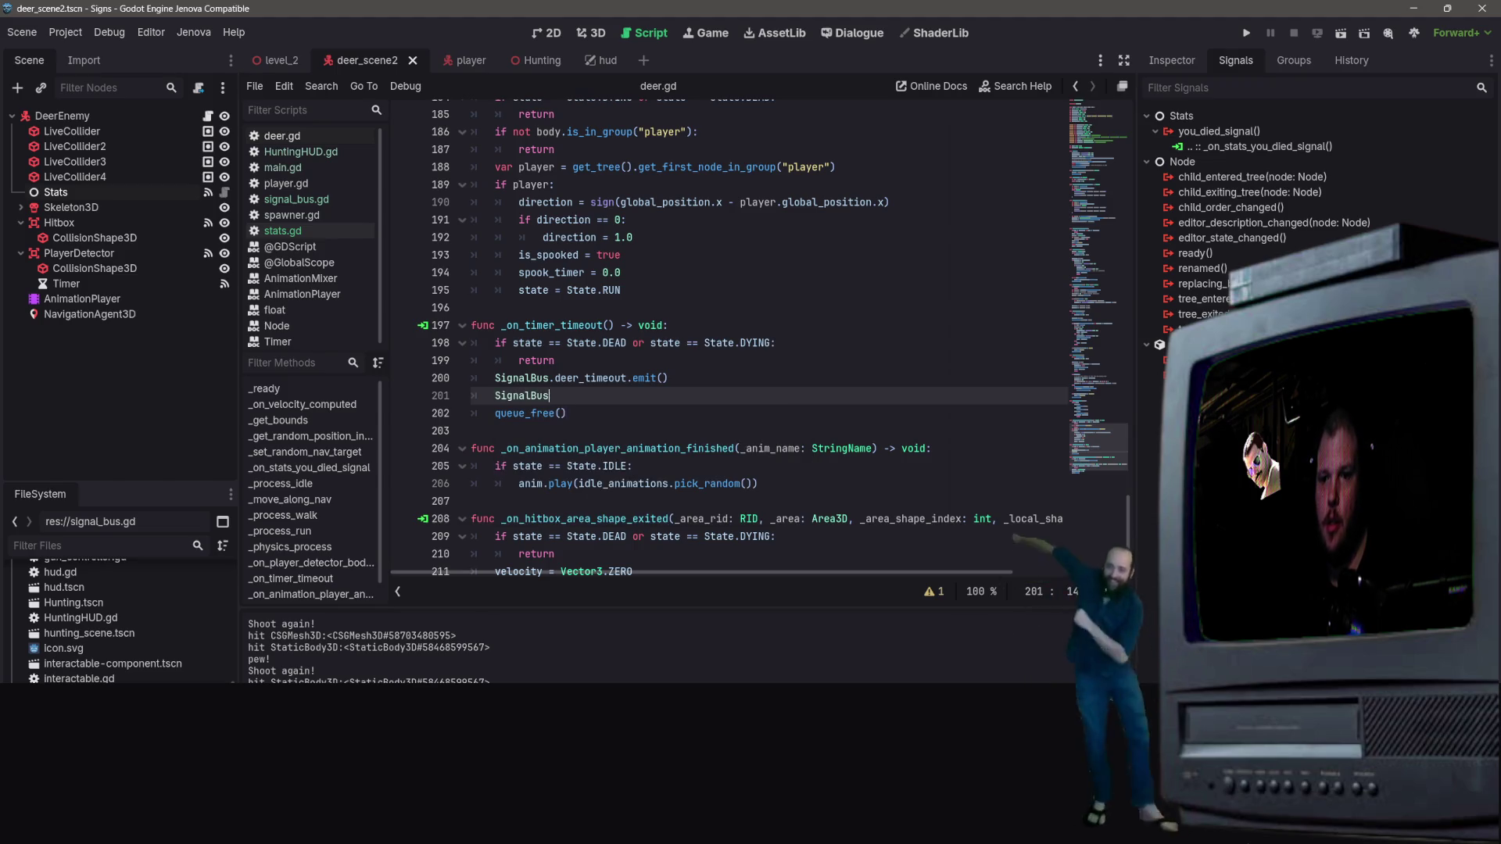
{"action": "type", "text": ".N"}
{"action": "key", "text": "BackSpace"}
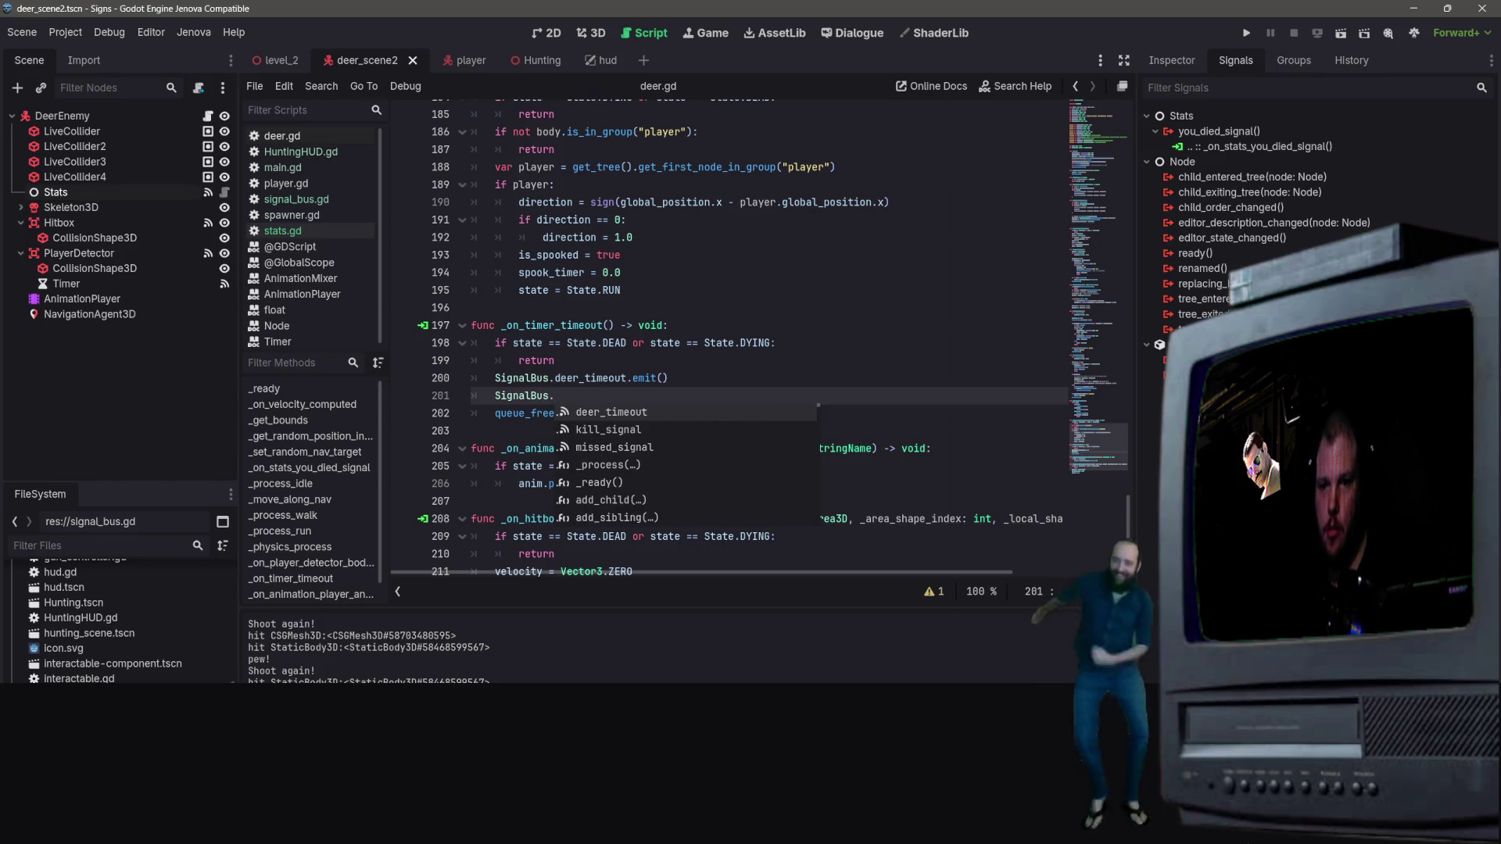
{"action": "type", "text": "mi"}
{"action": "key", "text": "BackSpace"}
{"action": "key", "text": "BackSpace"}
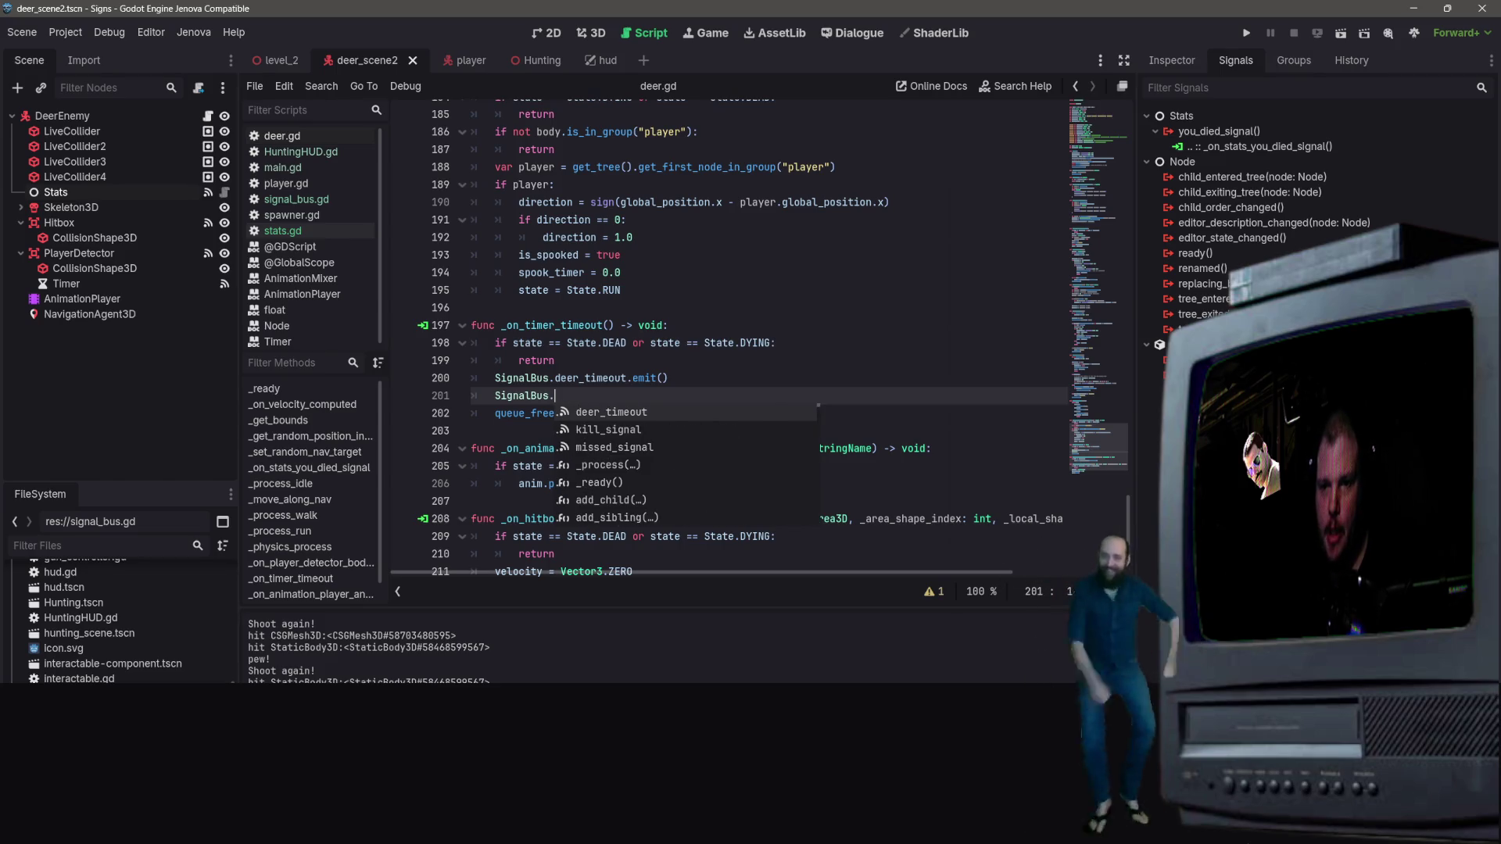
{"action": "key", "text": "Escape"}
{"action": "key", "text": "BackSpace"}
{"action": "key", "text": "BackSpace"}
{"action": "key", "text": "BackSpace"}
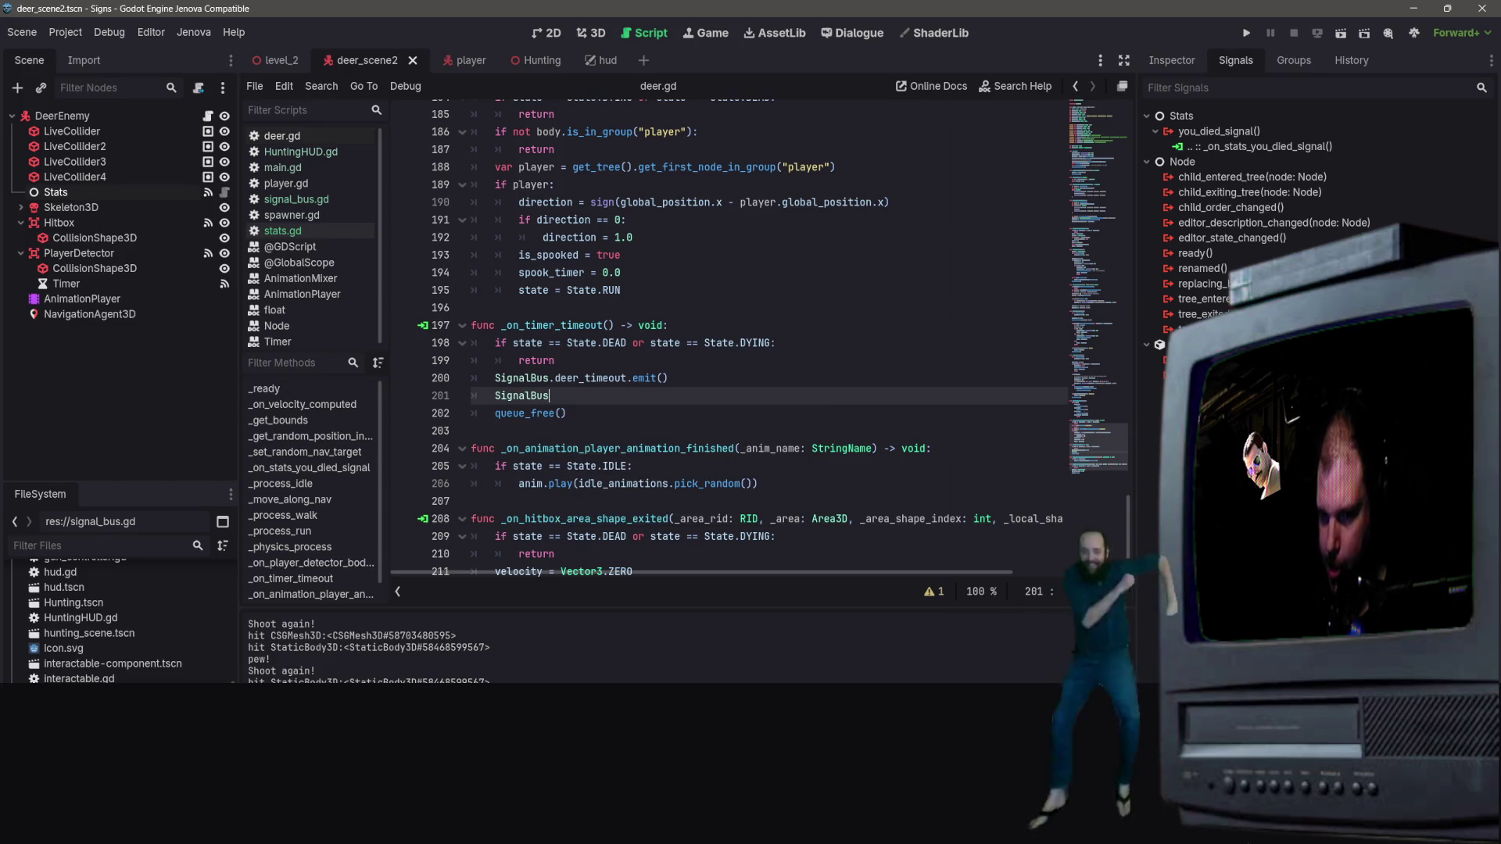
{"action": "key", "text": "BackSpace"}
{"action": "key", "text": "BackSpace"}
{"action": "key", "text": "BackSpace"}
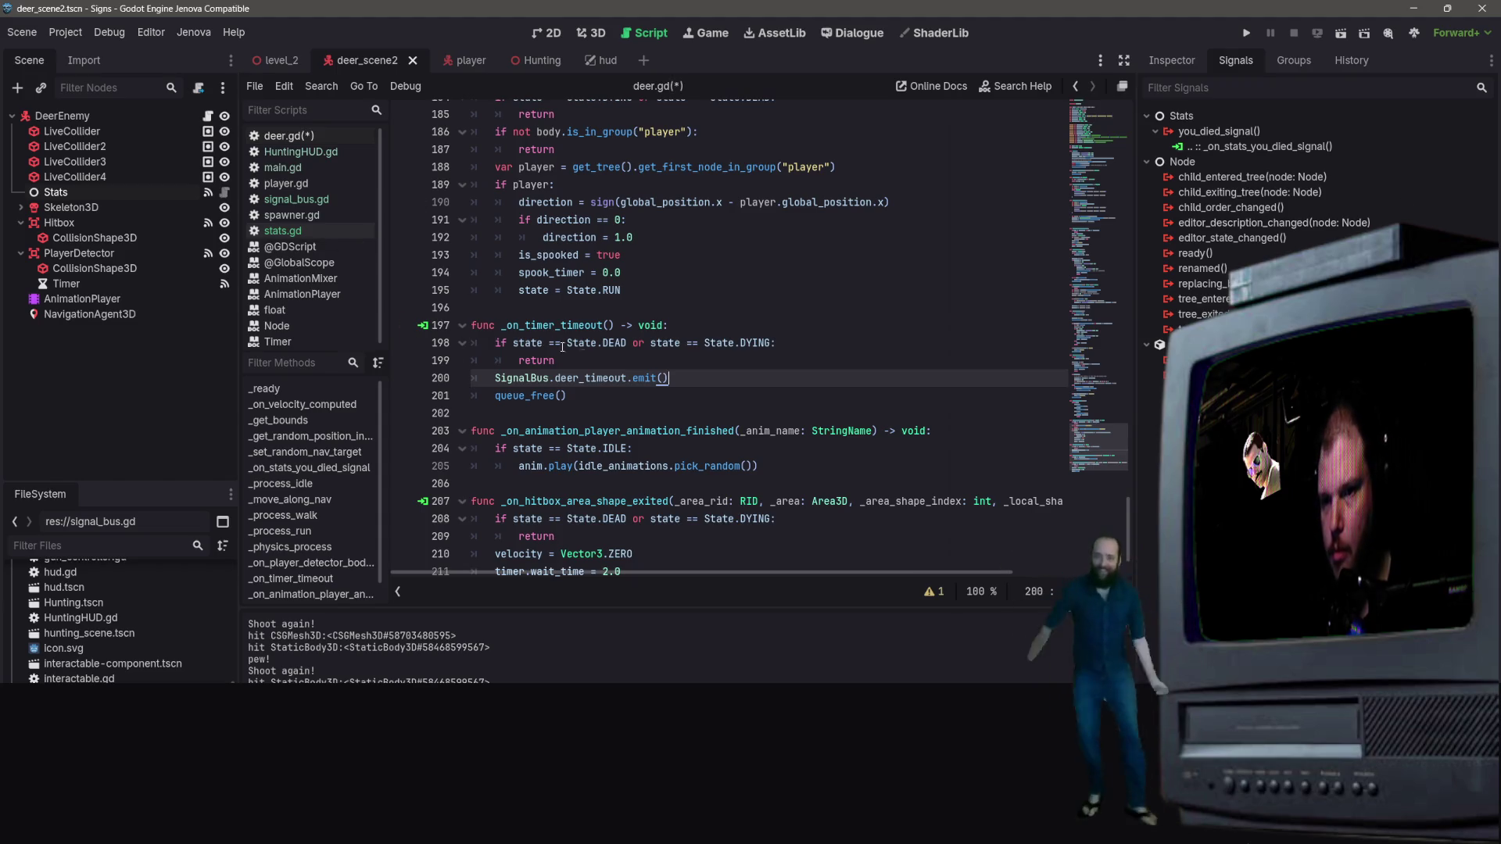
Save deer.gd with _on_timer_timeout emitting only deer_timeout, then open the hud scene
{"action": "left_click", "coordinate": [696, 392]}
{"action": "key", "text": "Up"}
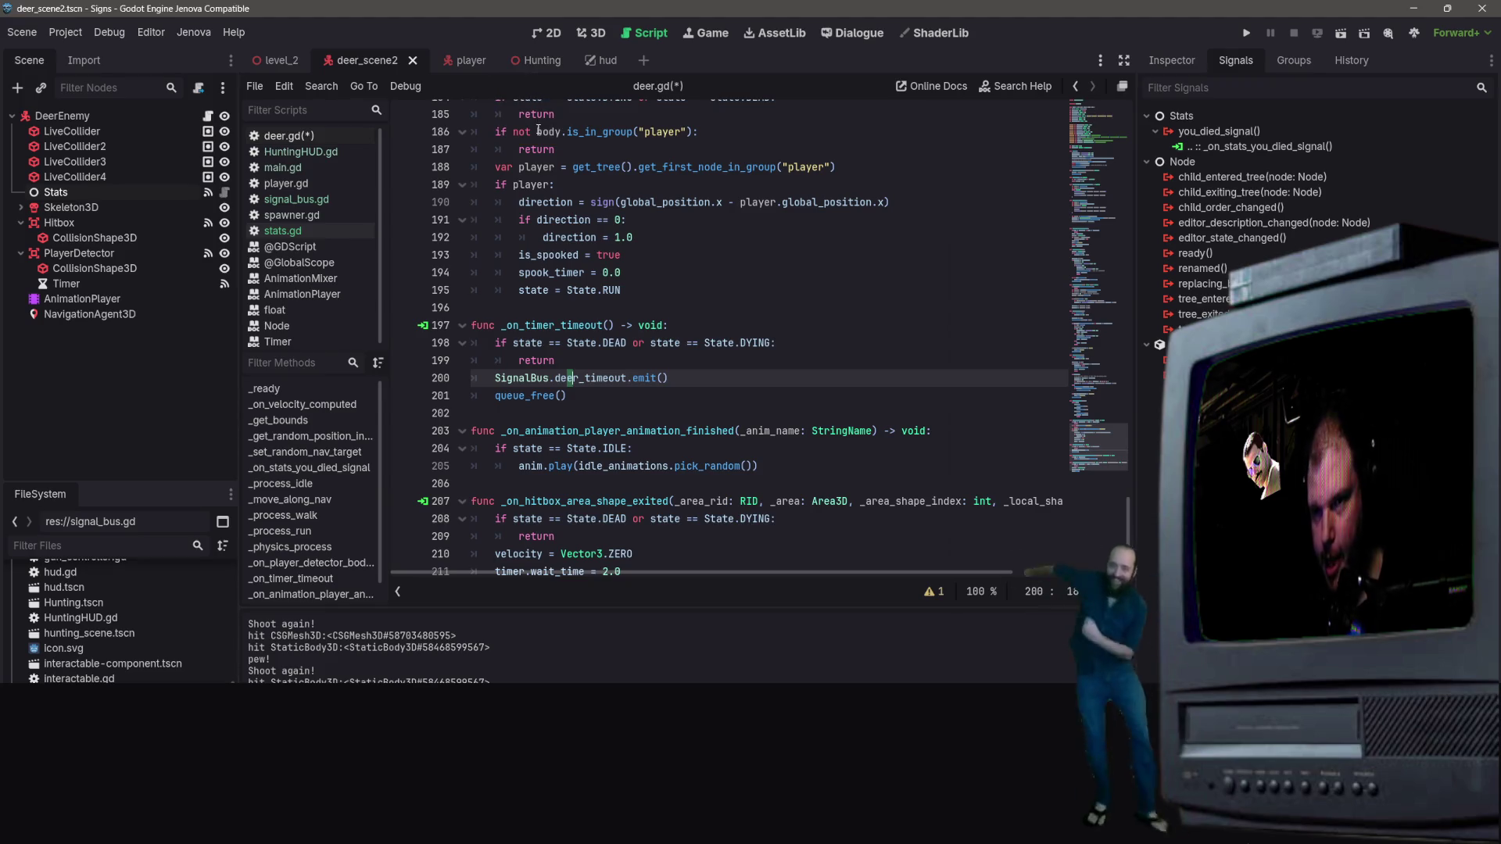
{"action": "key", "text": "ctrl+s"}
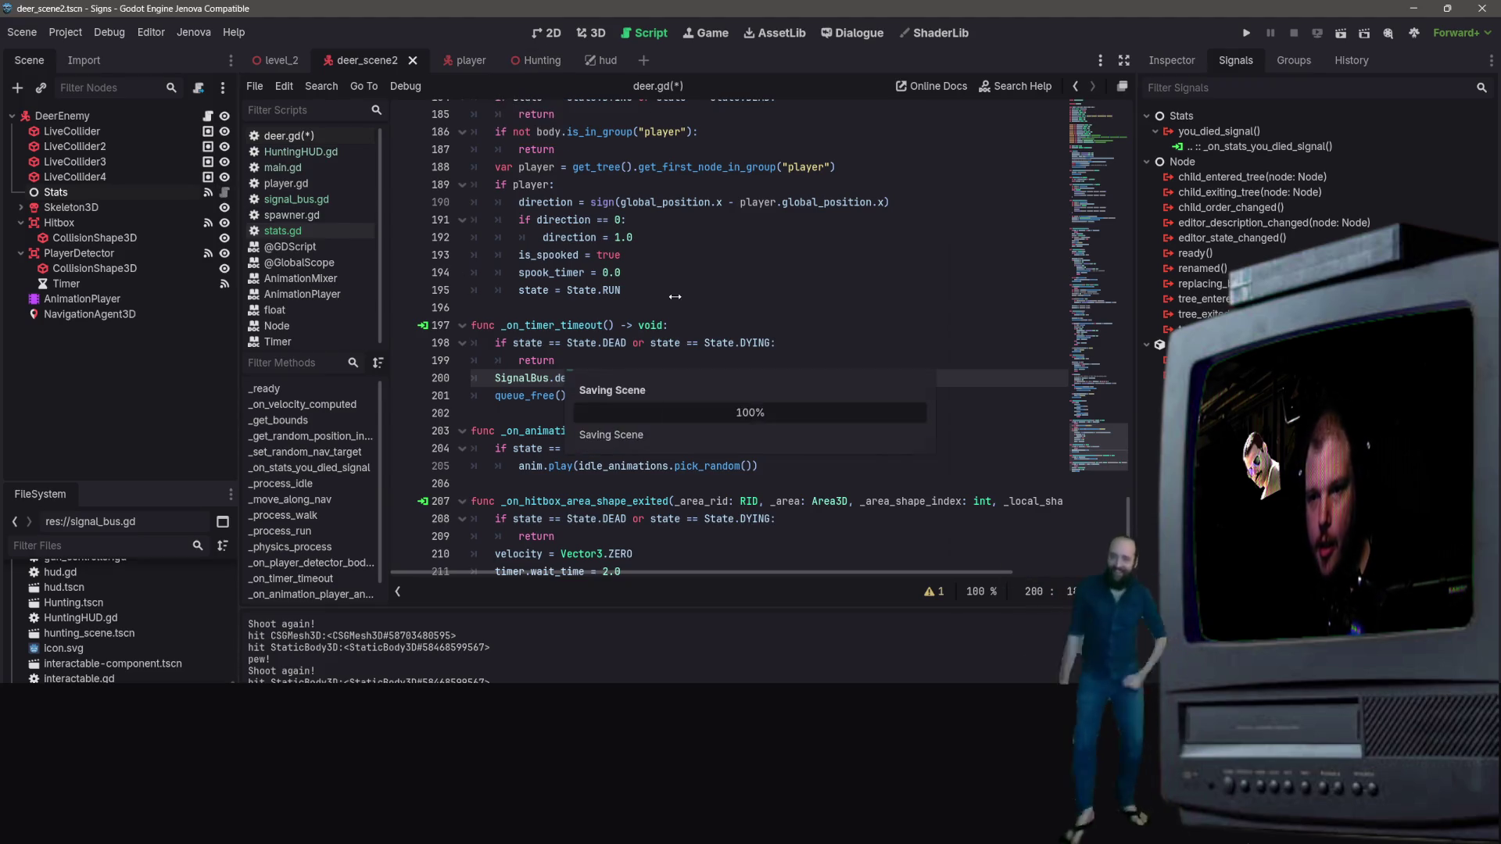
{"action": "left_click", "coordinate": [626, 305]}
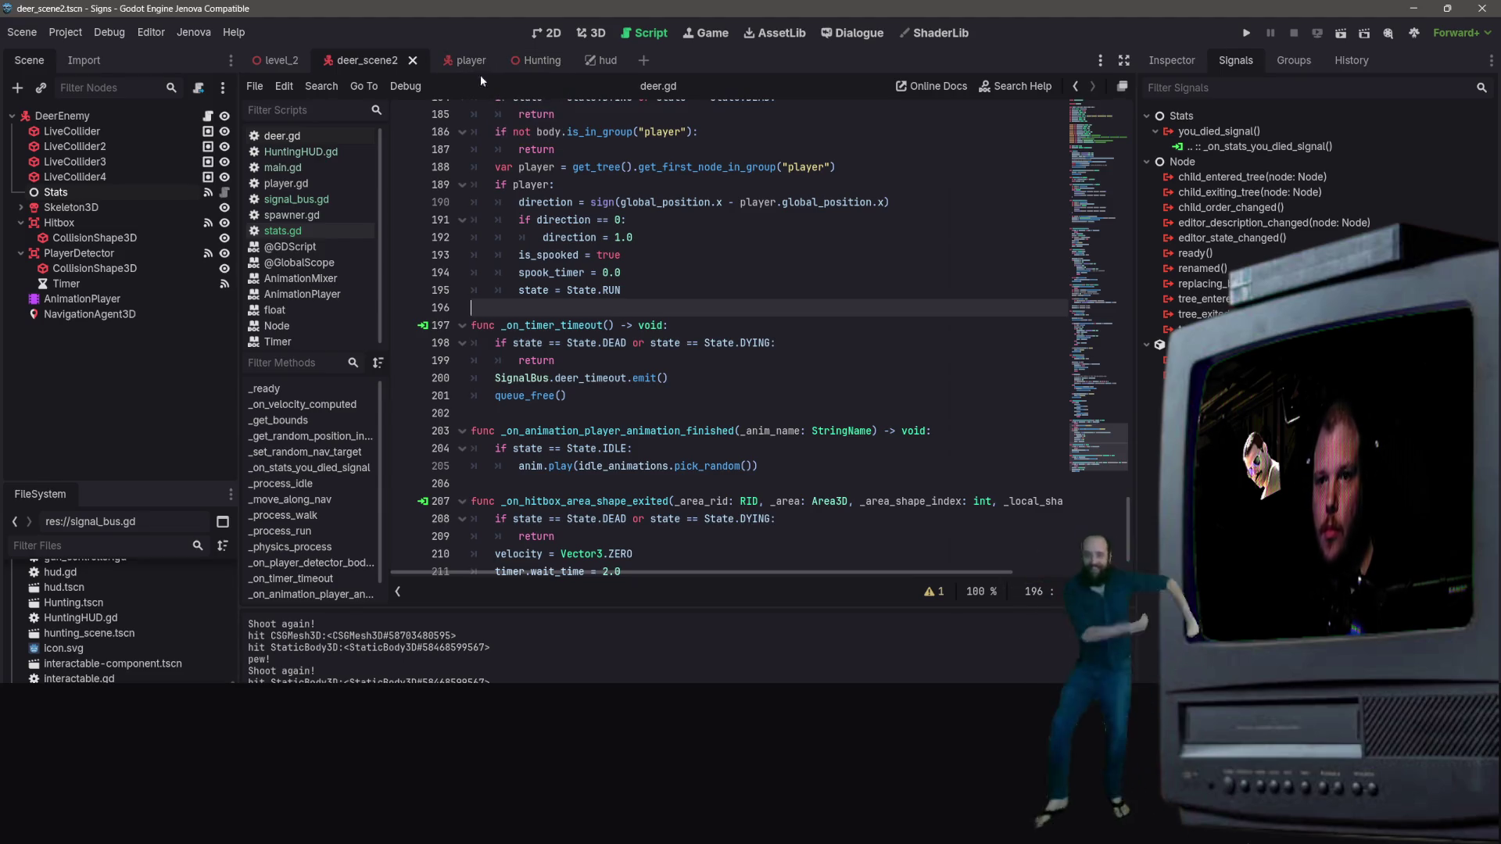
{"action": "left_click", "coordinate": [585, 61]}
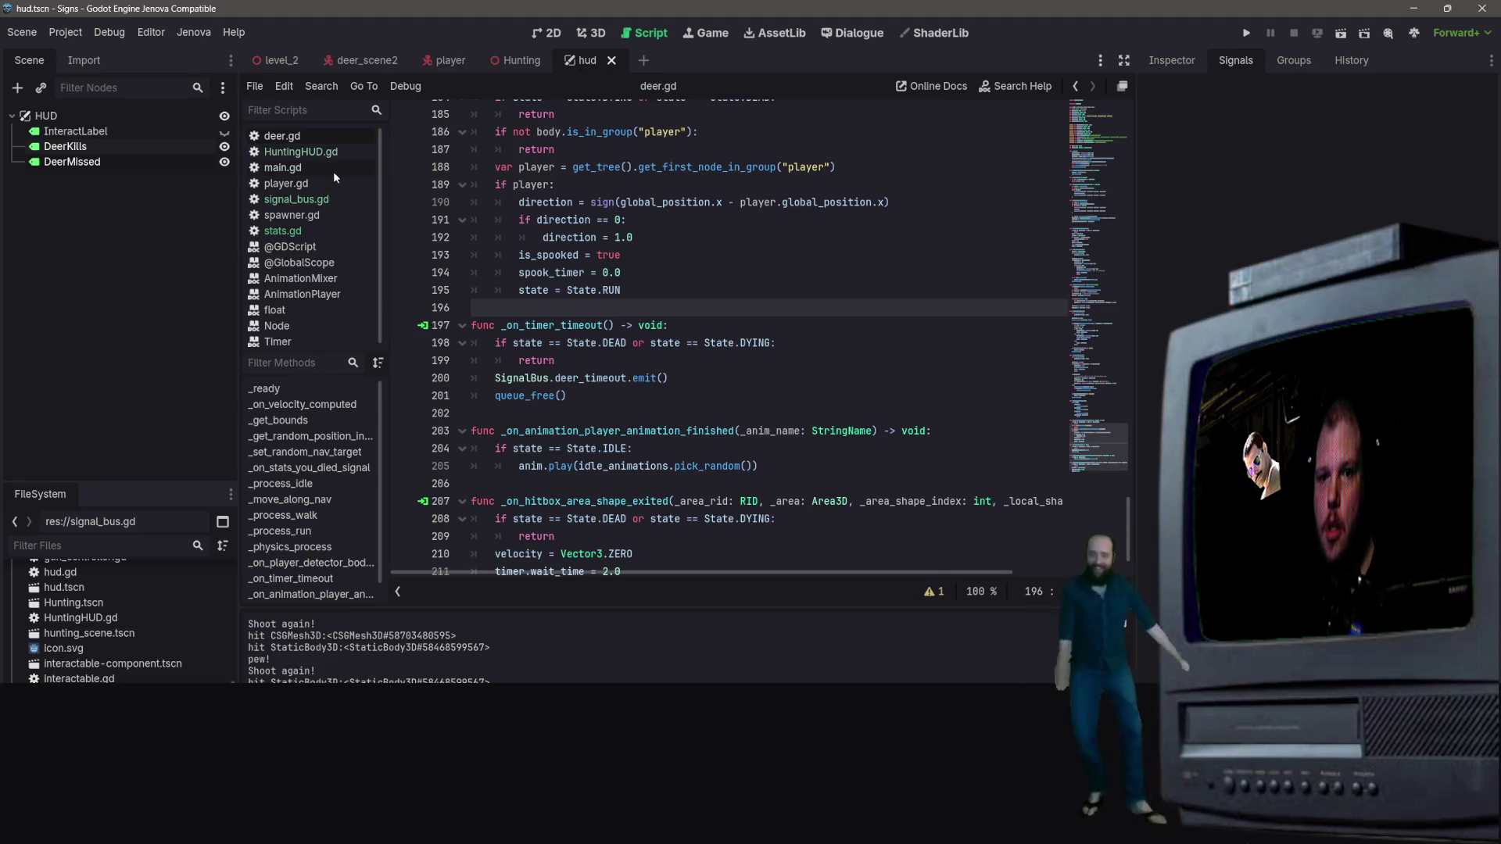
In HuntingHUD.gd, replace missed_signal on line 13 with deer_timeout and save
{"action": "left_click", "coordinate": [316, 153]}
{"action": "key", "text": "Up"}
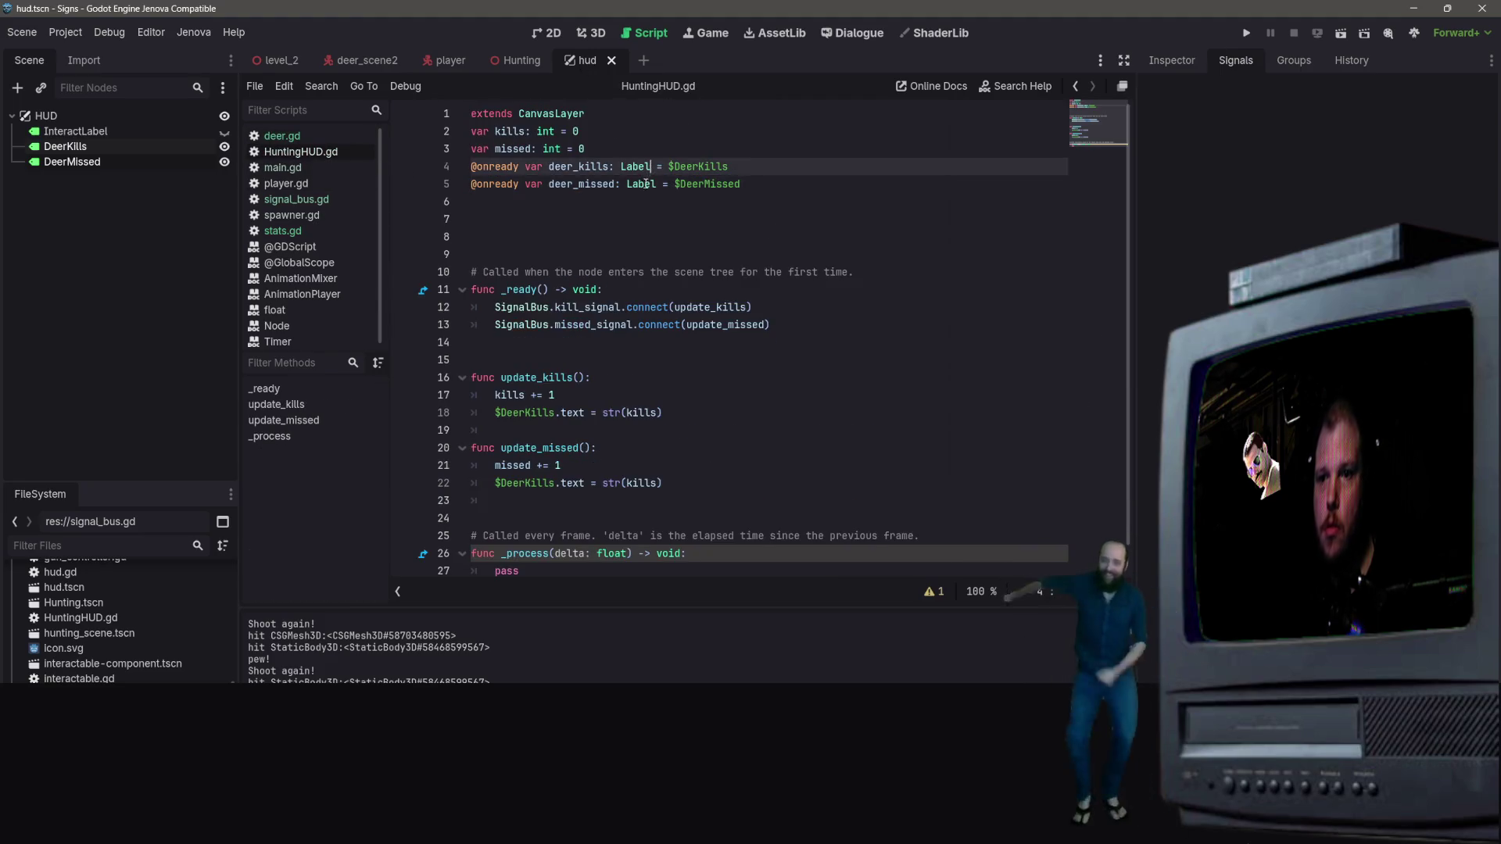
{"action": "mouse_move", "coordinate": [631, 327]}
{"action": "left_mouse_down"}
{"action": "mouse_move", "coordinate": [707, 327]}
{"action": "mouse_move", "coordinate": [555, 327]}
{"action": "left_mouse_up"}
{"action": "type", "text": "deer"}
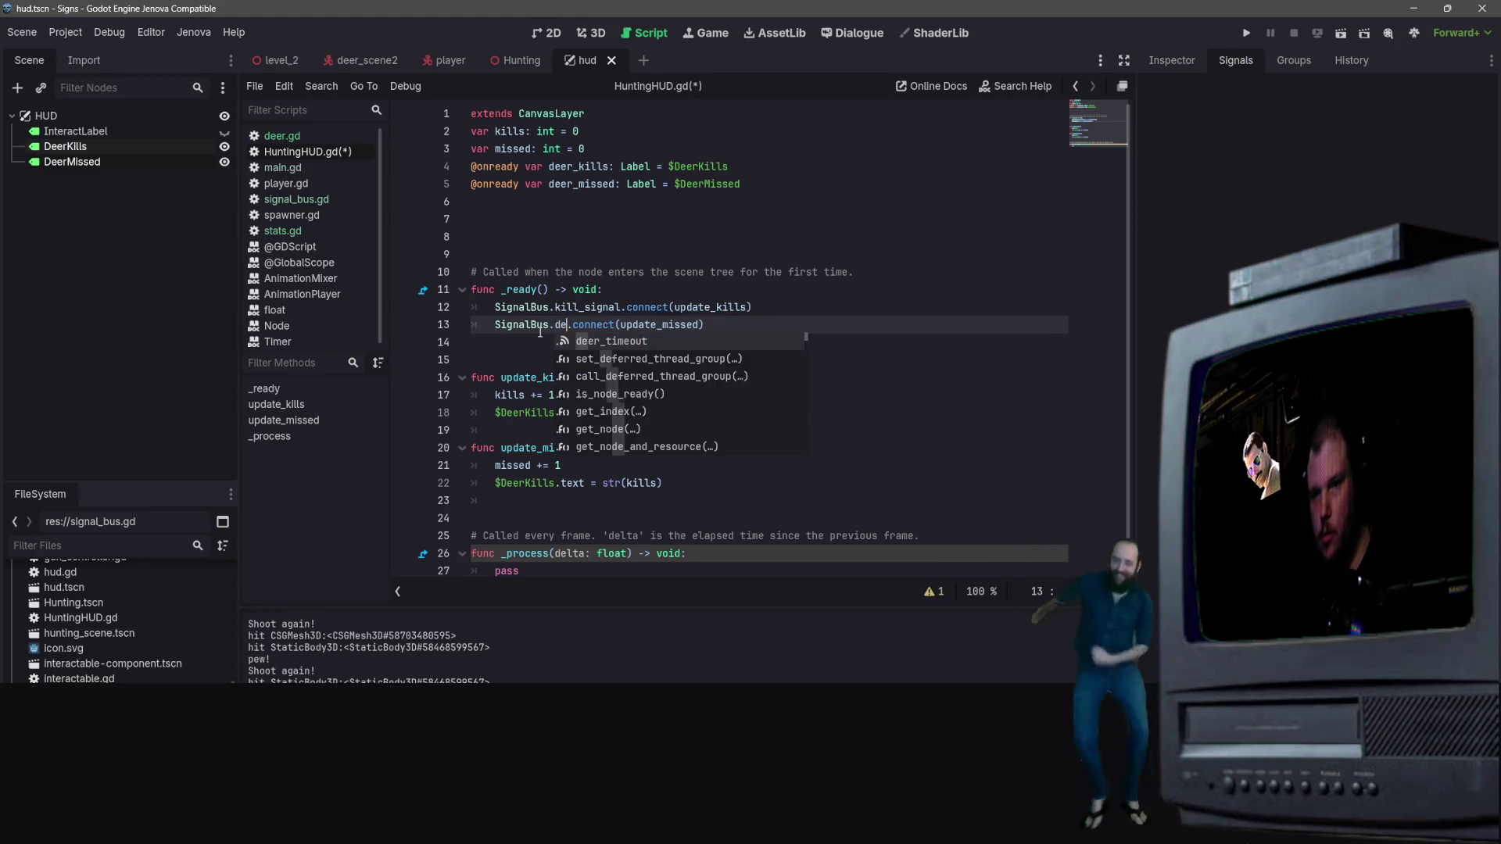
{"action": "type", "text": "_timeout"}
{"action": "key", "text": "ctrl+s"}
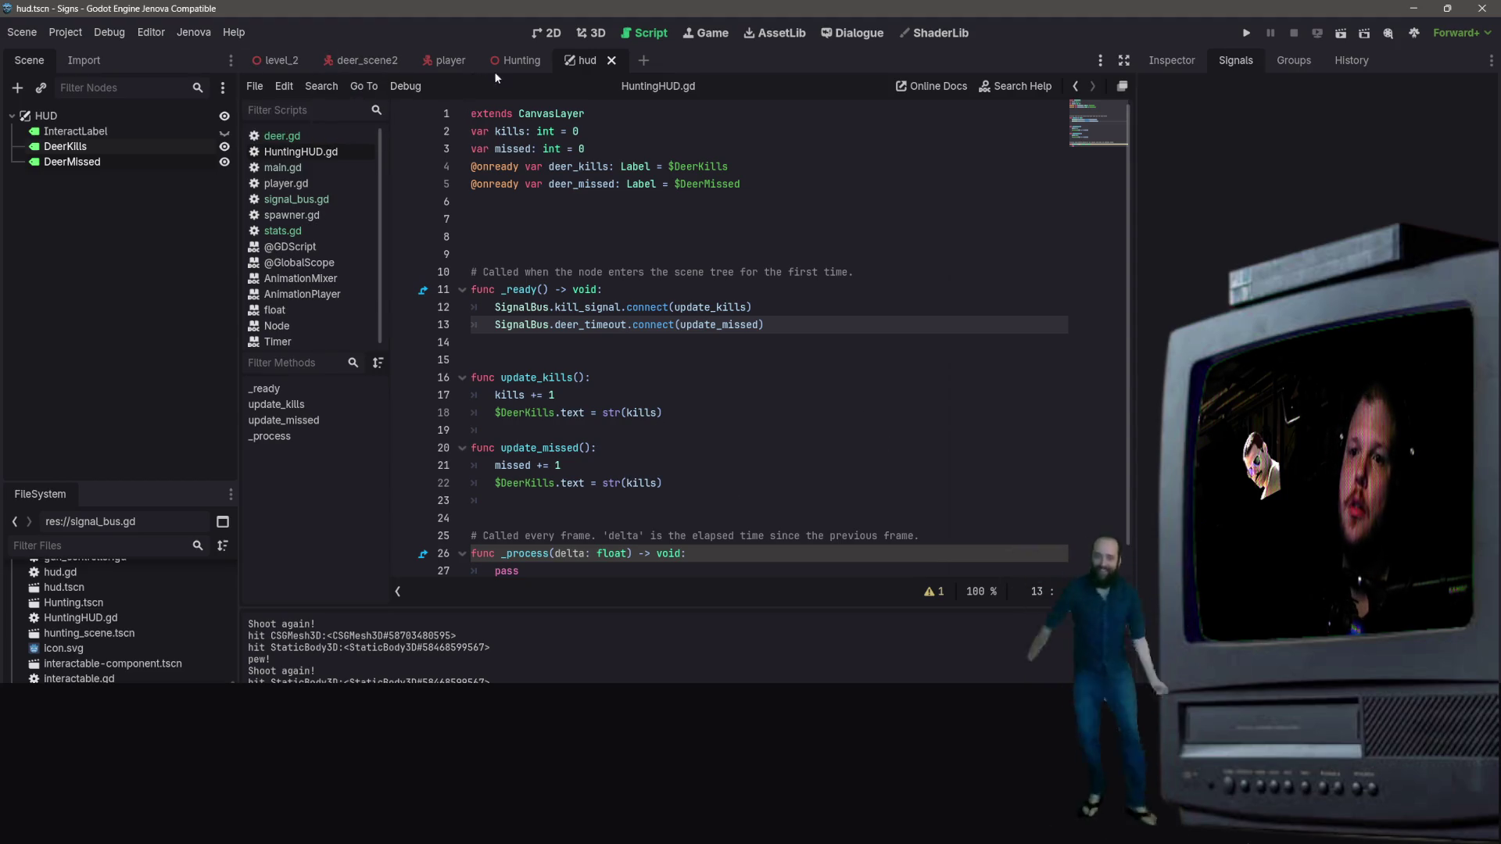
Delete the 'signal missed_signal' line from signal_bus.gd and save it
{"action": "left_click", "coordinate": [288, 201]}
{"action": "left_click", "coordinate": [453, 187]}
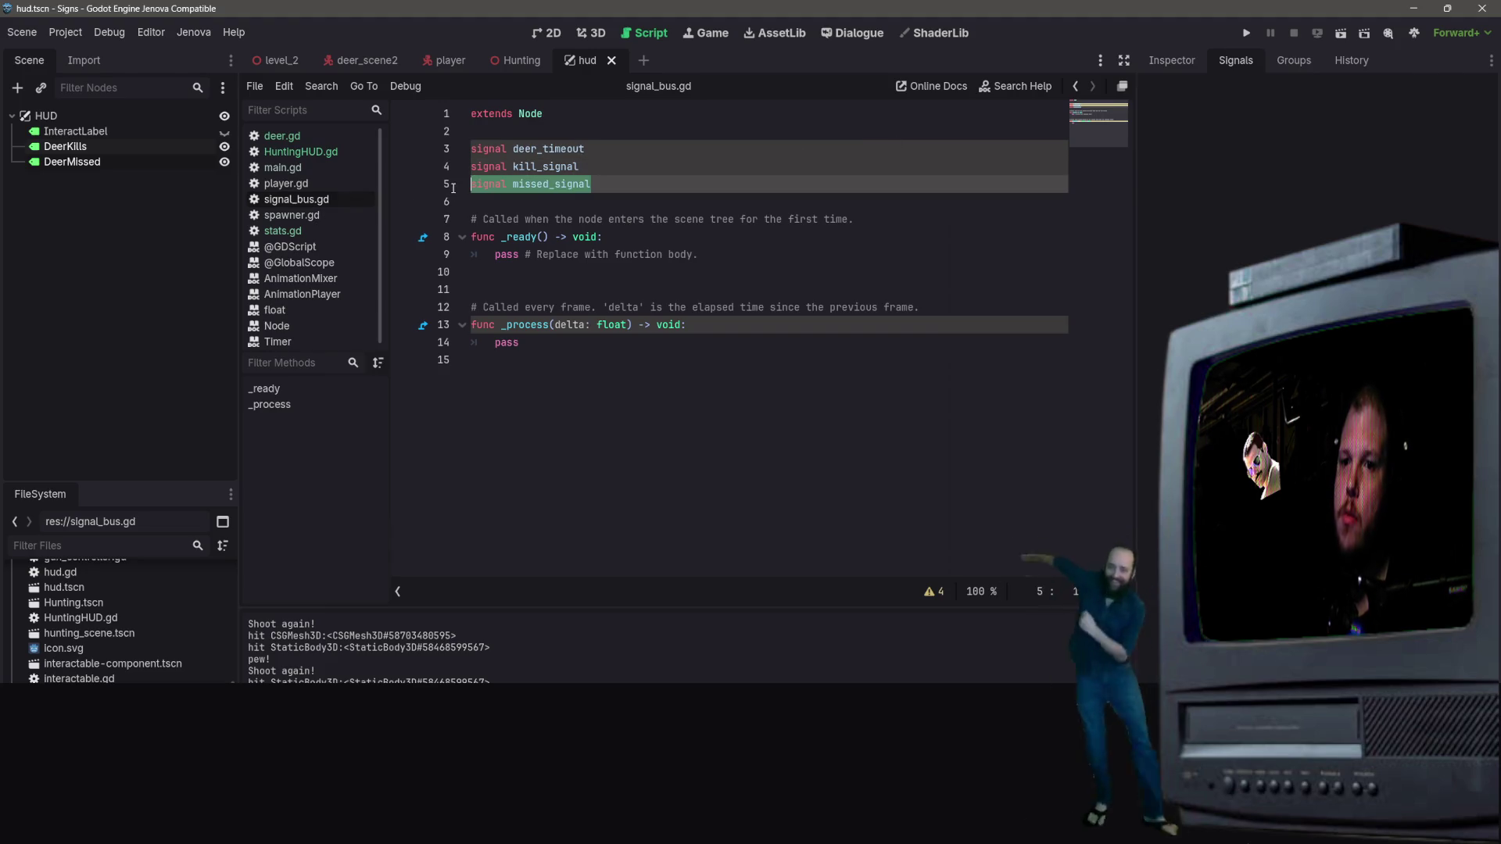
{"action": "key", "text": "BackSpace"}
{"action": "key", "text": "ctrl+s"}
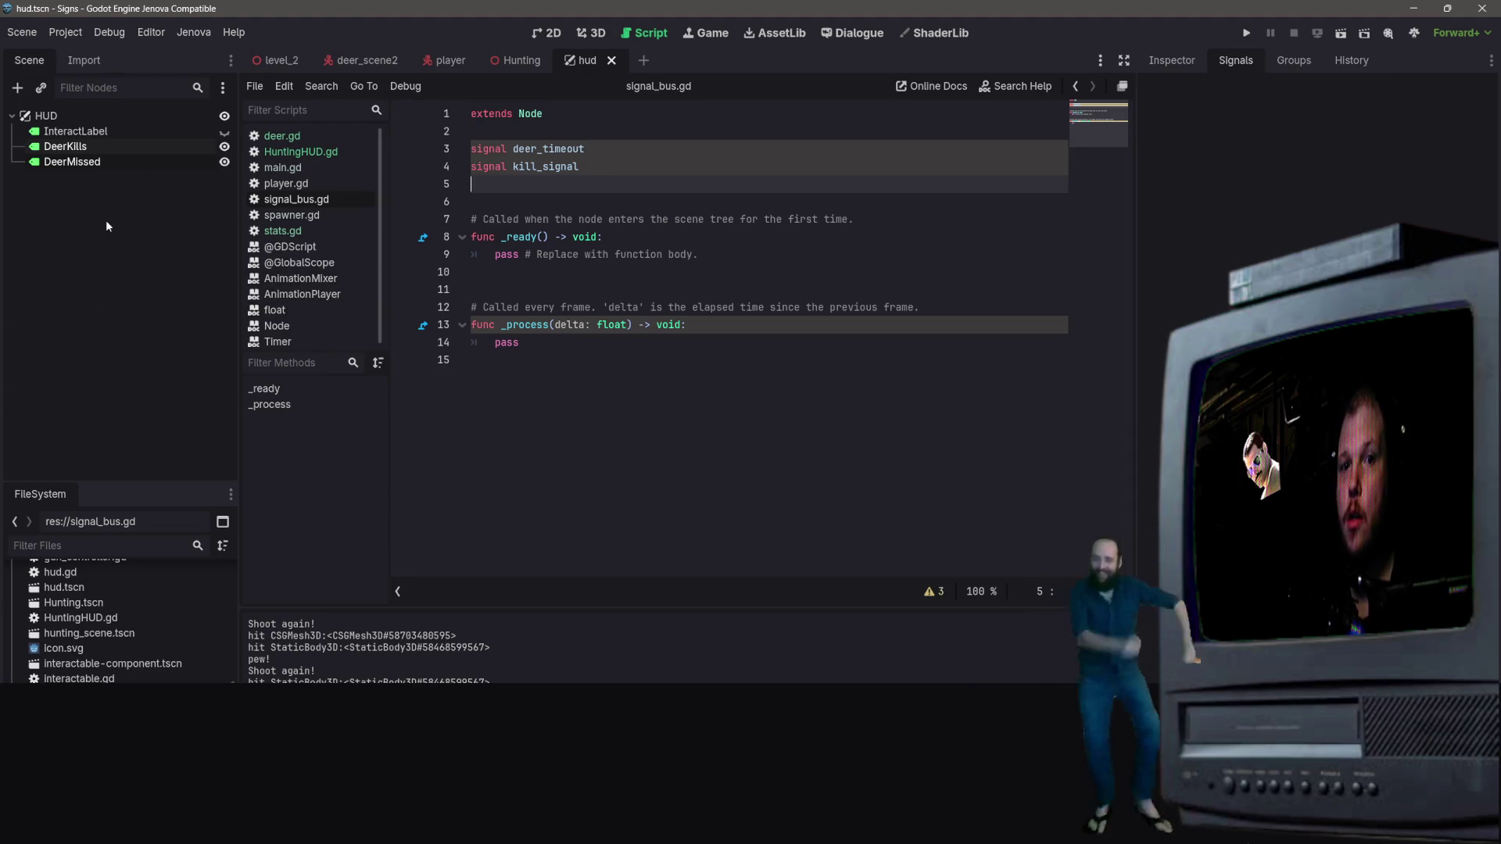
Recheck the DeerKills node path in HuntingHUD.gd, then view the HUD labels in 2D
{"action": "left_click", "coordinate": [98, 145]}
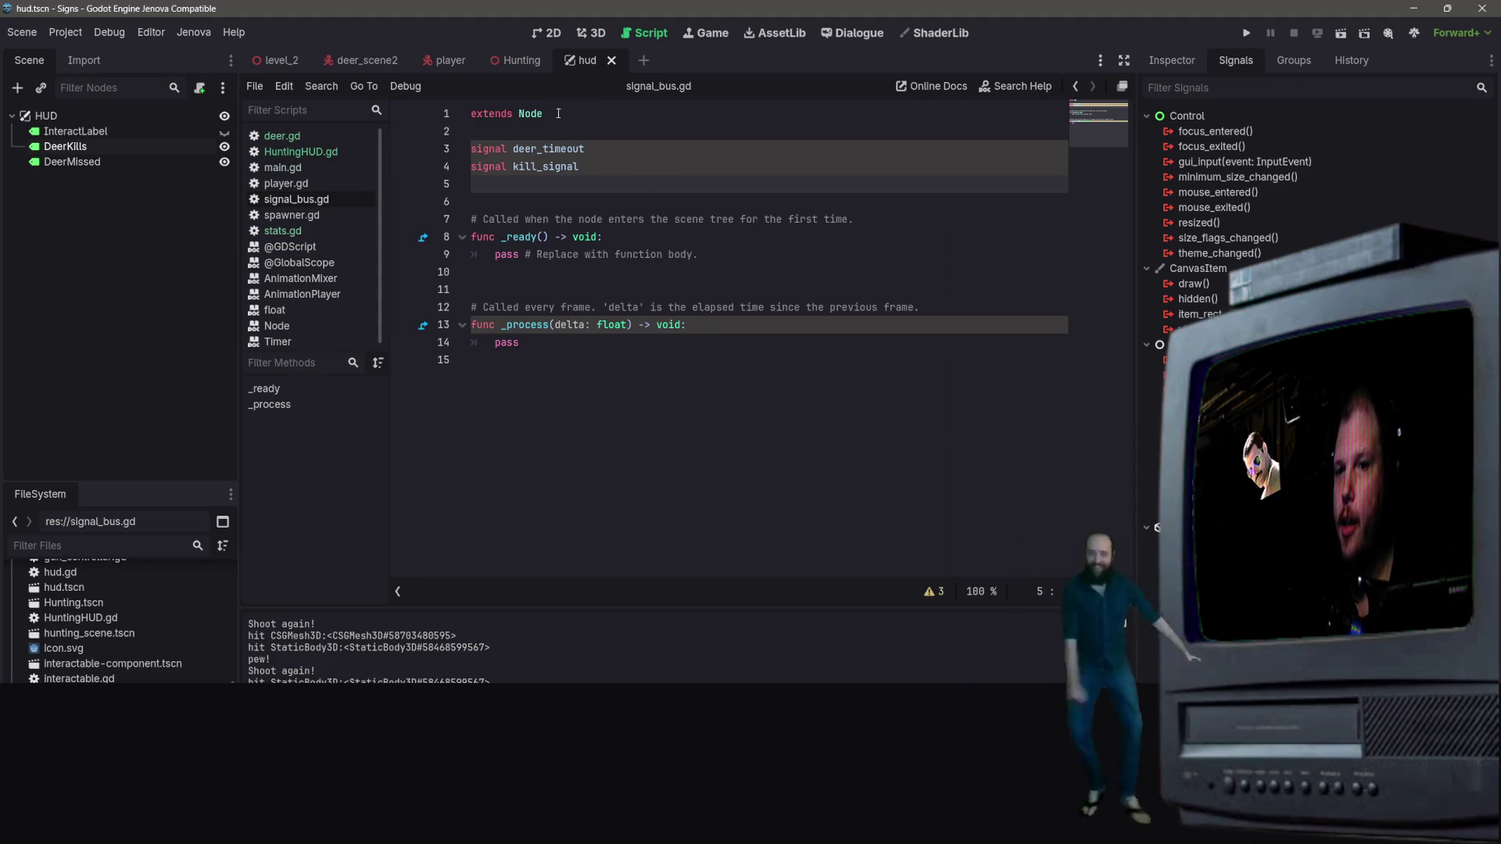
{"action": "left_click", "coordinate": [300, 152]}
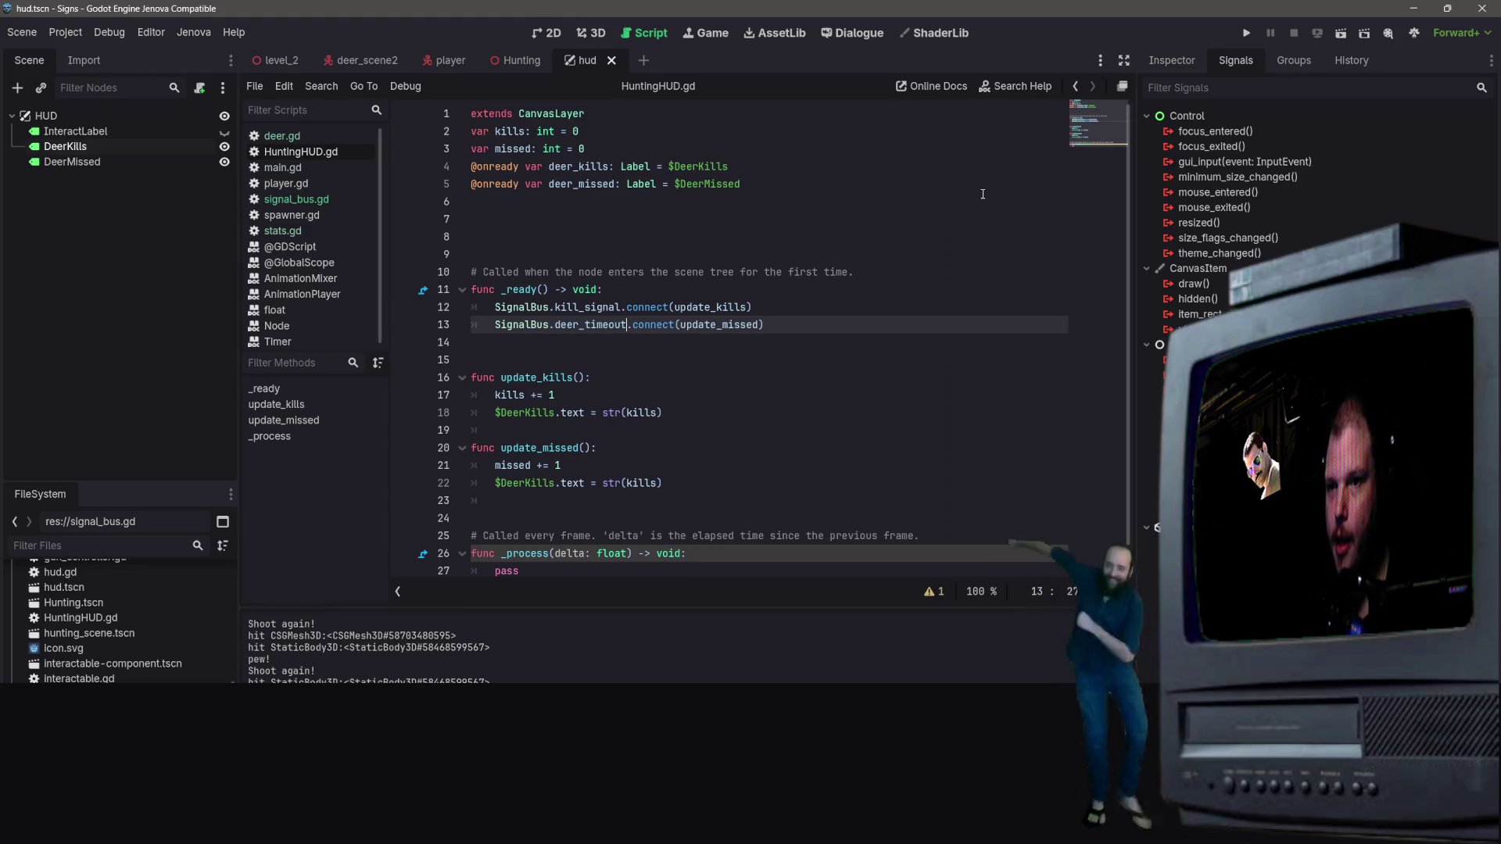
{"action": "left_click", "coordinate": [694, 165]}
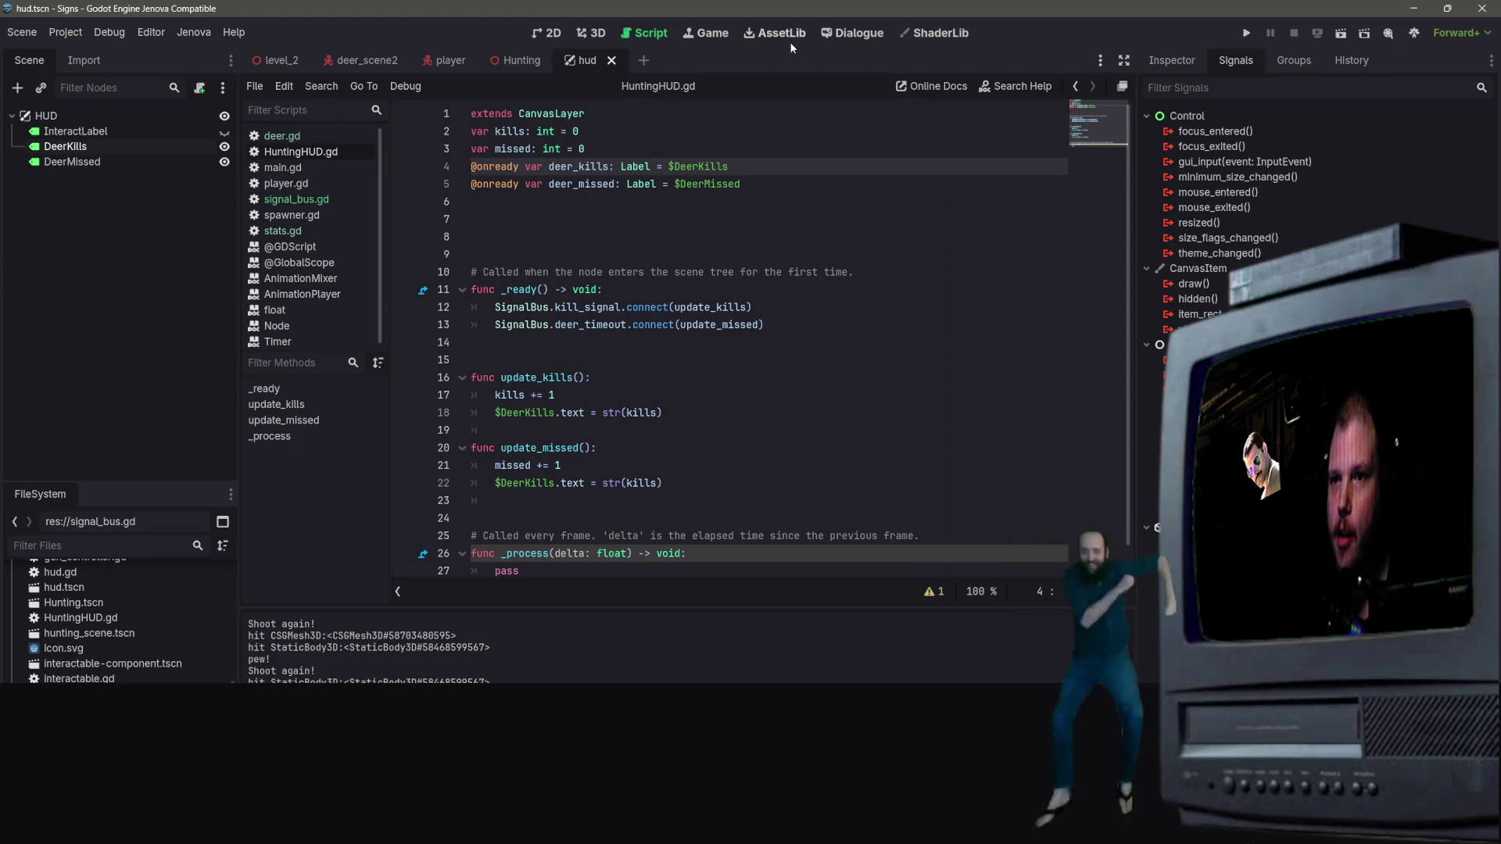
{"action": "left_click", "coordinate": [544, 32]}
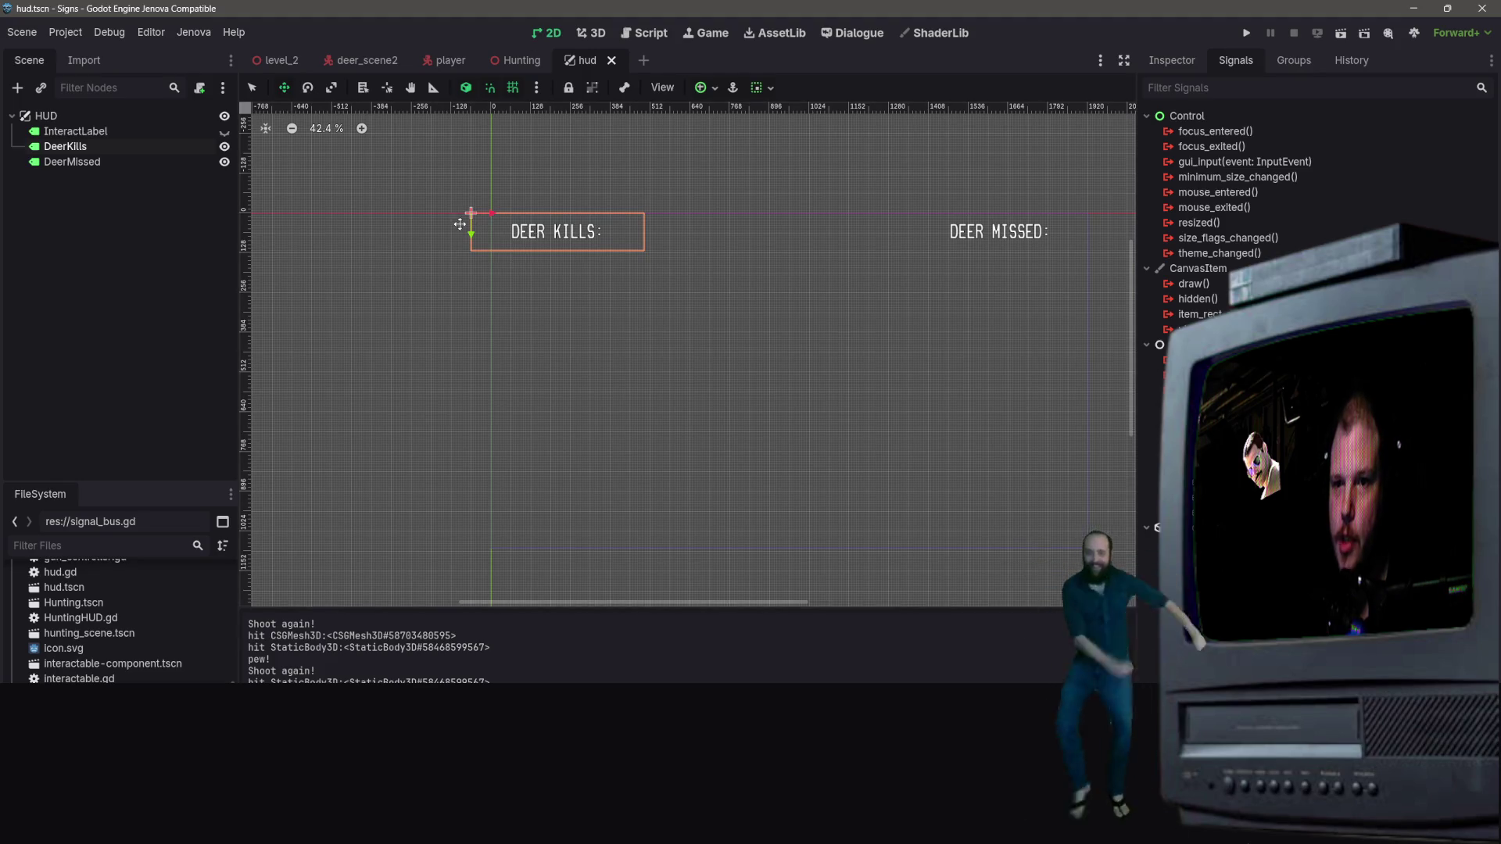
Nudge the DEER KILLS label slightly left and duplicate it
{"action": "left_click_drag", "start_coordinate": [470, 213], "coordinate": [458, 213]}
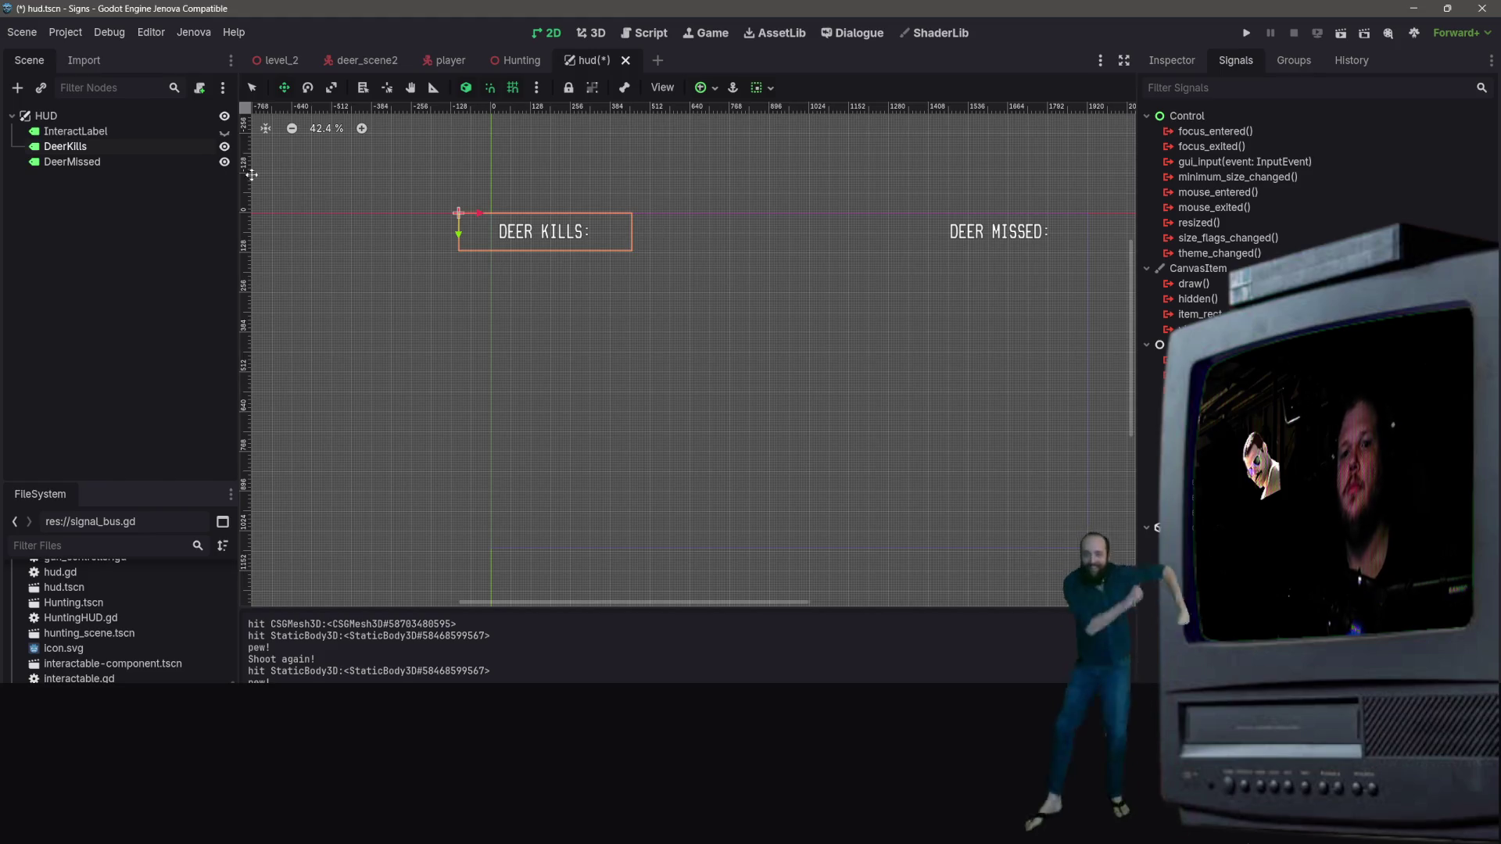
{"action": "left_click", "coordinate": [114, 224]}
{"action": "left_click", "coordinate": [93, 147]}
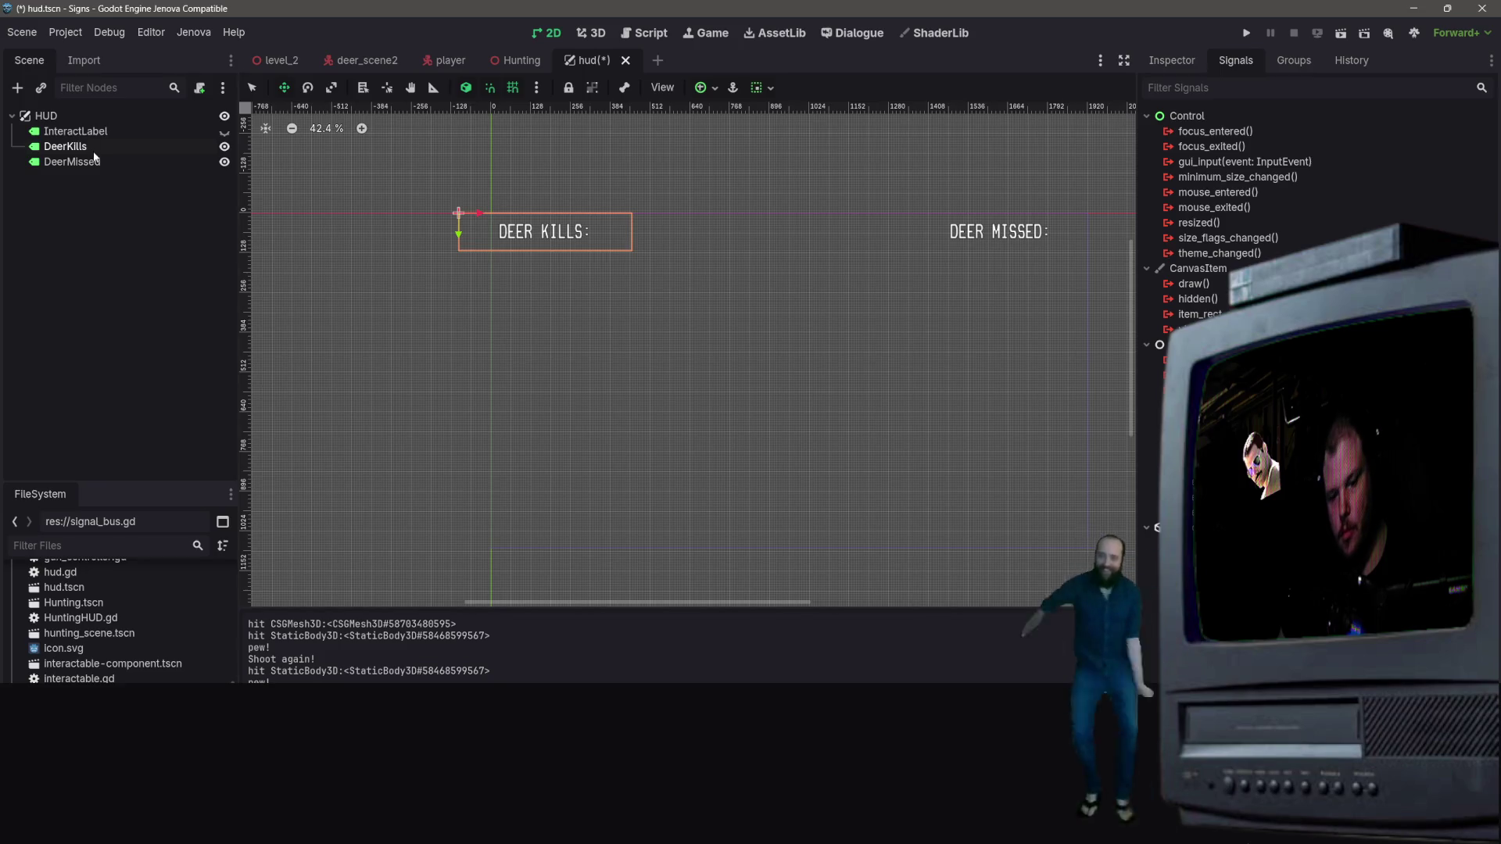
{"action": "key", "text": "ctrl+d"}
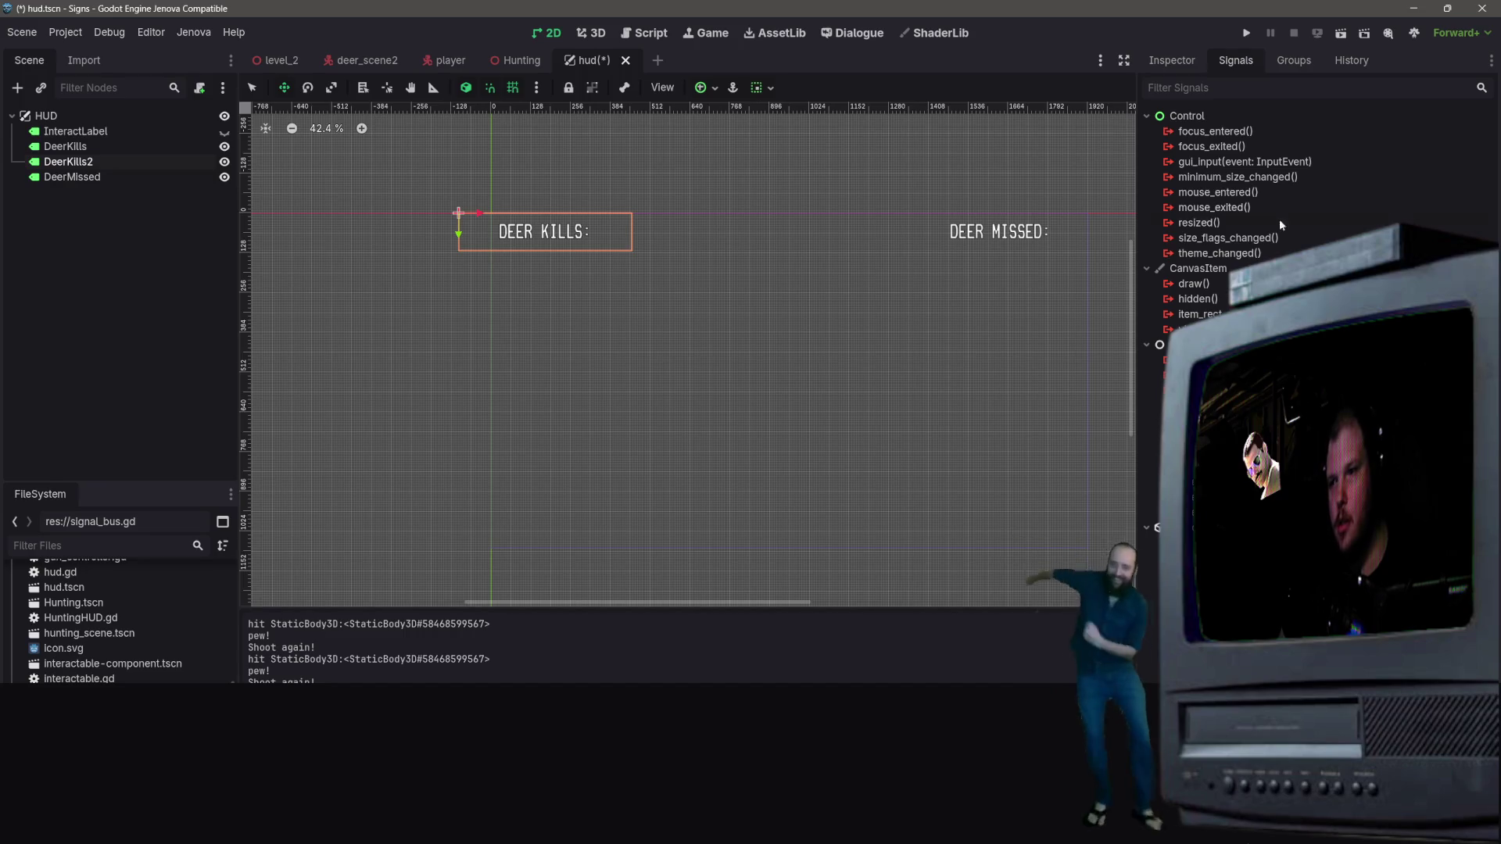
Set the DeerKills2 label's text to 0 and rename the node KillNumber
{"action": "left_click", "coordinate": [1183, 60]}
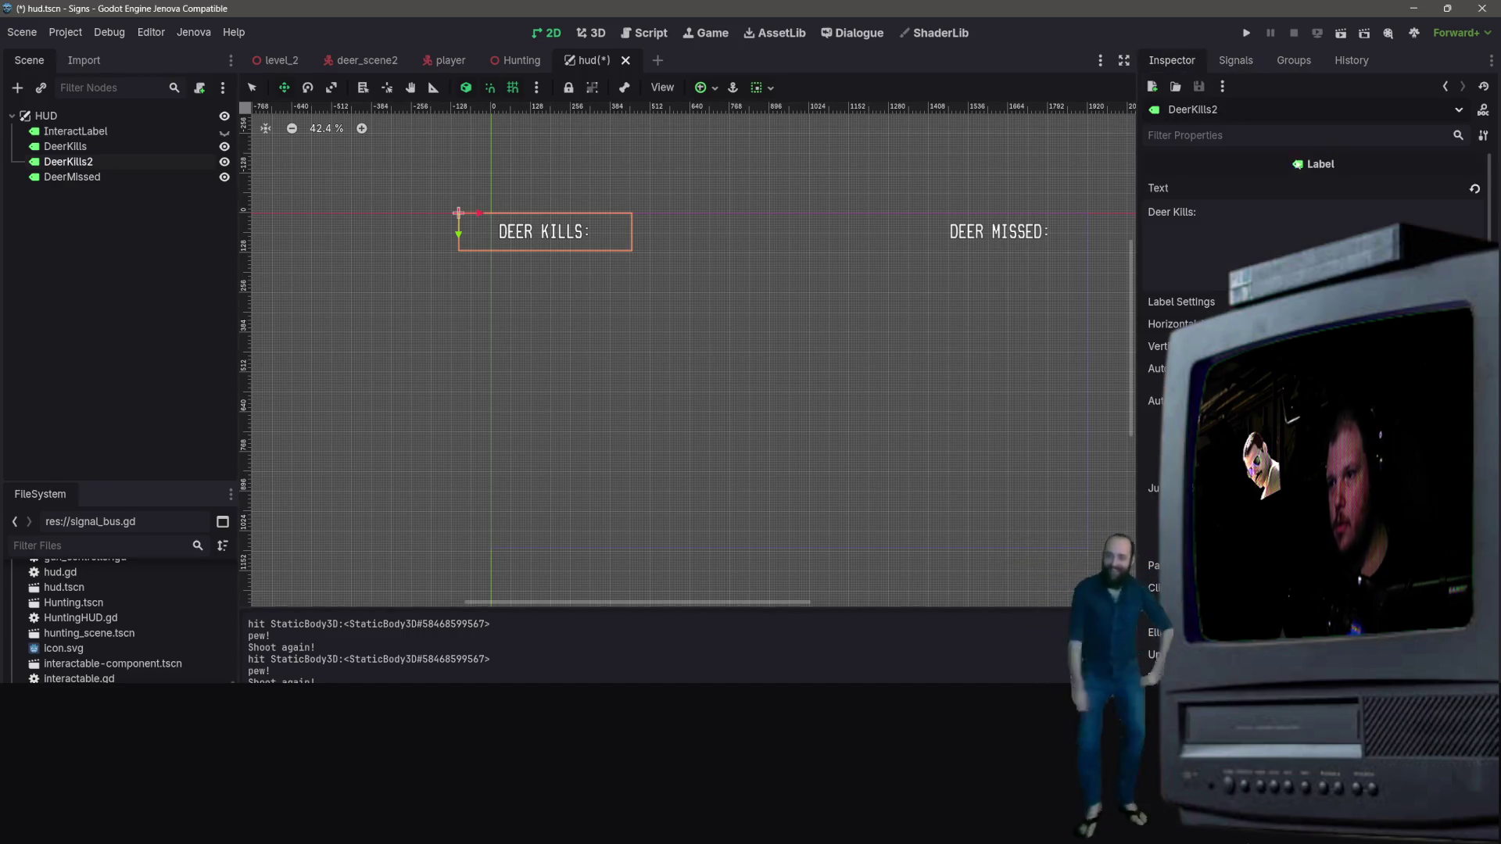
{"action": "left_click", "coordinate": [1228, 209]}
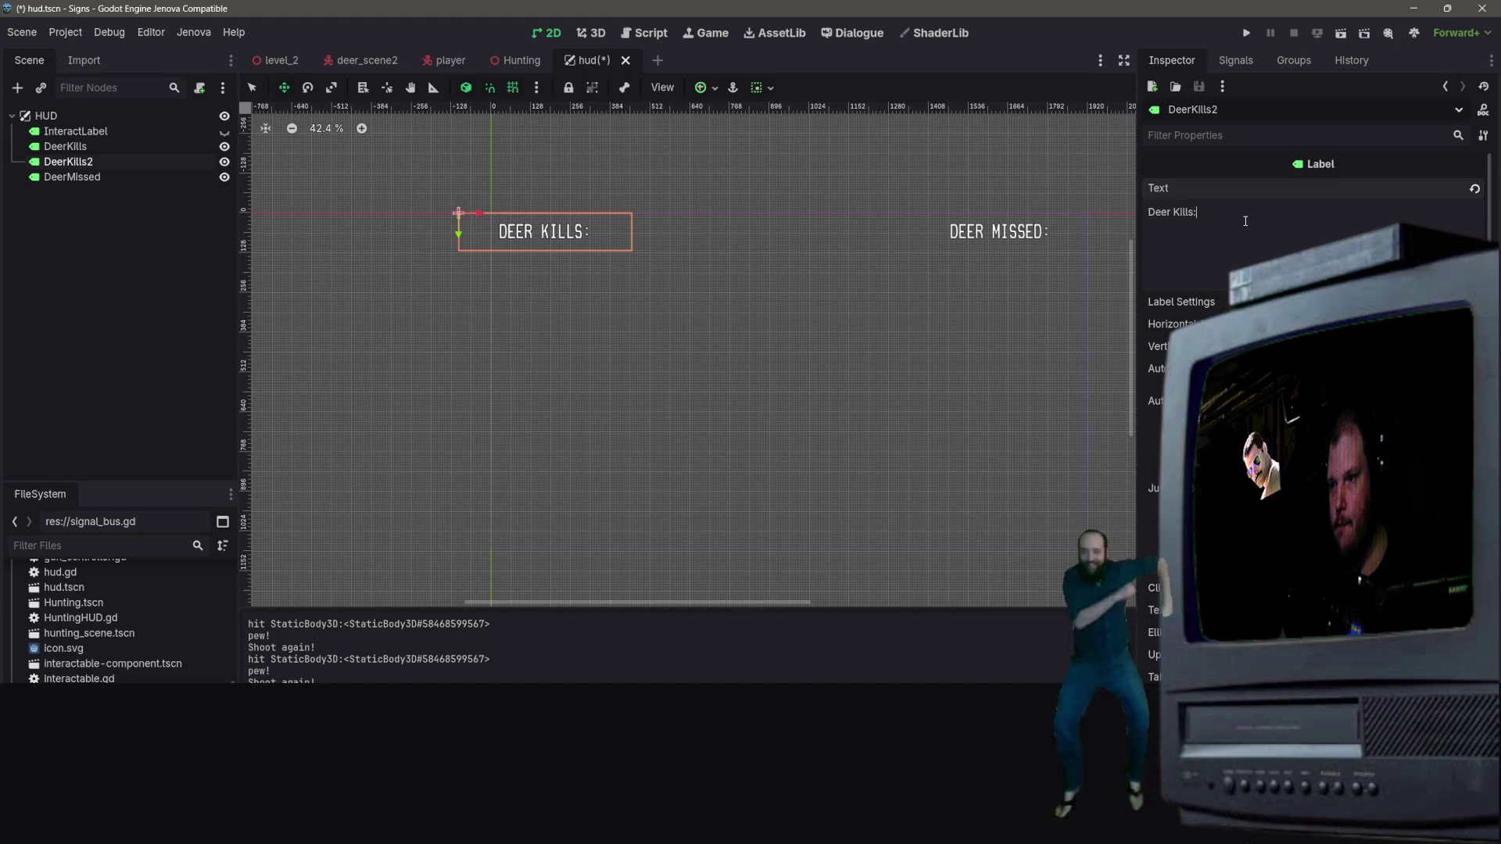
{"action": "type", "text": "0"}
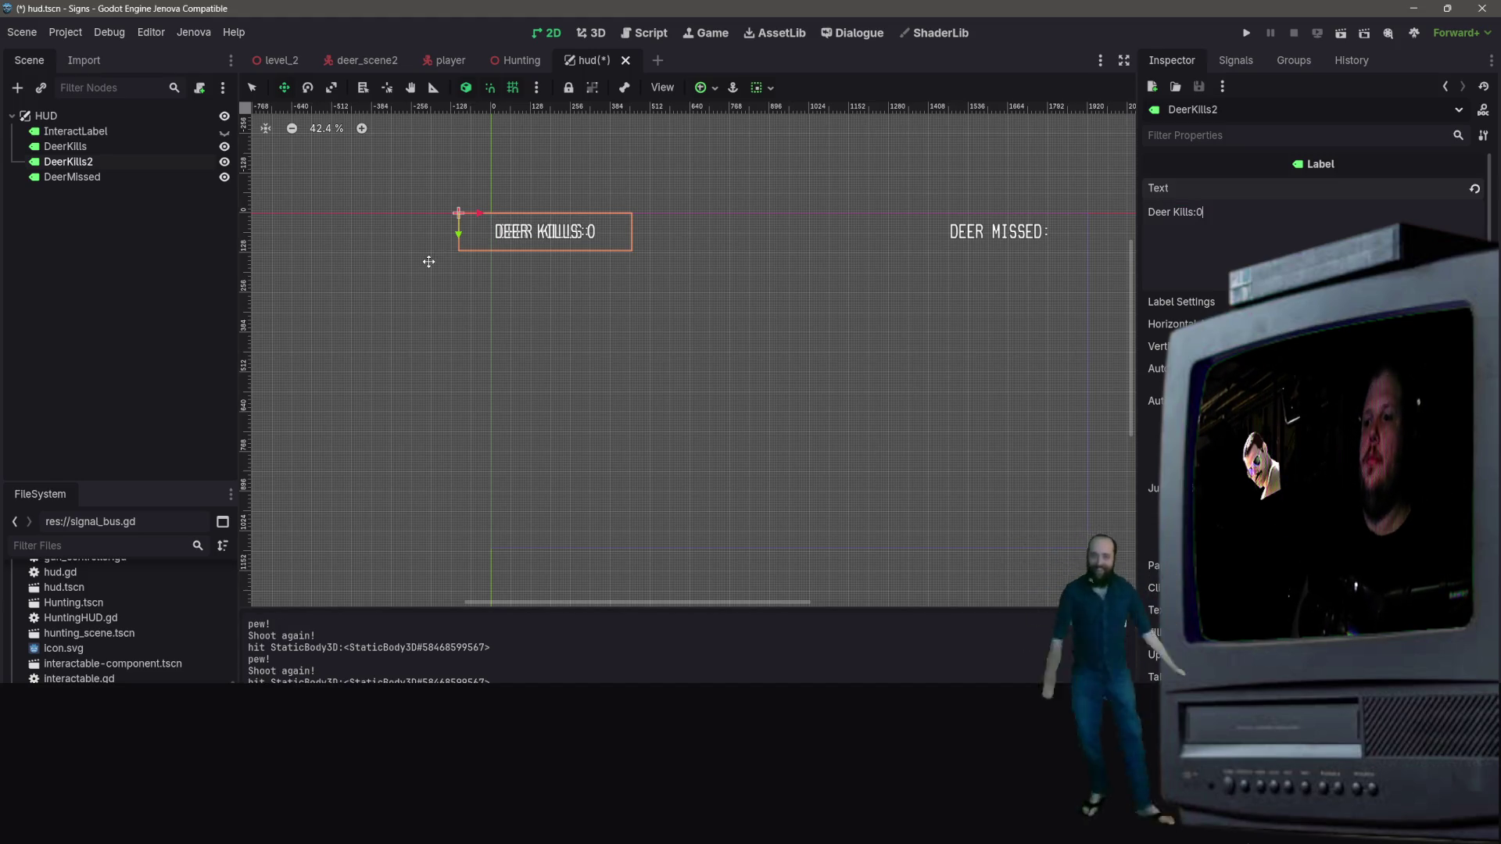
{"action": "key", "text": "BackSpace"}
{"action": "key", "text": "BackSpace"}
{"action": "key", "text": "BackSpace"}
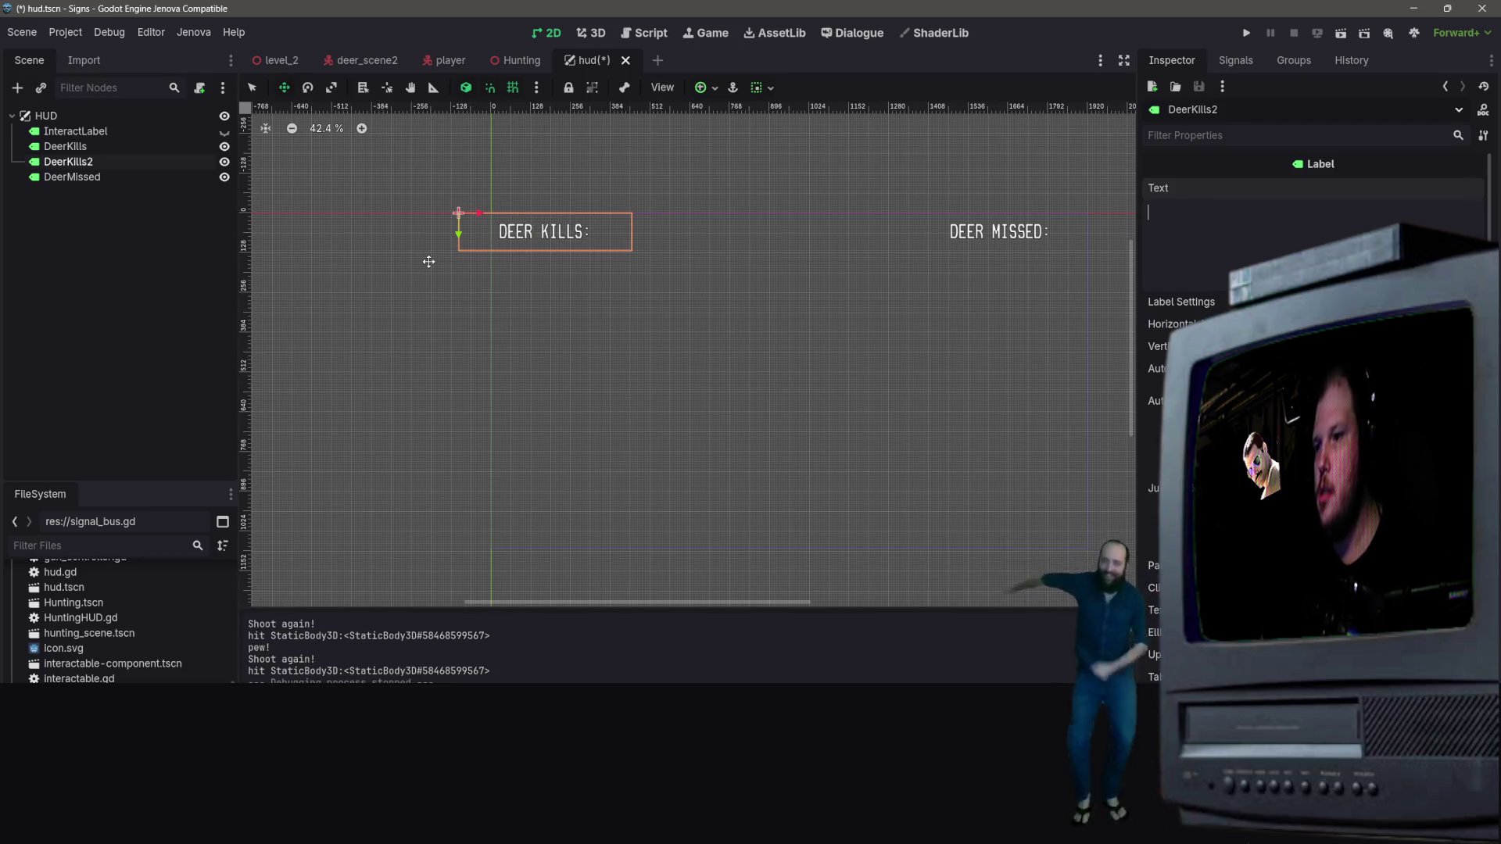
{"action": "type", "text": "0"}
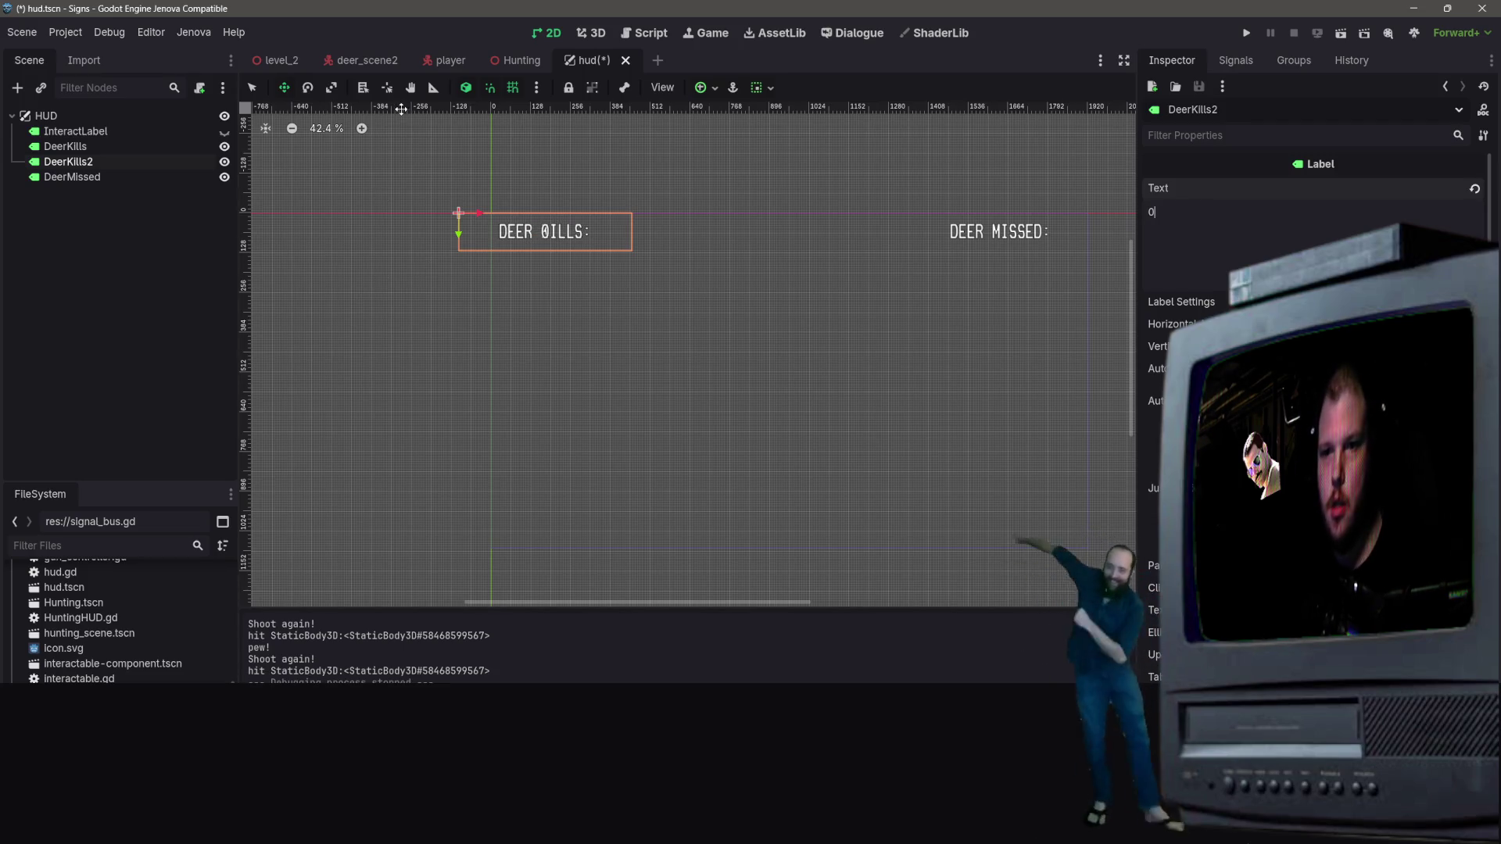
{"action": "double_click", "coordinate": [102, 161]}
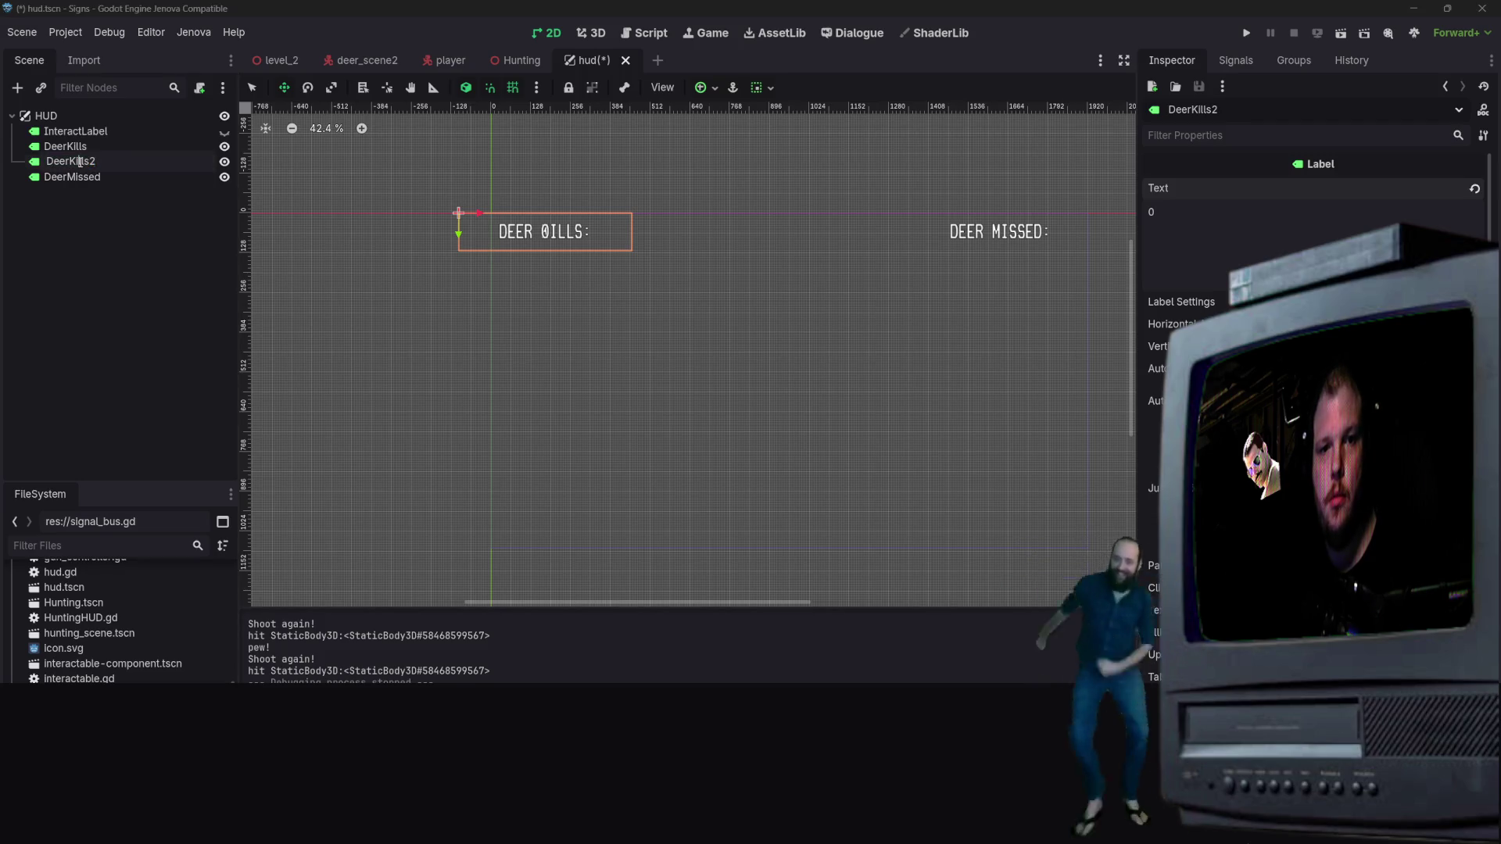
{"action": "type", "text": "KillNumber"}
{"action": "key", "text": "Return"}
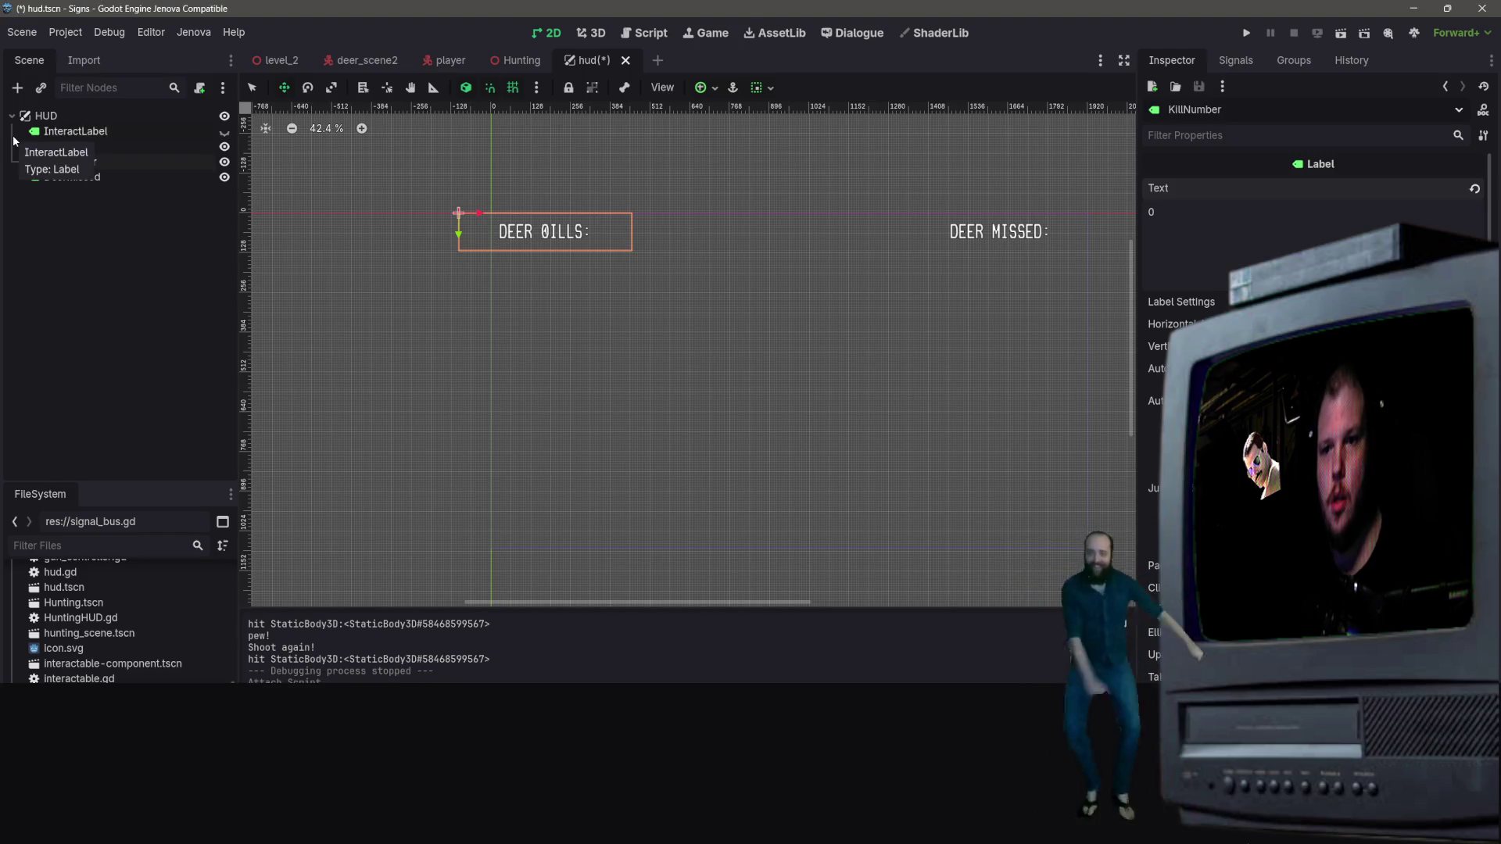
Place the 0 beside 'DEER KILLS:' and make KillNumber a child of DeerKills
{"action": "left_click_drag", "start_coordinate": [479, 213], "coordinate": [531, 215]}
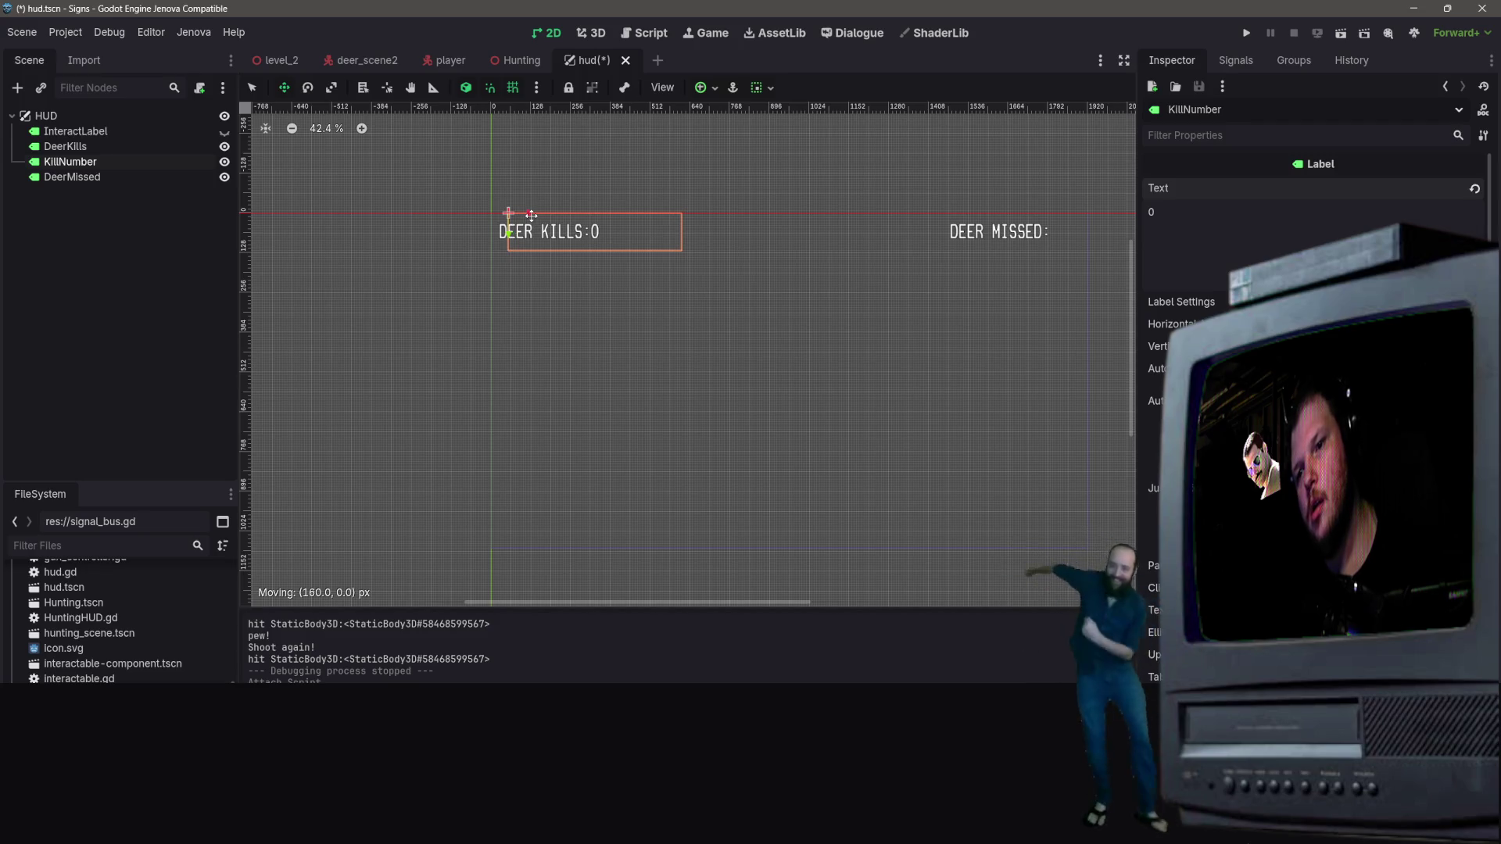
{"action": "left_click_drag", "start_coordinate": [530, 215], "coordinate": [533, 215]}
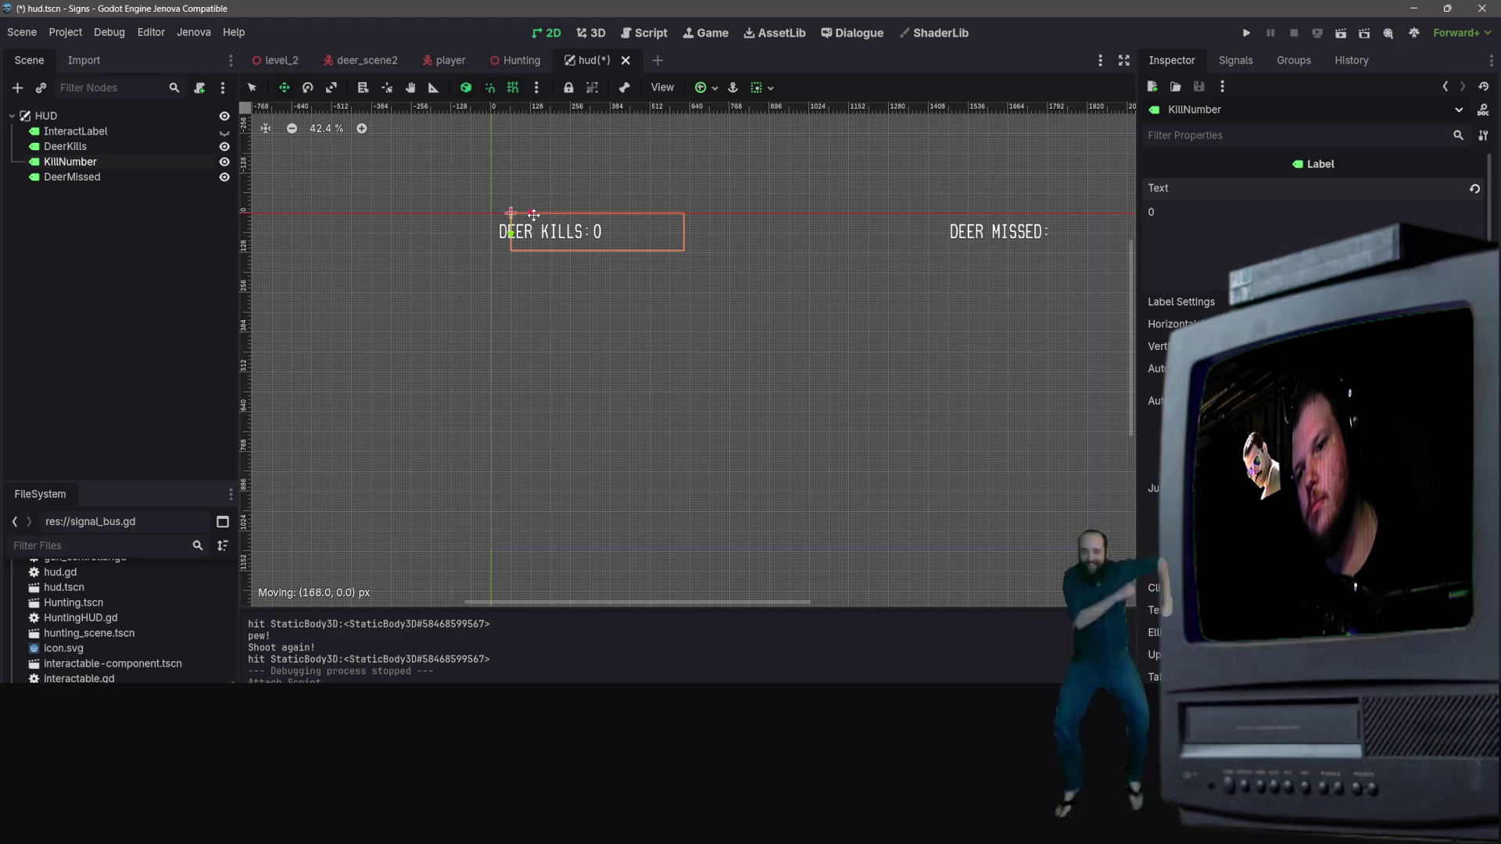
{"action": "left_click_drag", "start_coordinate": [534, 214], "coordinate": [531, 213]}
{"action": "left_click_drag", "start_coordinate": [74, 162], "coordinate": [82, 150]}
{"action": "left_click", "coordinate": [88, 153]}
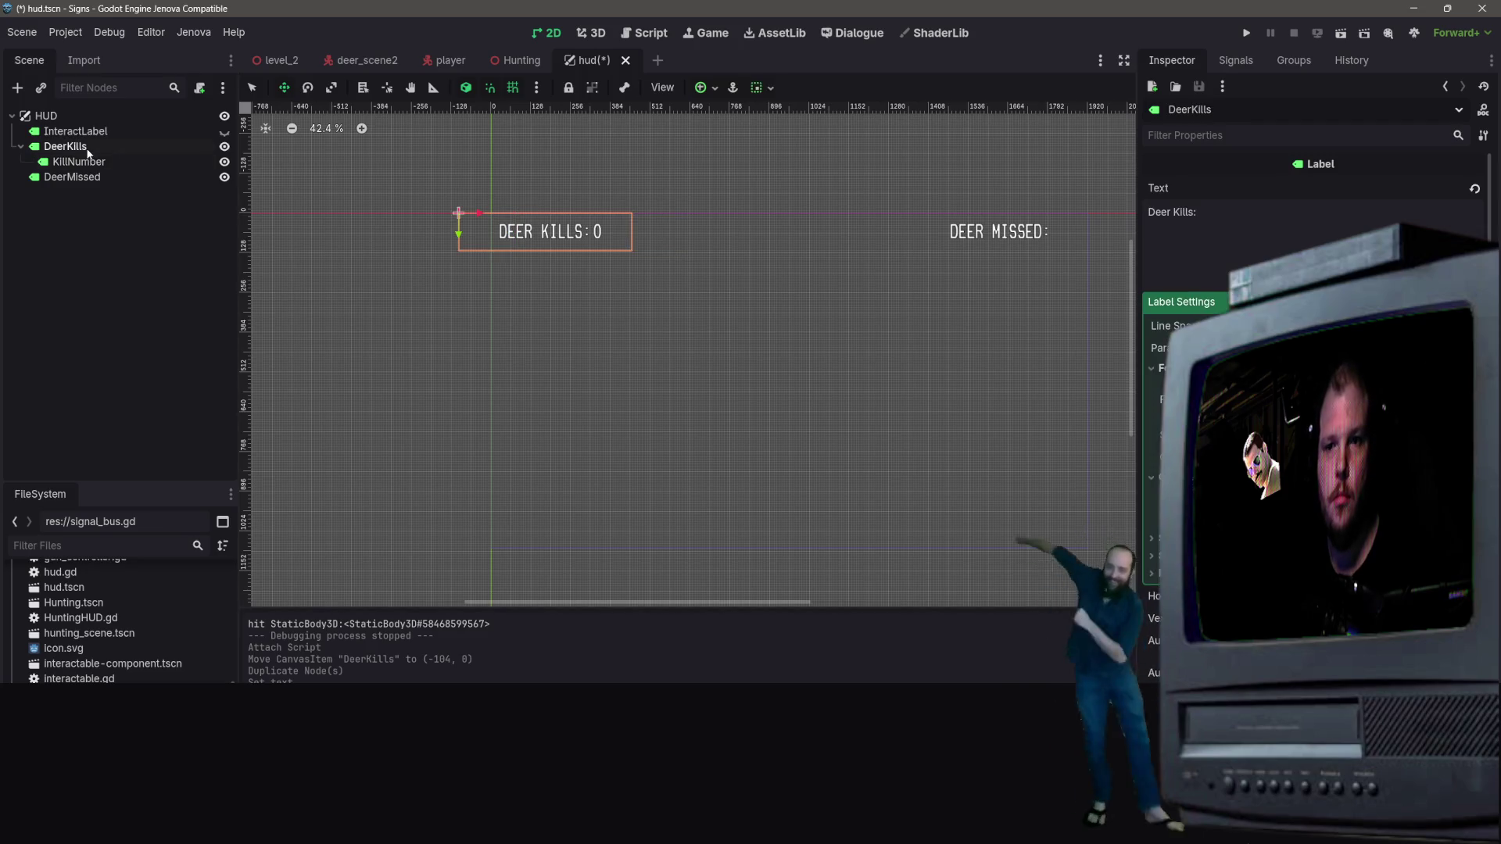
{"action": "left_click", "coordinate": [93, 161]}
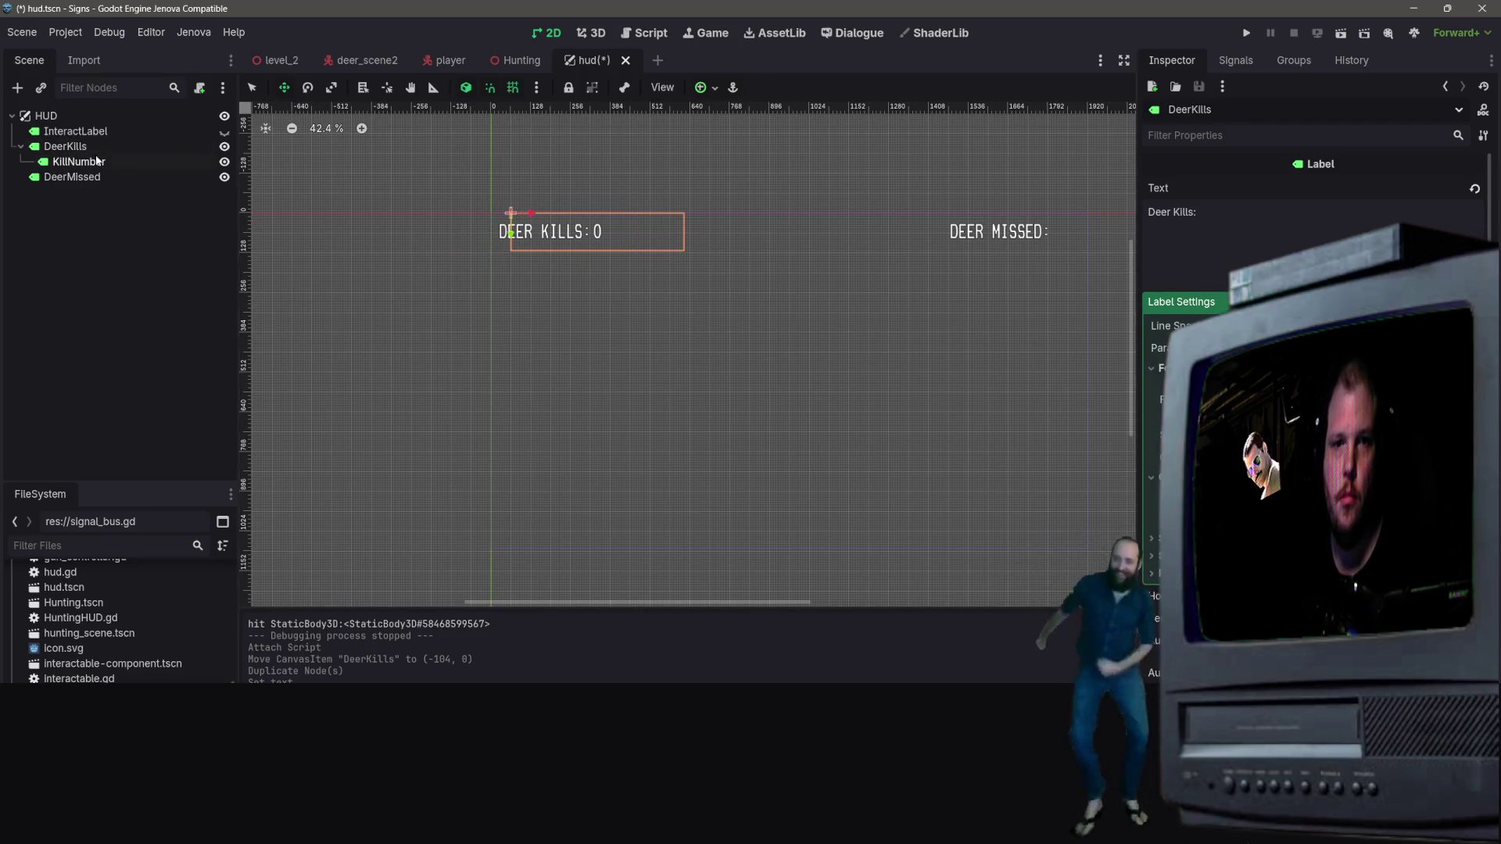
{"action": "left_click", "coordinate": [95, 152]}
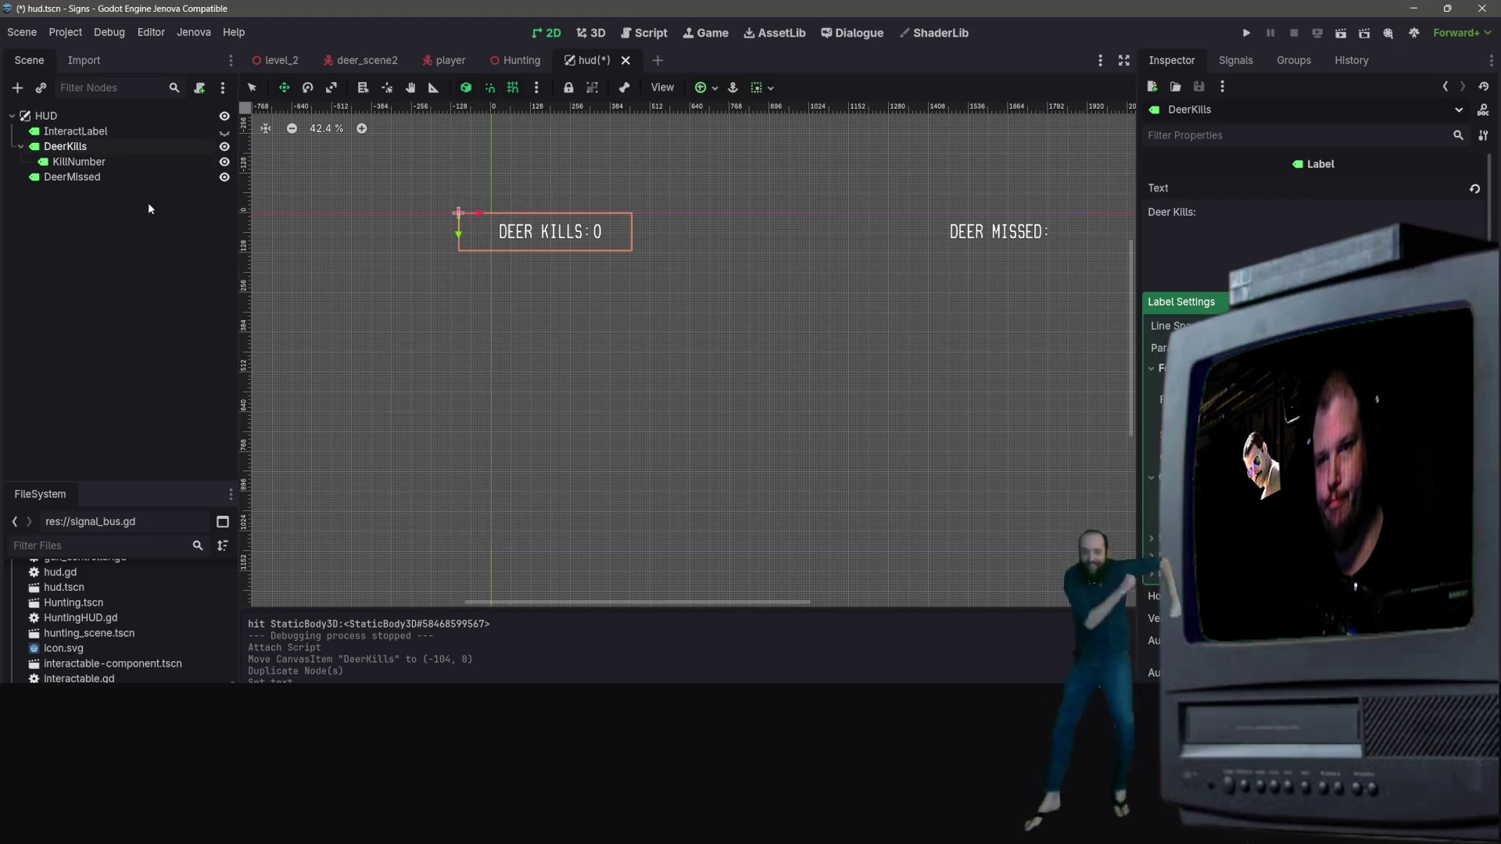
Replace the old DeerMissed with a DeerKills duplicate renamed DeerMissed, its child renamed MissedNumber
{"action": "left_click", "coordinate": [104, 182]}
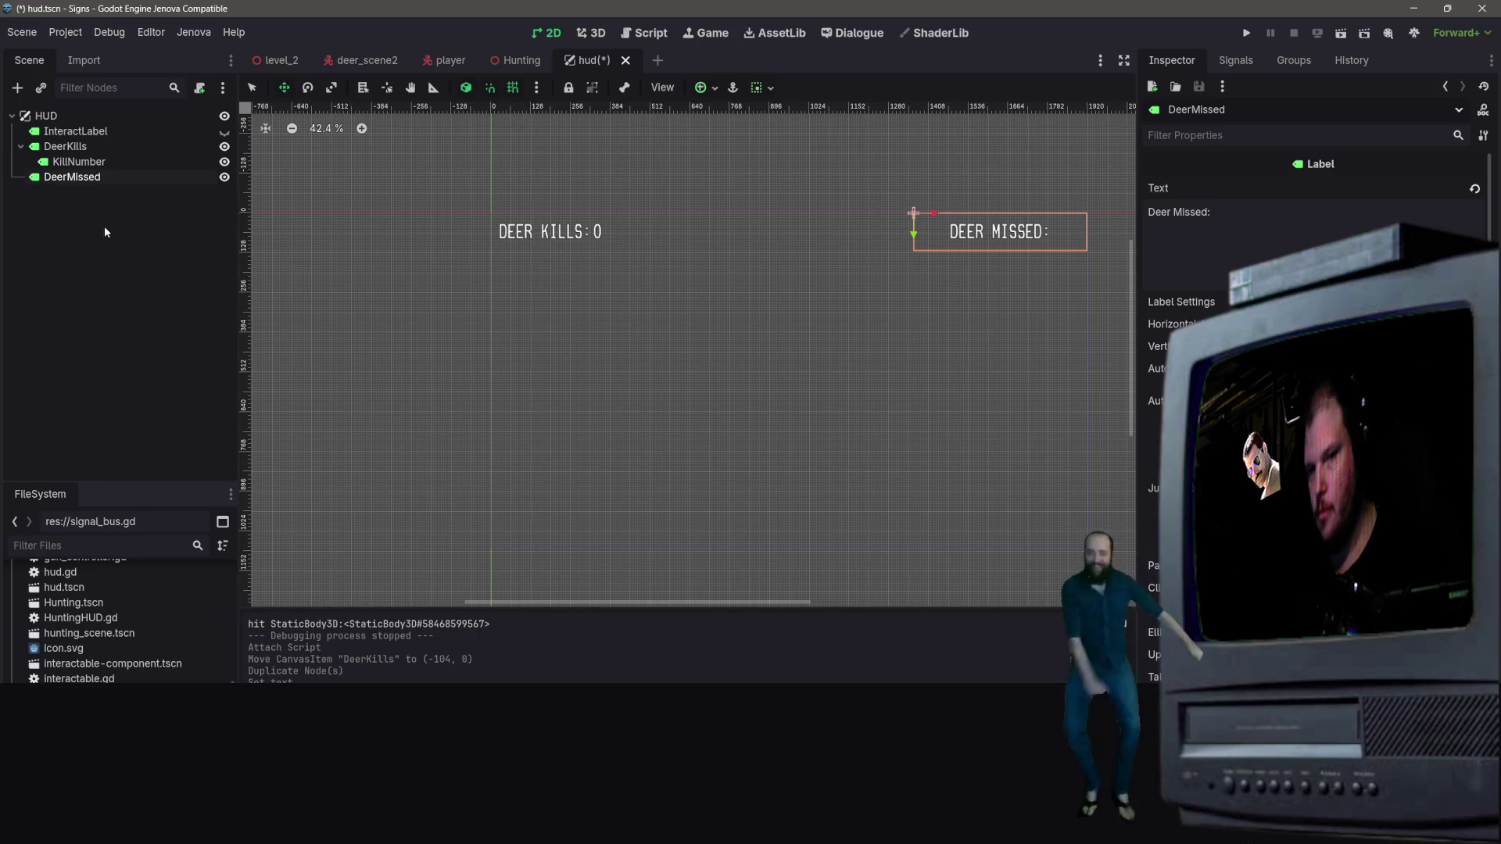
{"action": "key", "text": "Delete"}
{"action": "left_click", "coordinate": [698, 434]}
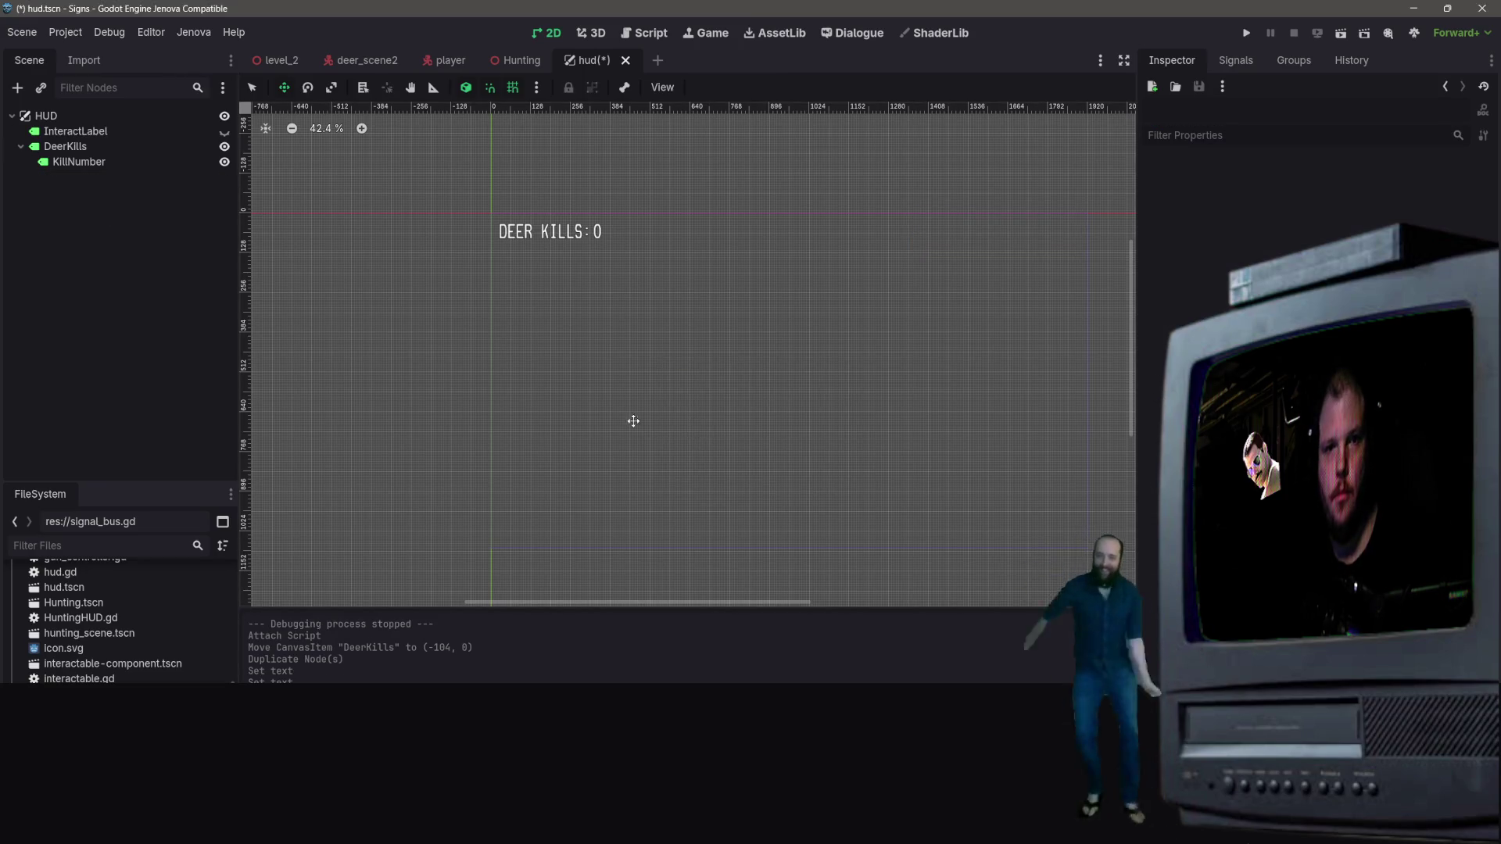
{"action": "left_click", "coordinate": [119, 151]}
{"action": "key", "text": "ctrl+d"}
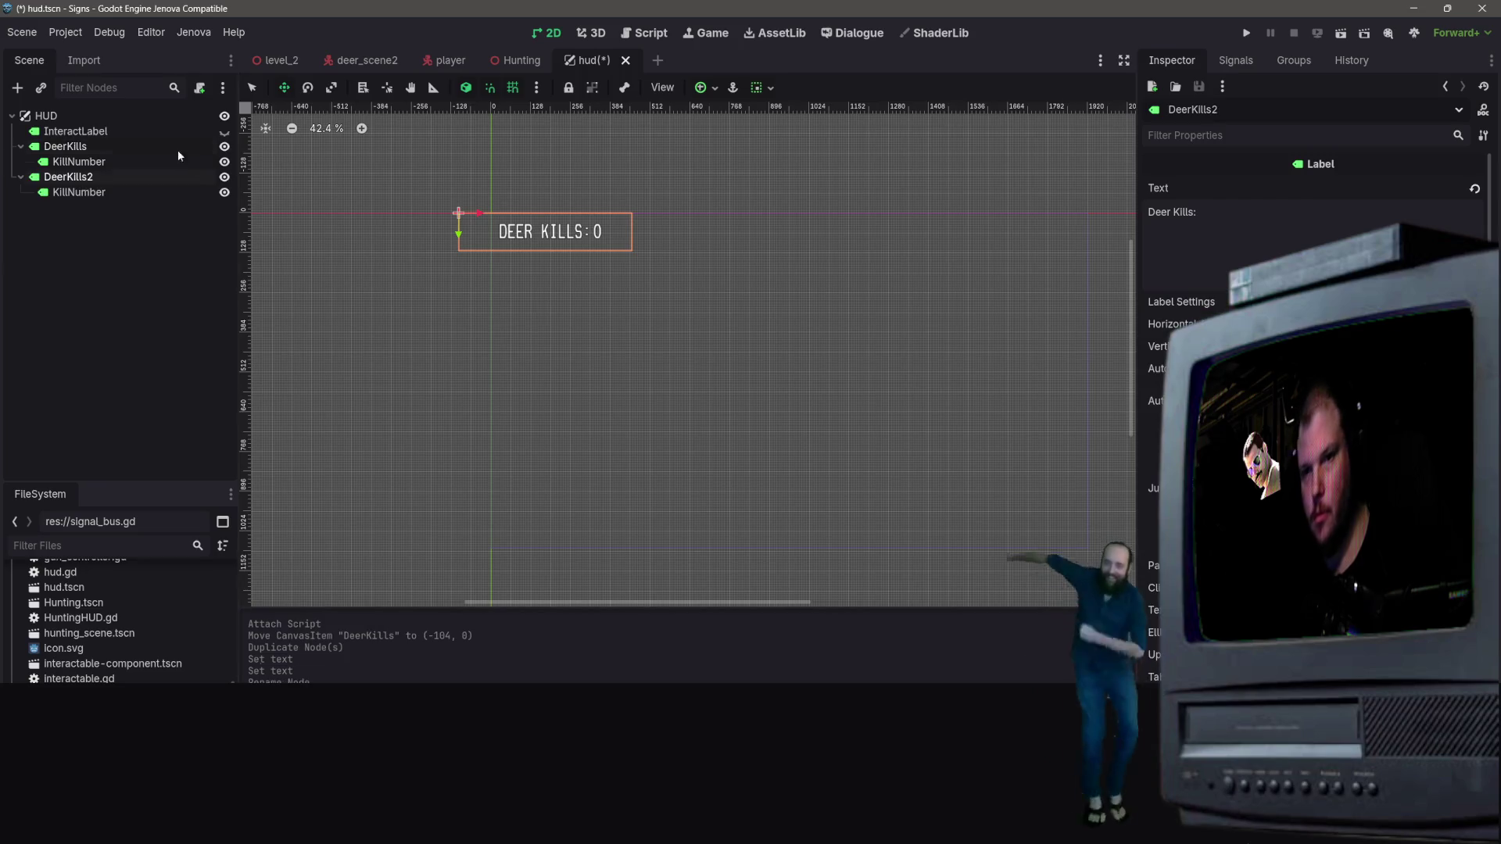
{"action": "double_click", "coordinate": [89, 177]}
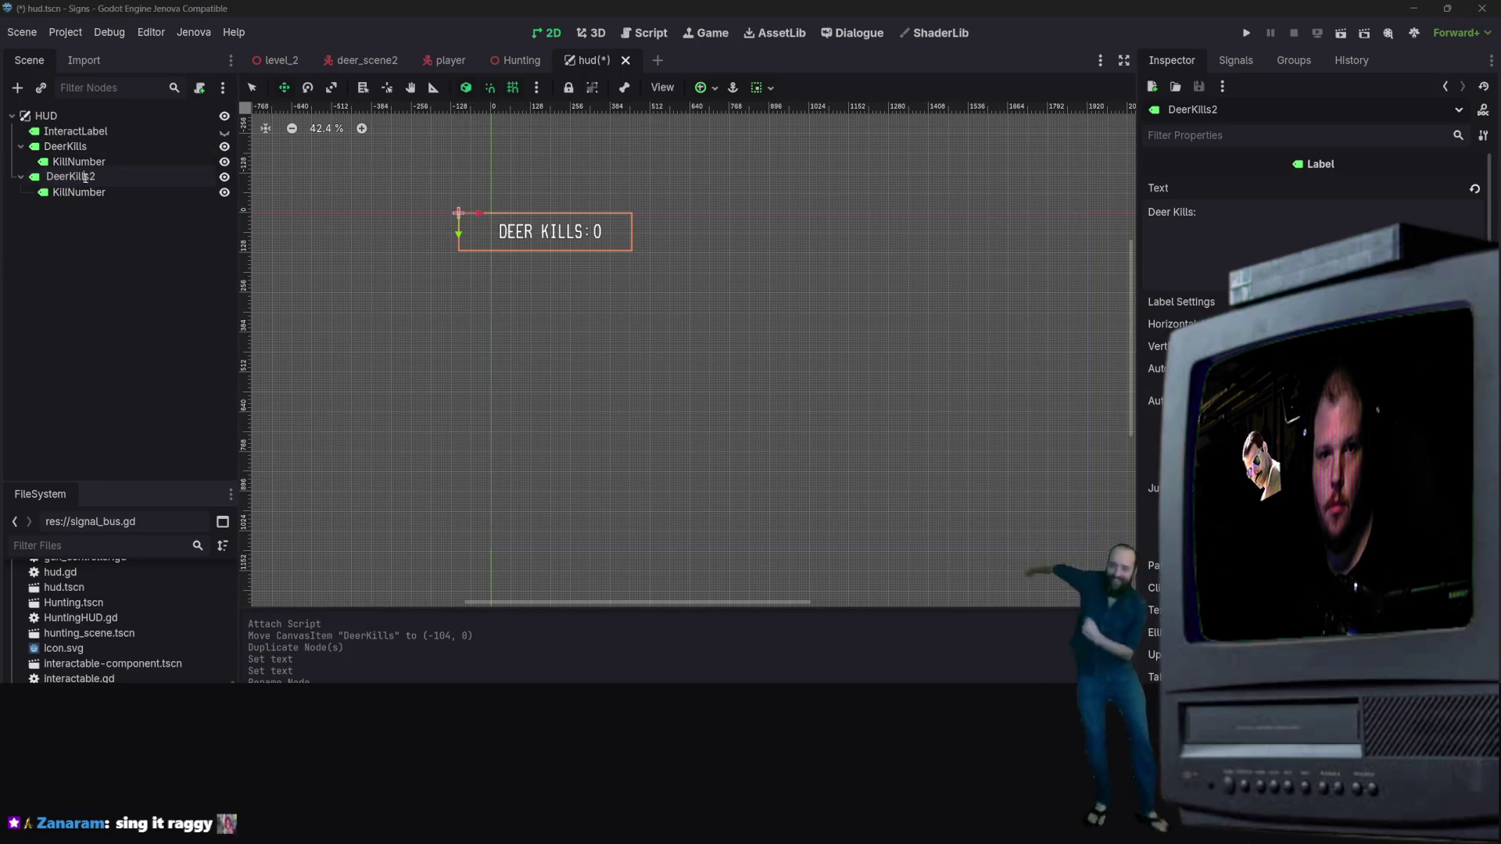
{"action": "left_click_drag", "start_coordinate": [88, 177], "coordinate": [70, 176]}
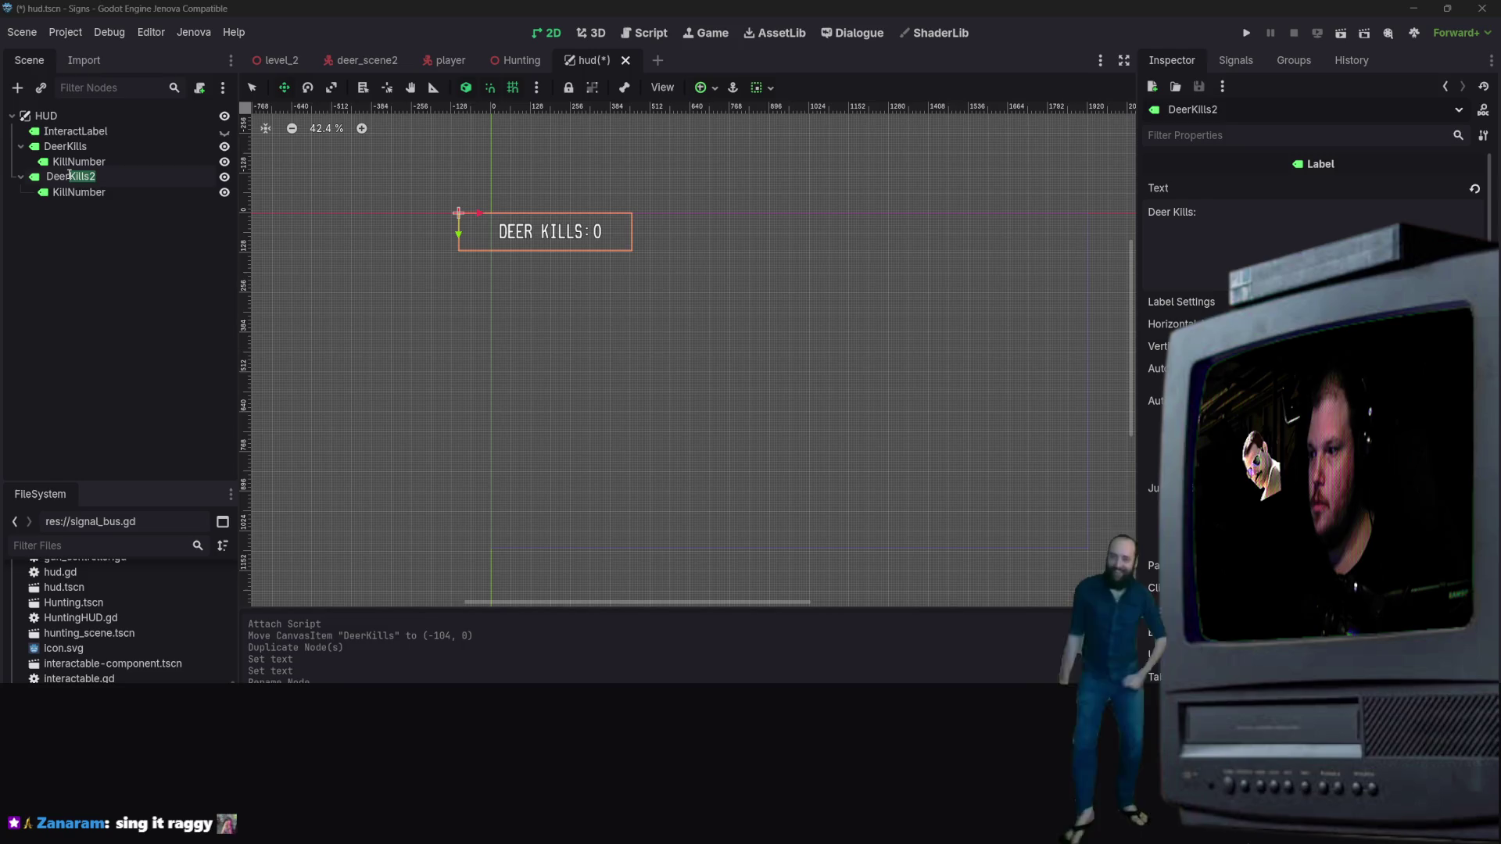
{"action": "type", "text": "M"}
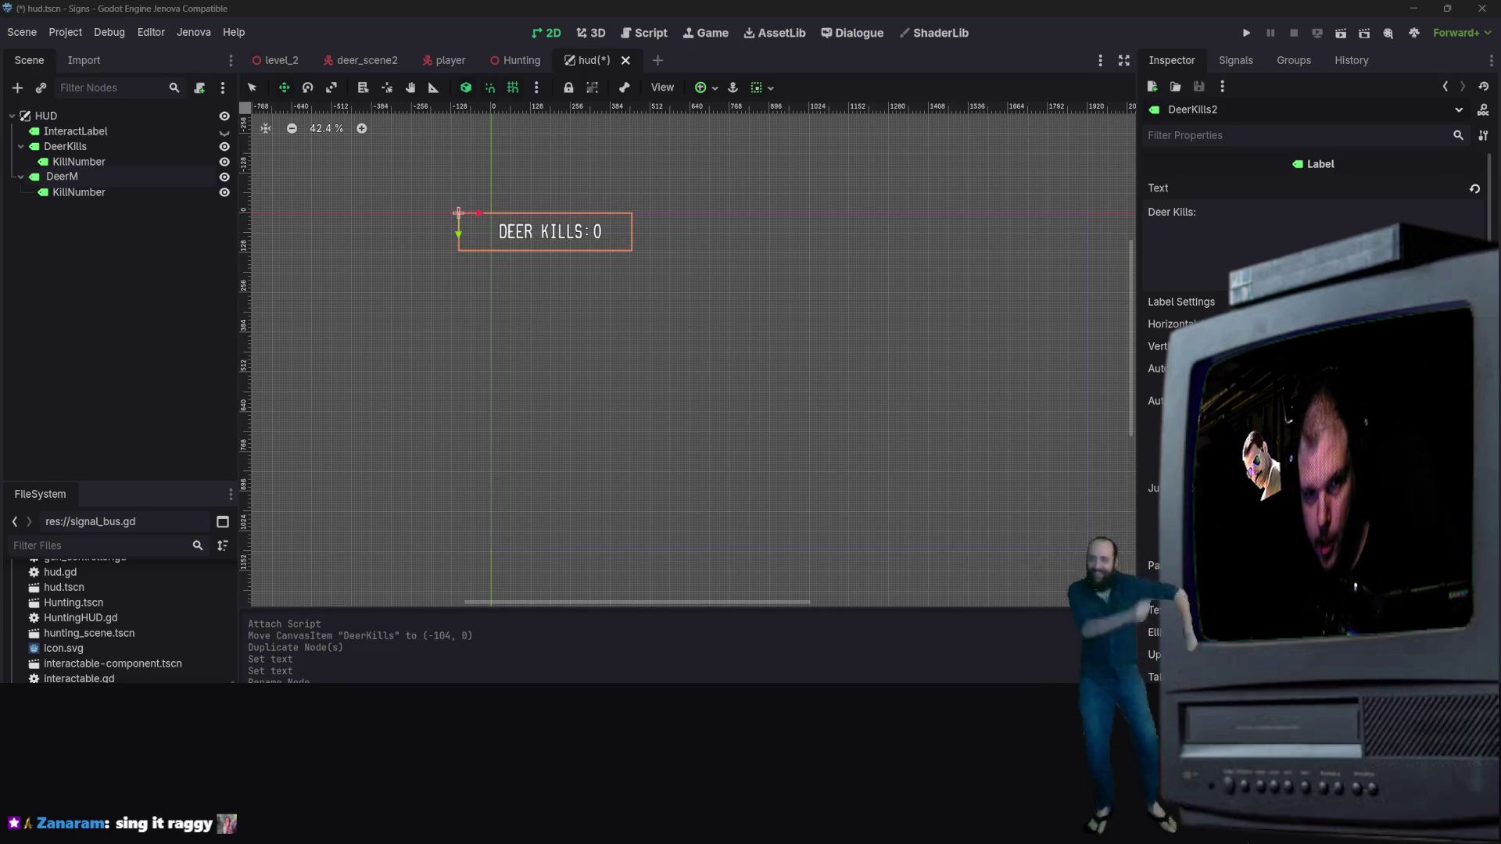
{"action": "type", "text": "issed"}
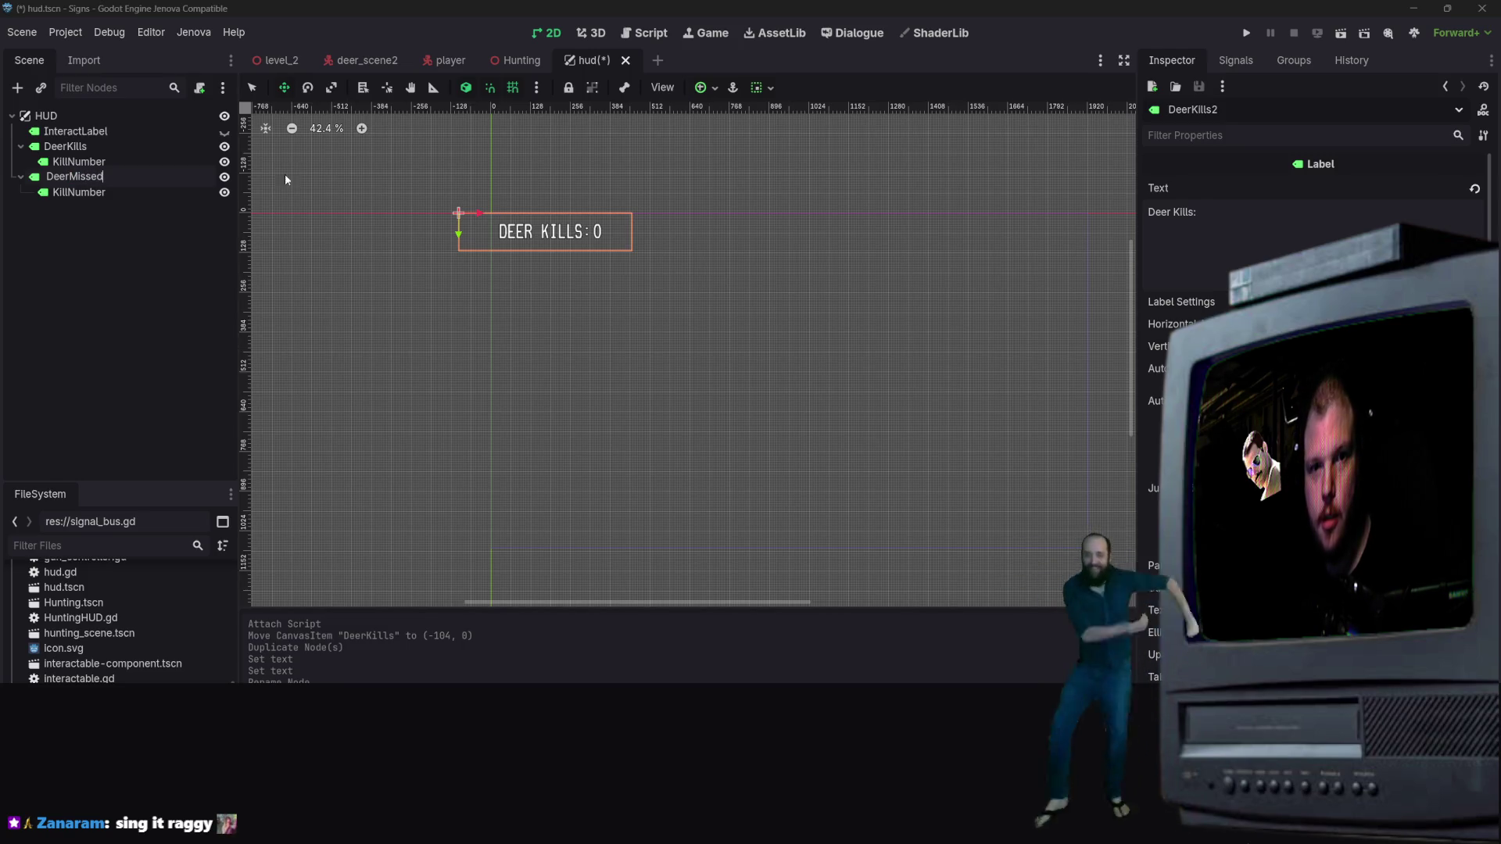
{"action": "key", "text": "Return"}
{"action": "double_click", "coordinate": [207, 194]}
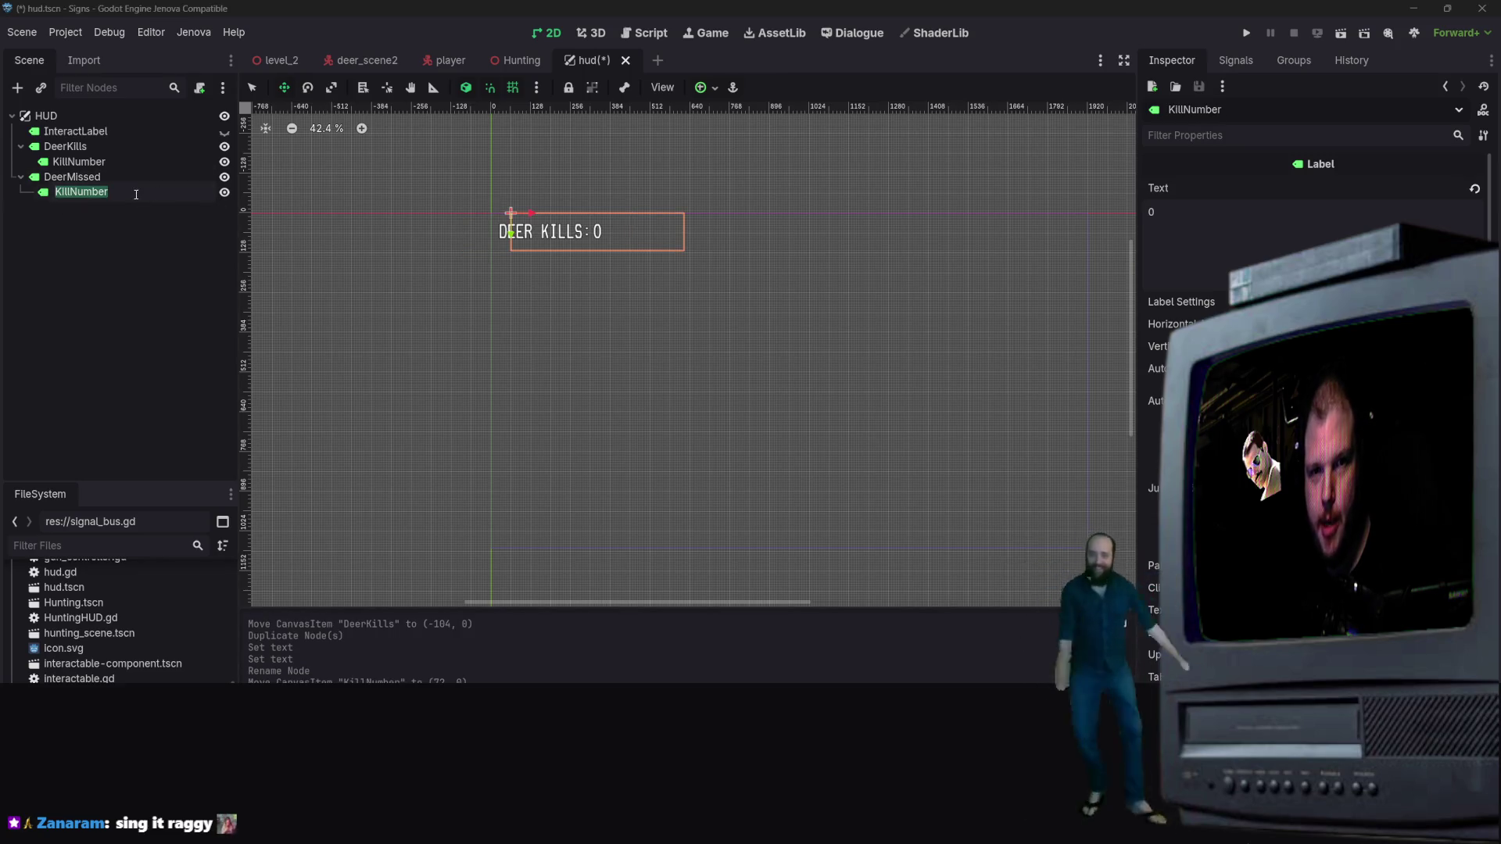
{"action": "type", "text": "Missed"}
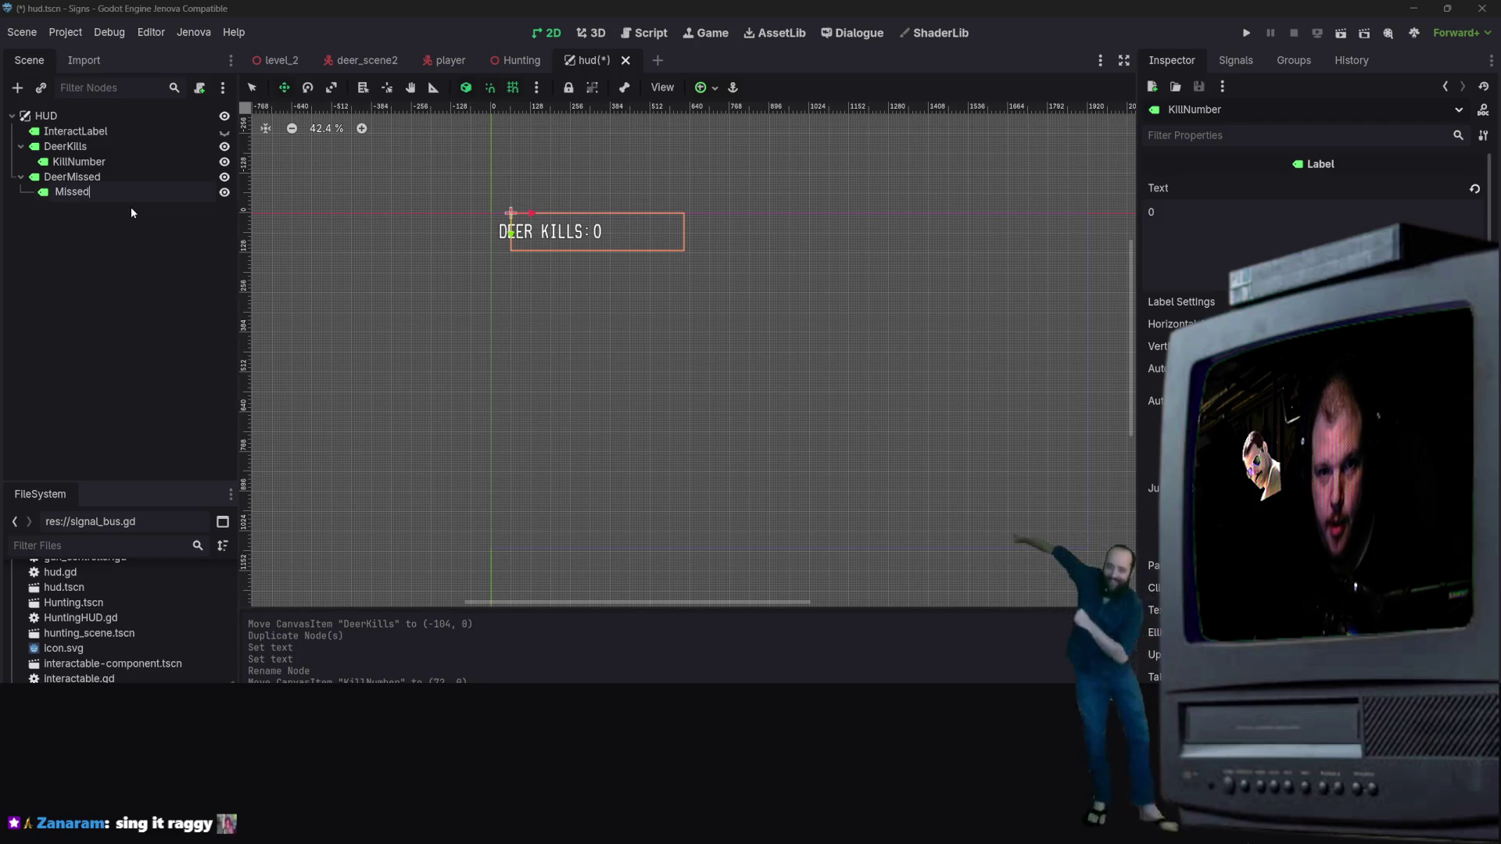
{"action": "type", "text": "Number"}
{"action": "key", "text": "Return"}
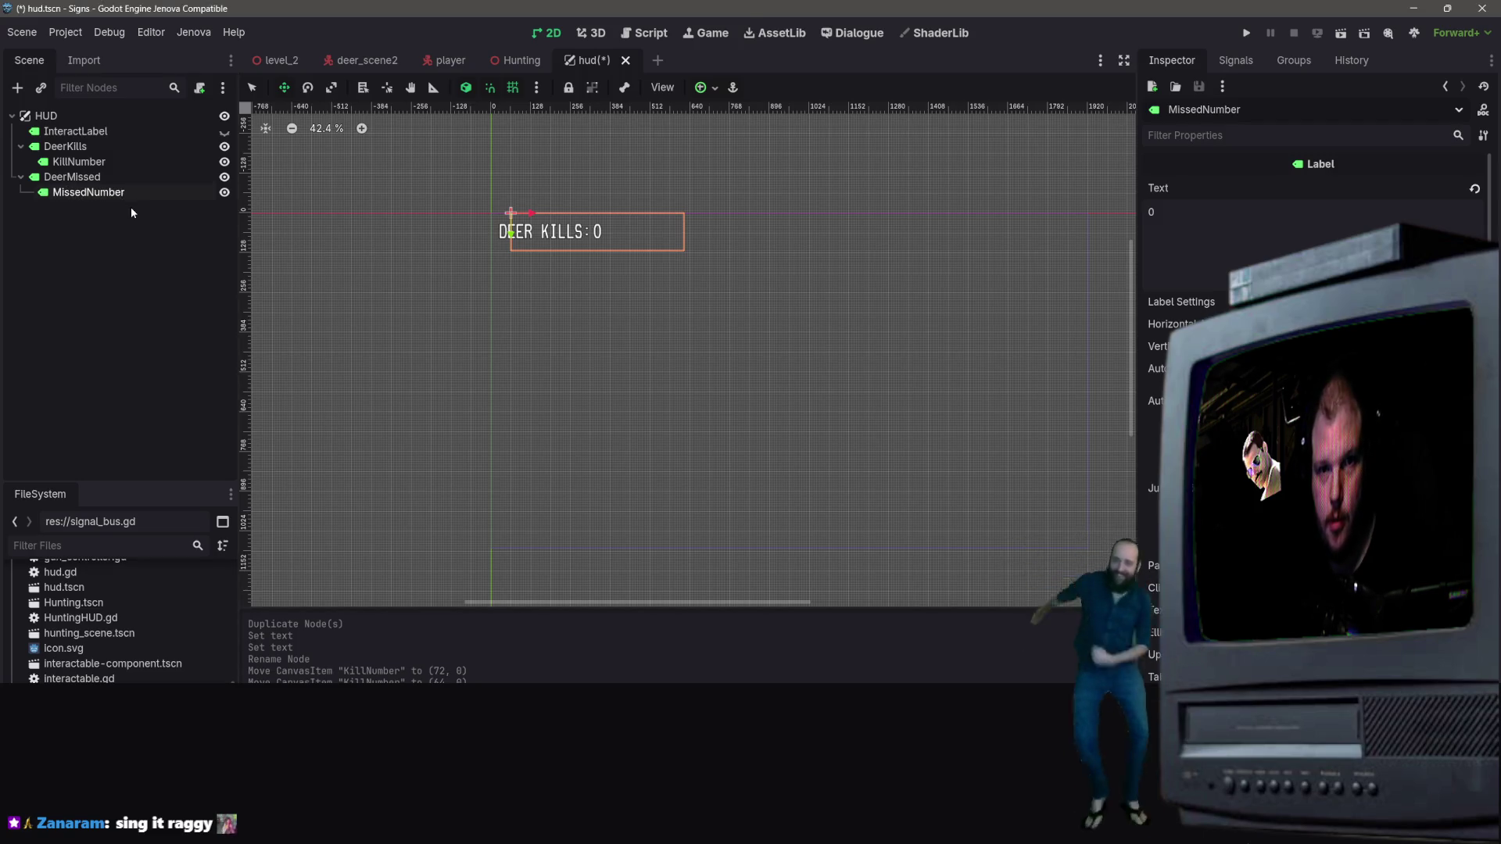
Change the DeerMissed text to 'DEER MISSED:' and move it to the right side
{"action": "left_click", "coordinate": [143, 178]}
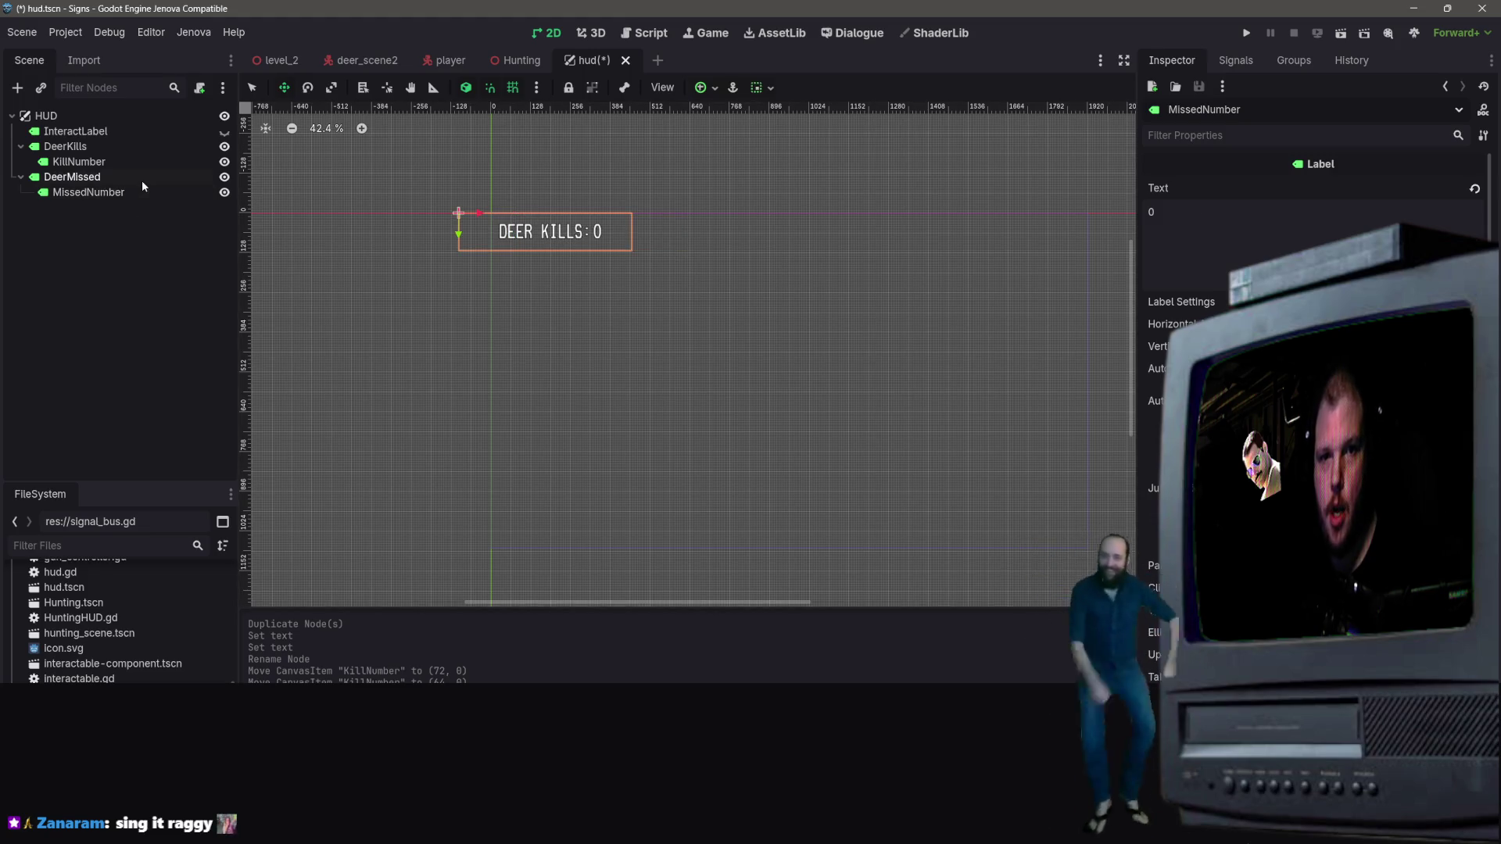
{"action": "mouse_move", "coordinate": [1301, 213]}
{"action": "left_mouse_down"}
{"action": "mouse_move", "coordinate": [1145, 216]}
{"action": "mouse_move", "coordinate": [1173, 217]}
{"action": "left_mouse_up"}
{"action": "type", "text": "Missed:"}
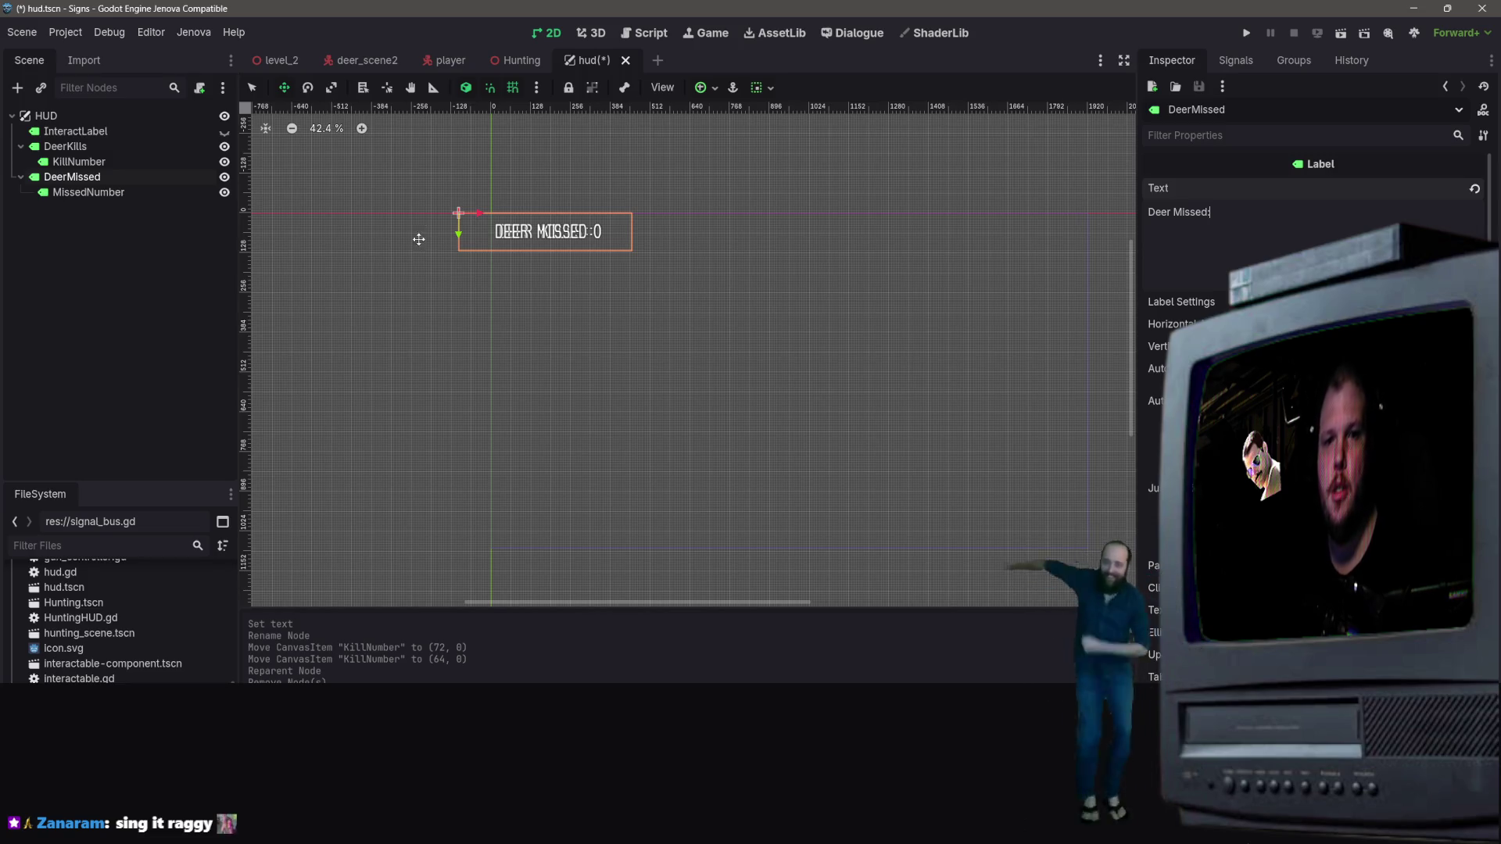
{"action": "left_click_drag", "start_coordinate": [480, 211], "coordinate": [943, 211]}
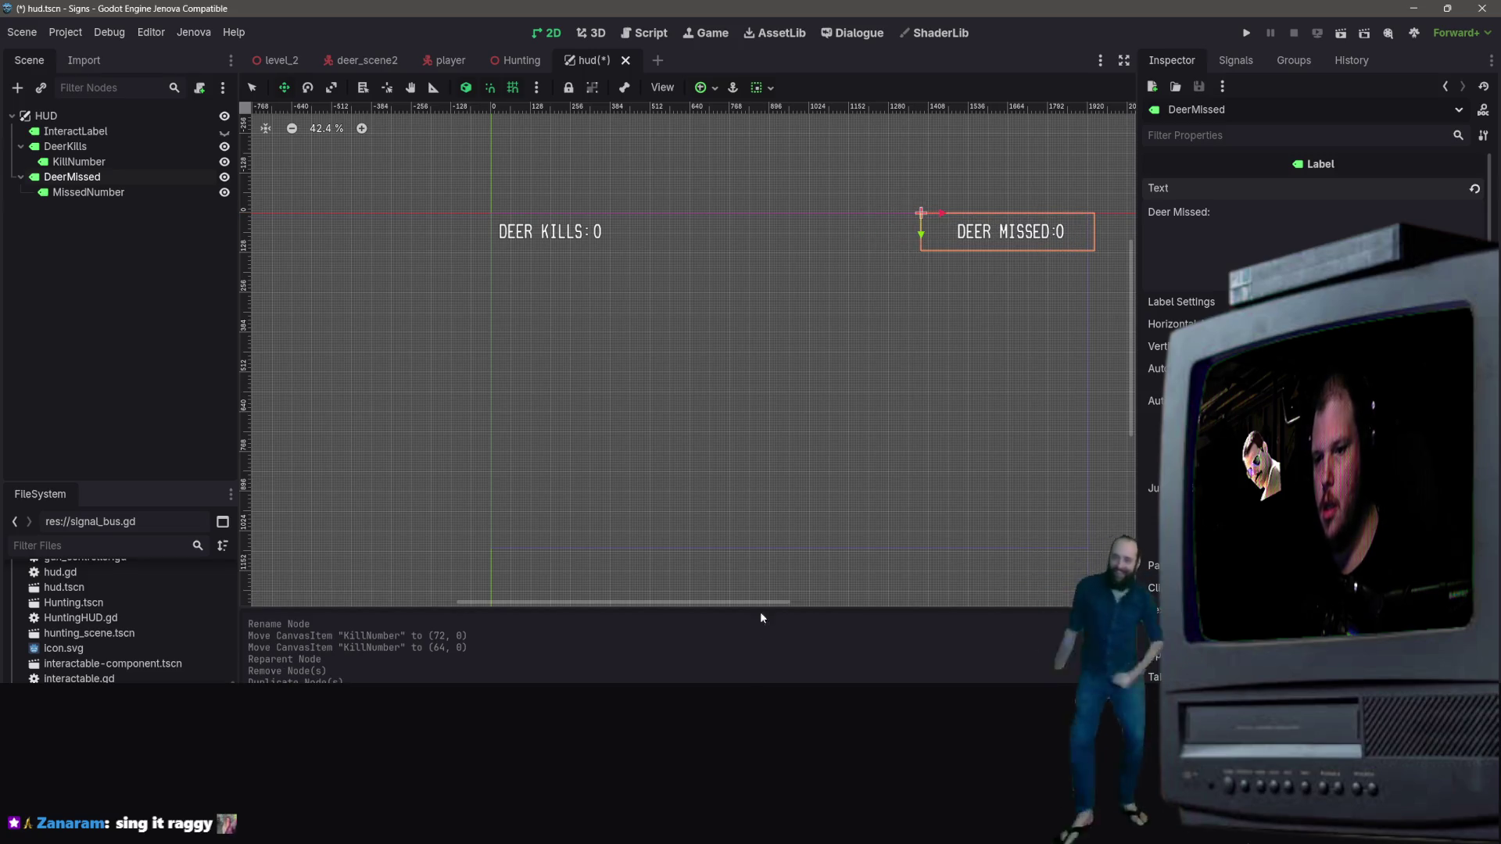
{"action": "left_click_drag", "start_coordinate": [762, 602], "coordinate": [873, 602]}
{"action": "left_click_drag", "start_coordinate": [737, 207], "coordinate": [732, 212]}
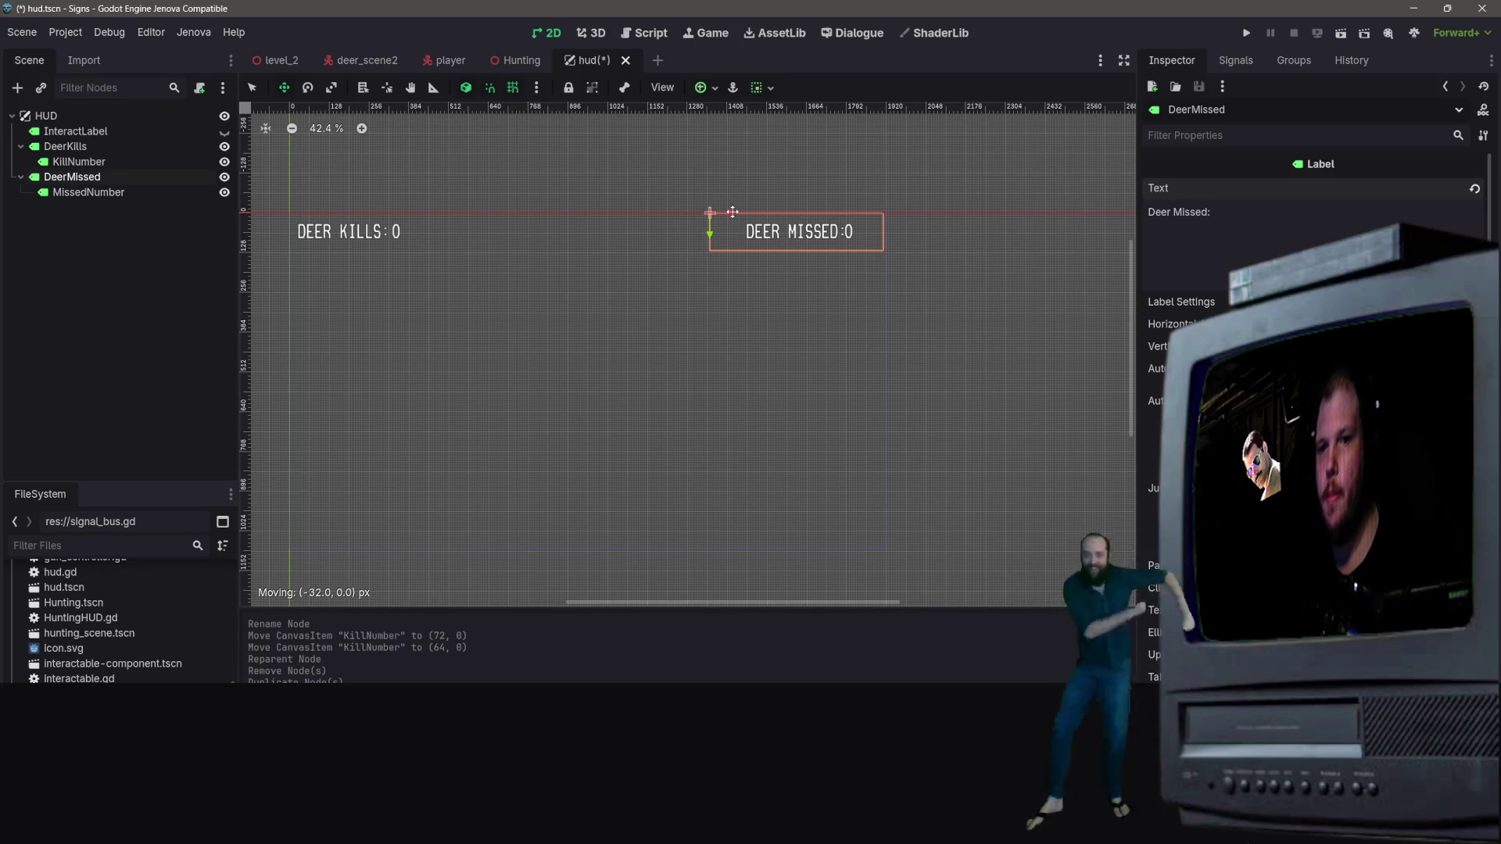
{"action": "left_click_drag", "start_coordinate": [732, 211], "coordinate": [732, 211]}
Fine-tune the MissedNumber and DeerMissed positions and save the hud scene
{"action": "left_click", "coordinate": [188, 192]}
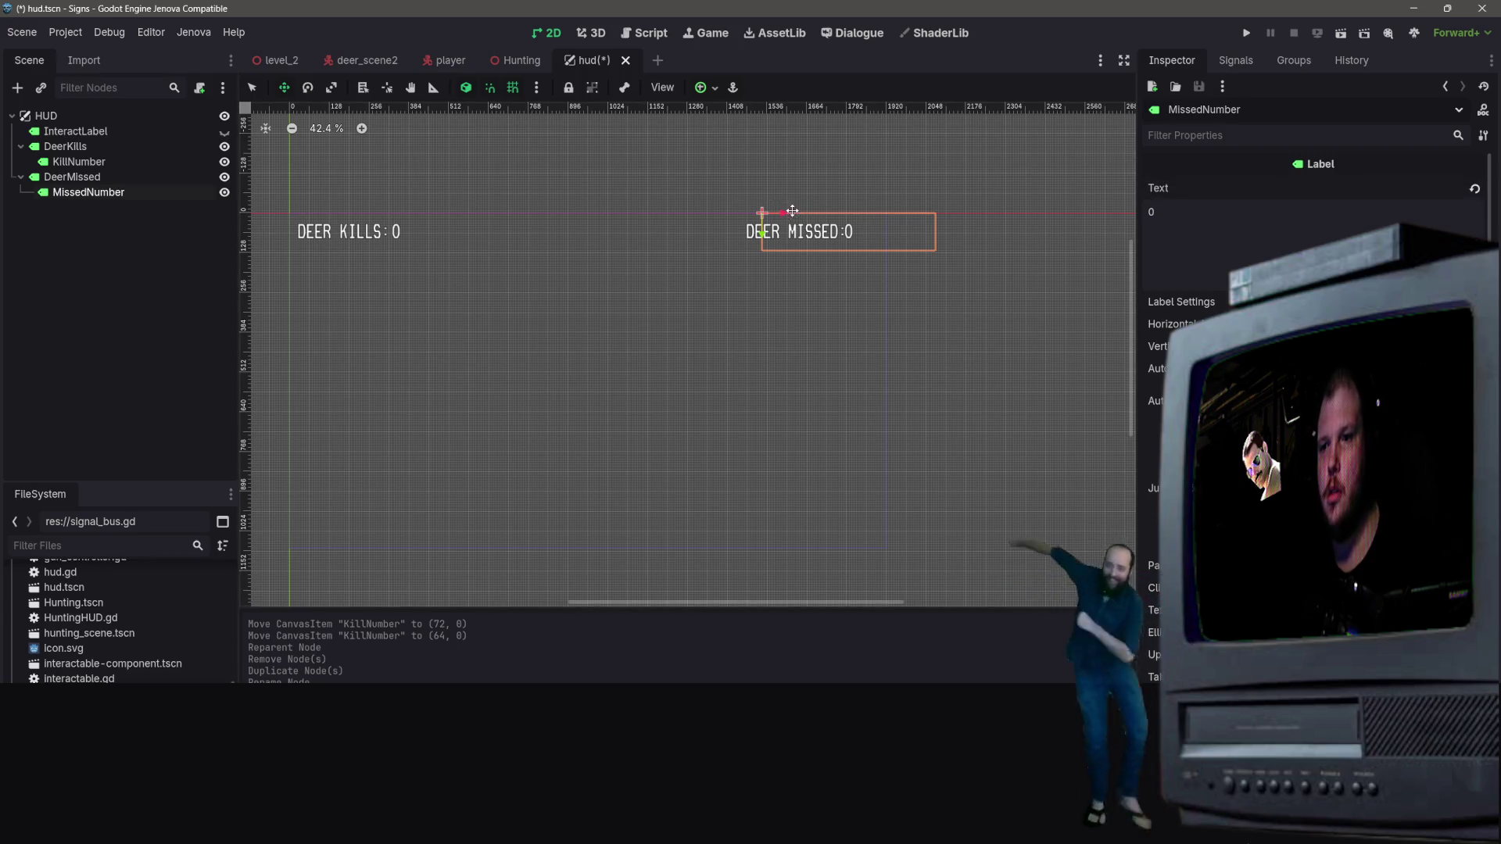
{"action": "left_click_drag", "start_coordinate": [780, 211], "coordinate": [788, 209]}
{"action": "left_click_drag", "start_coordinate": [786, 209], "coordinate": [789, 212]}
{"action": "key", "text": "ctrl+z"}
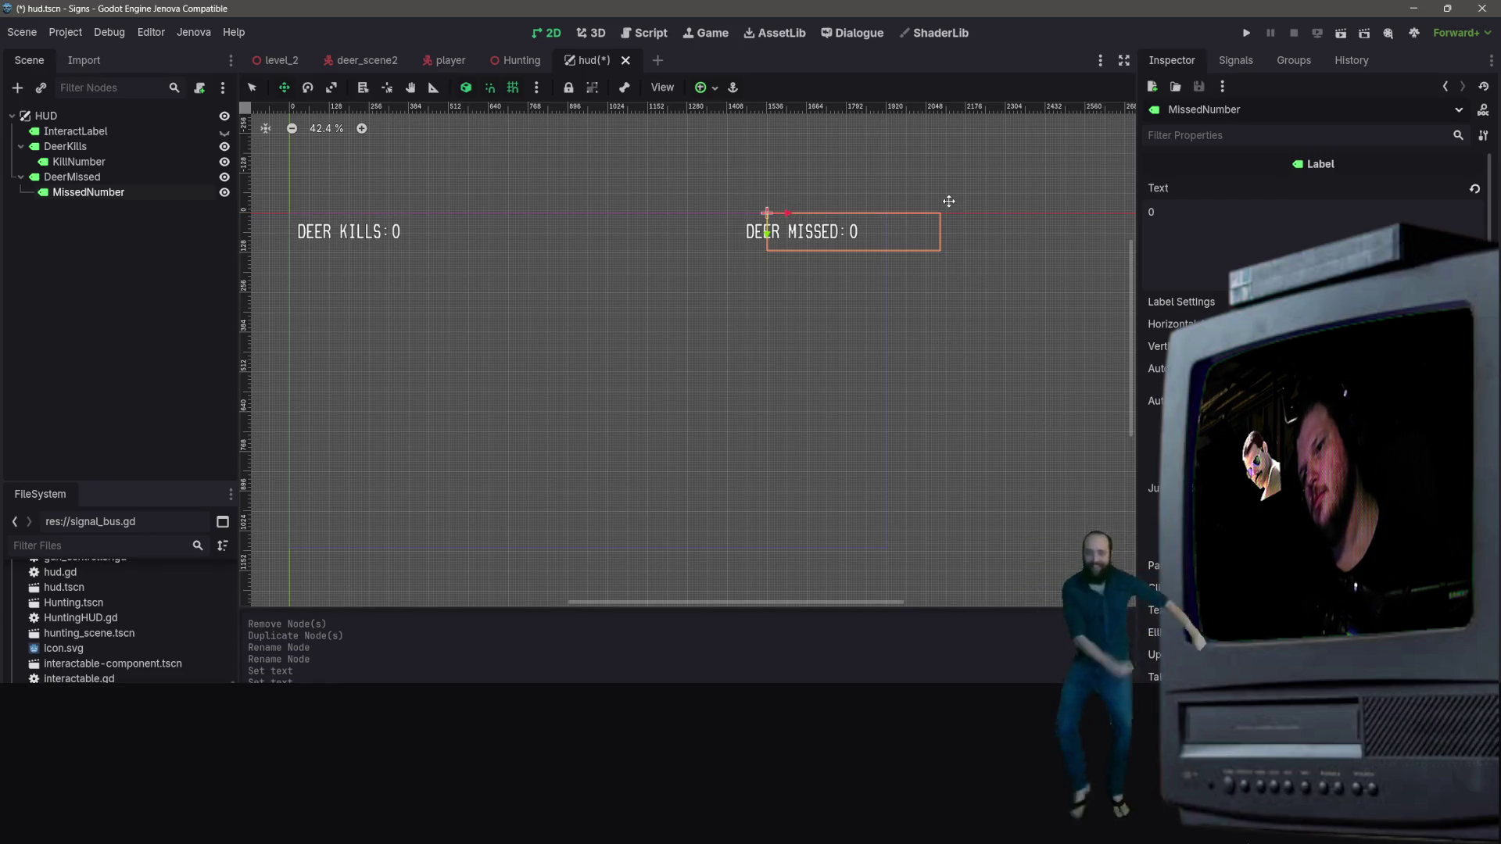
{"action": "left_click", "coordinate": [603, 419]}
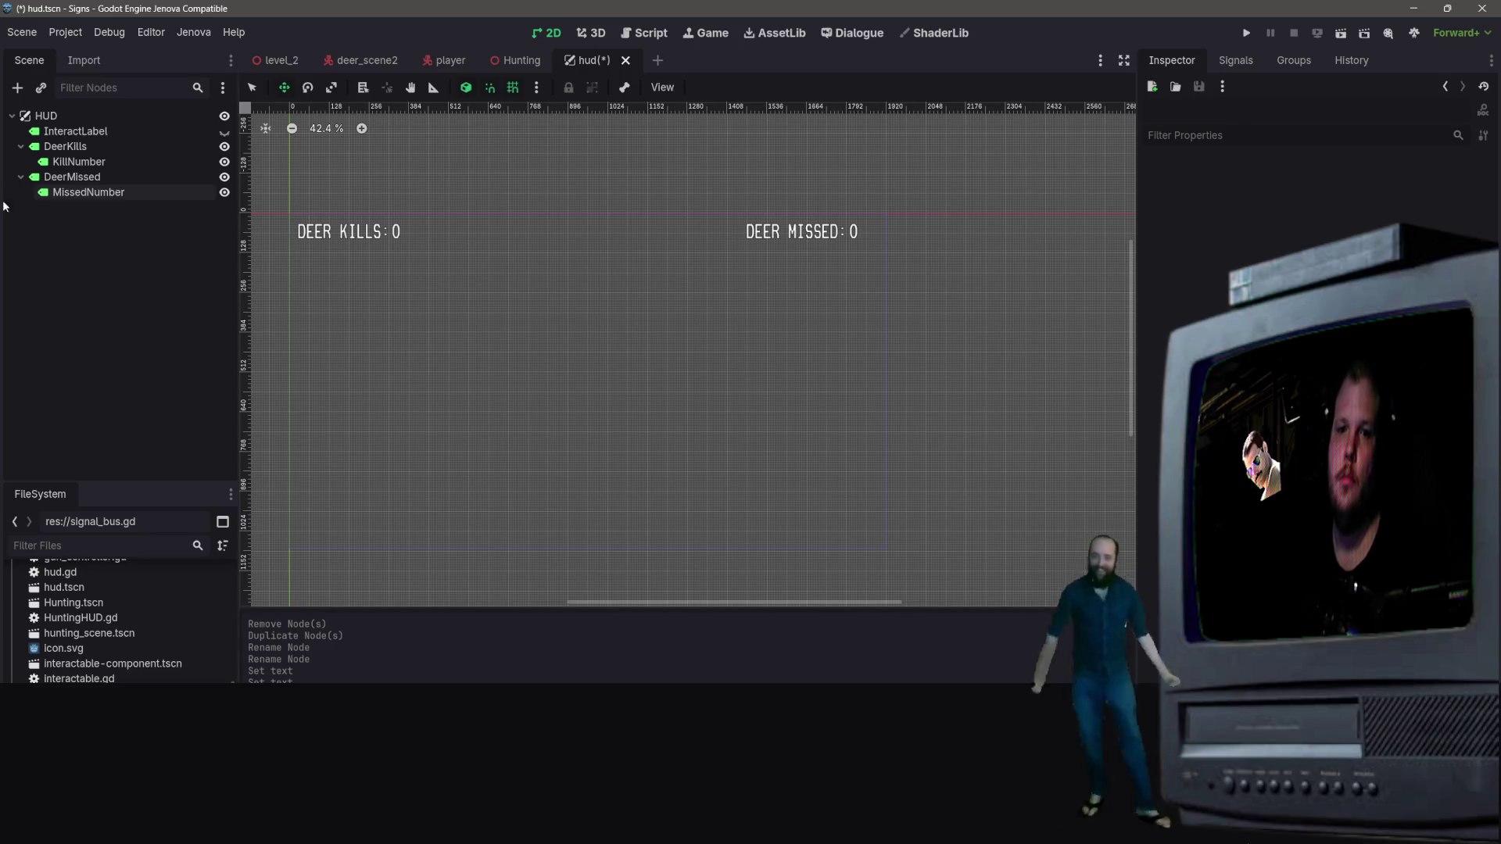
{"action": "left_click", "coordinate": [119, 172]}
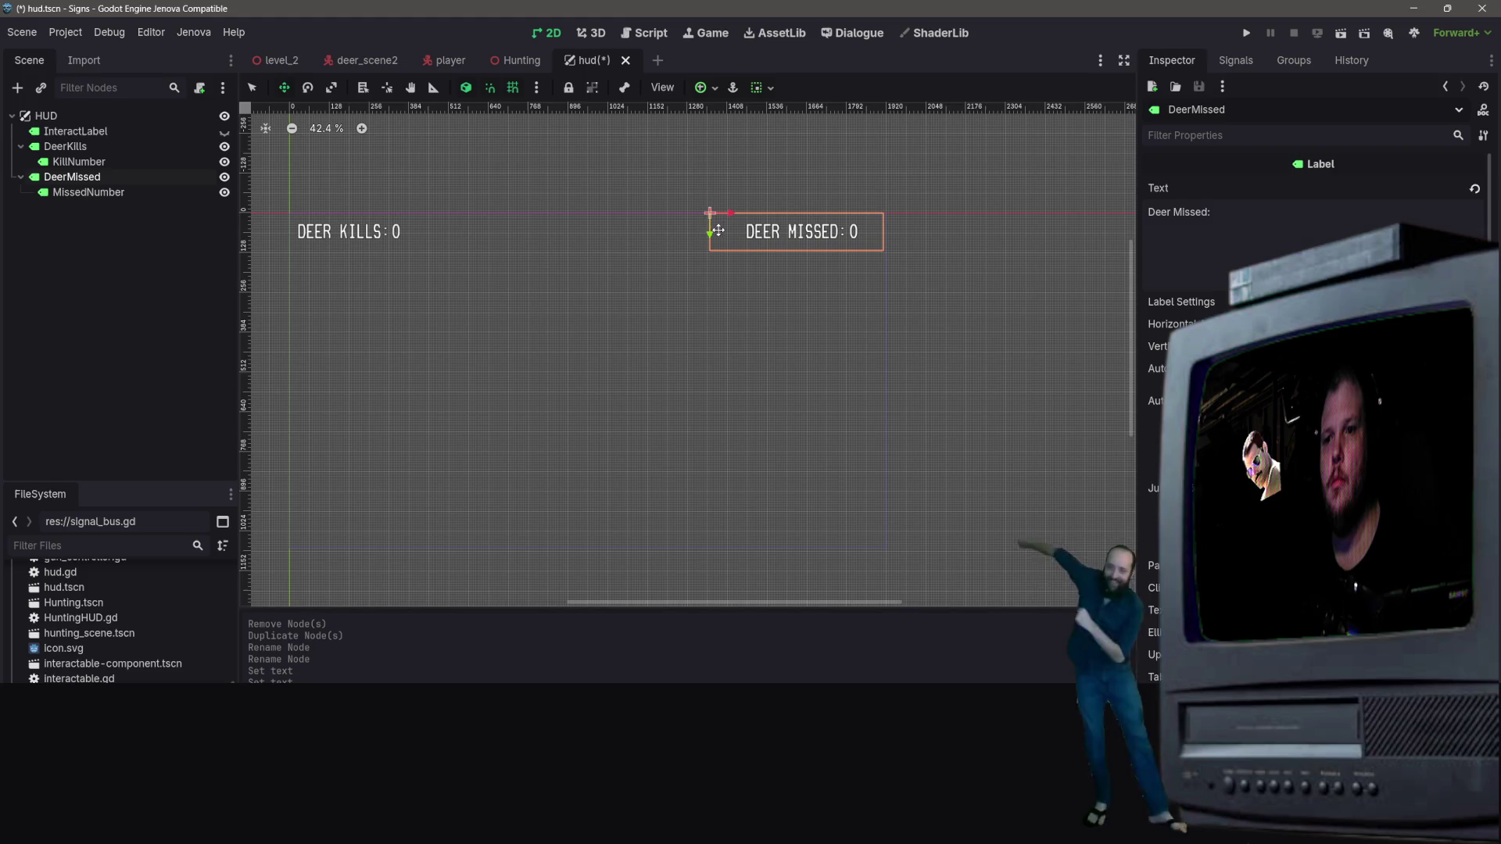
{"action": "left_click_drag", "start_coordinate": [731, 217], "coordinate": [749, 214]}
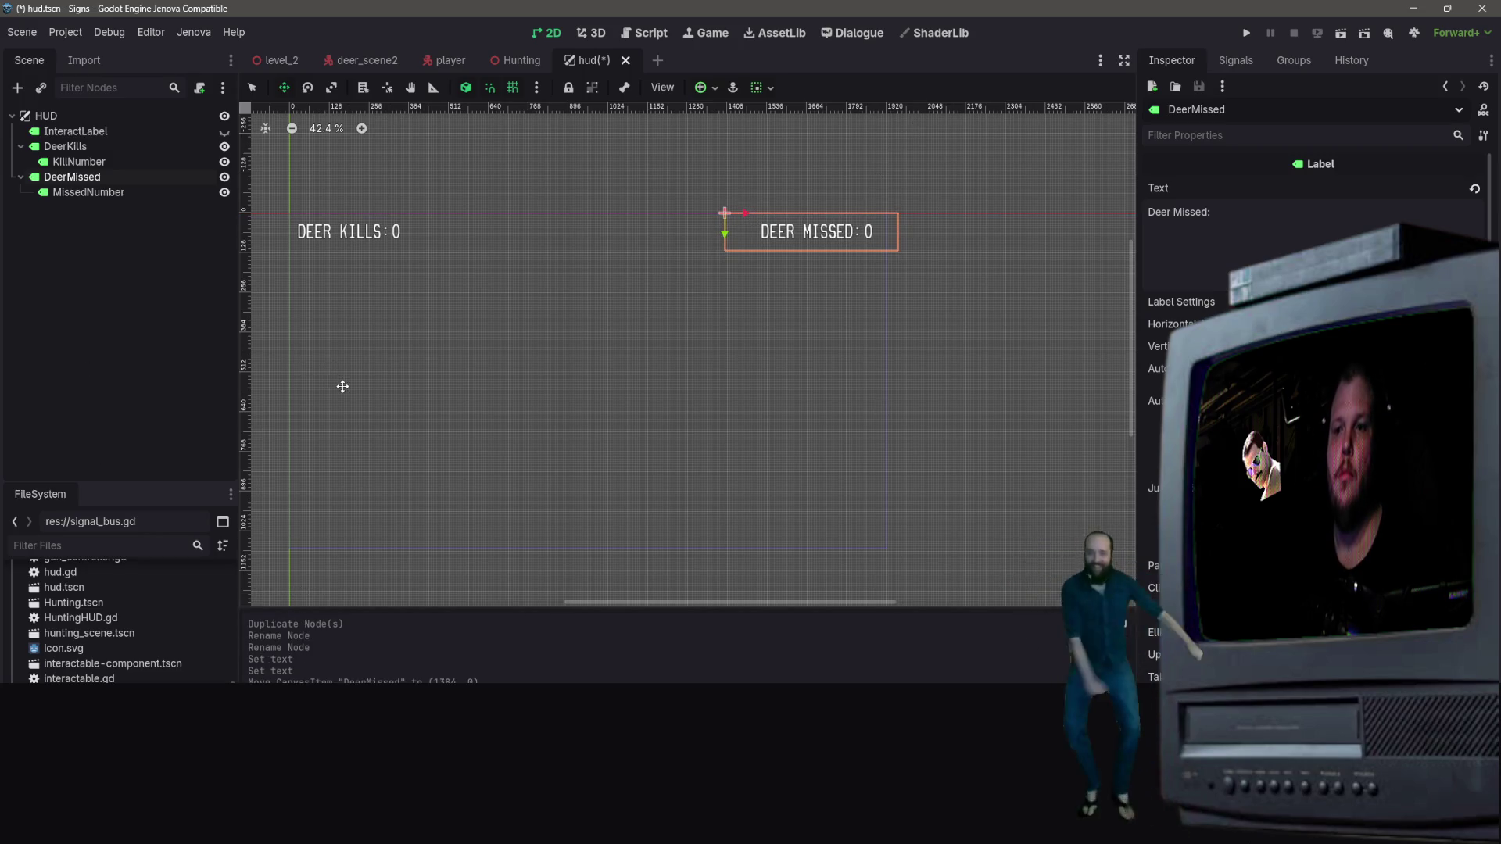
{"action": "key", "text": "ctrl+s"}
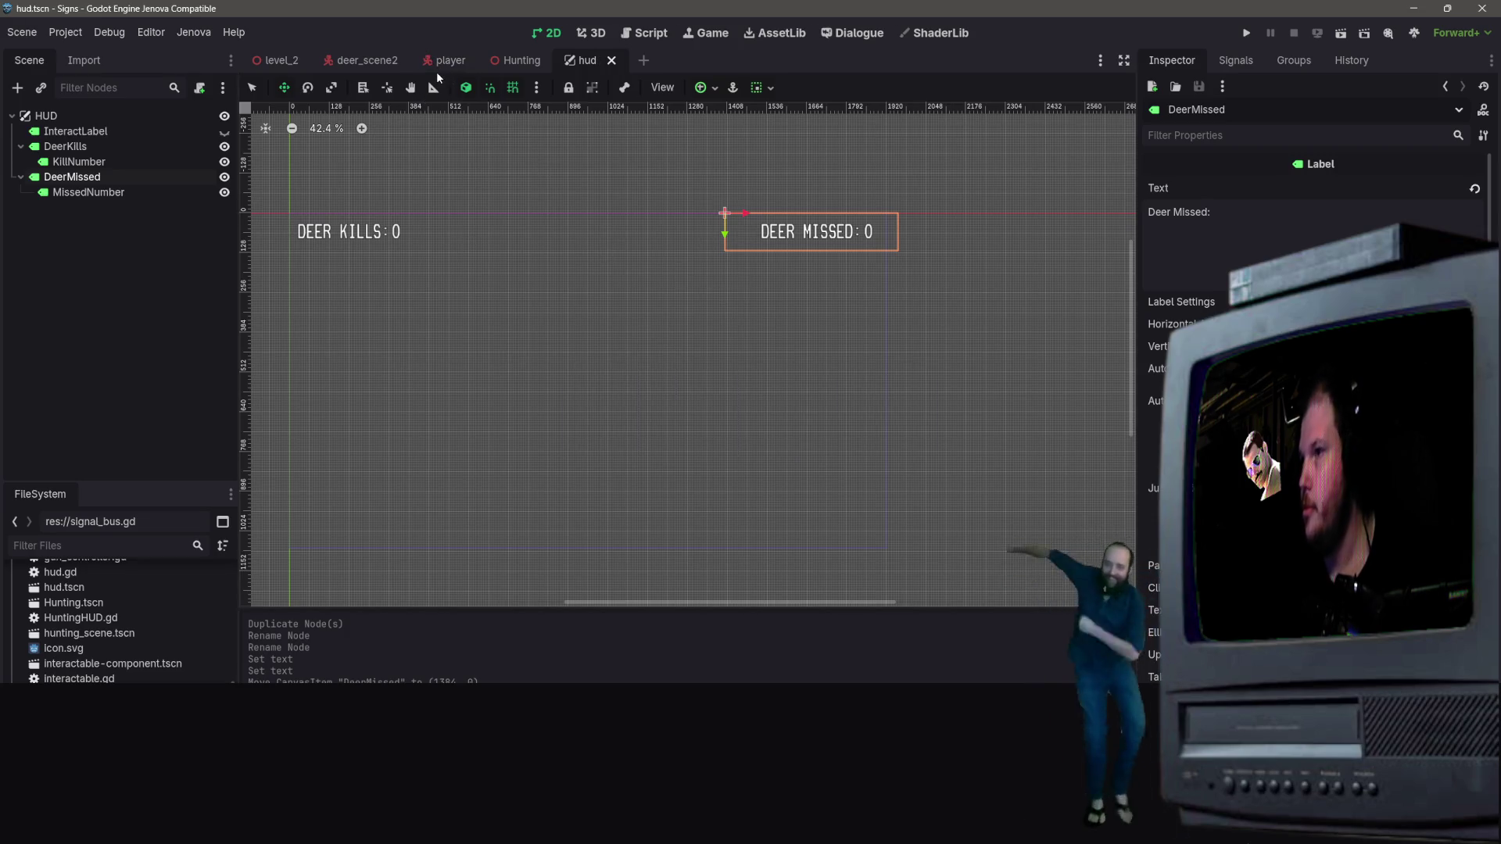
Cycle through the deer, player, level_2 and Hunting scenes, then open hud and HuntingHUD.gd
{"action": "left_click", "coordinate": [376, 64]}
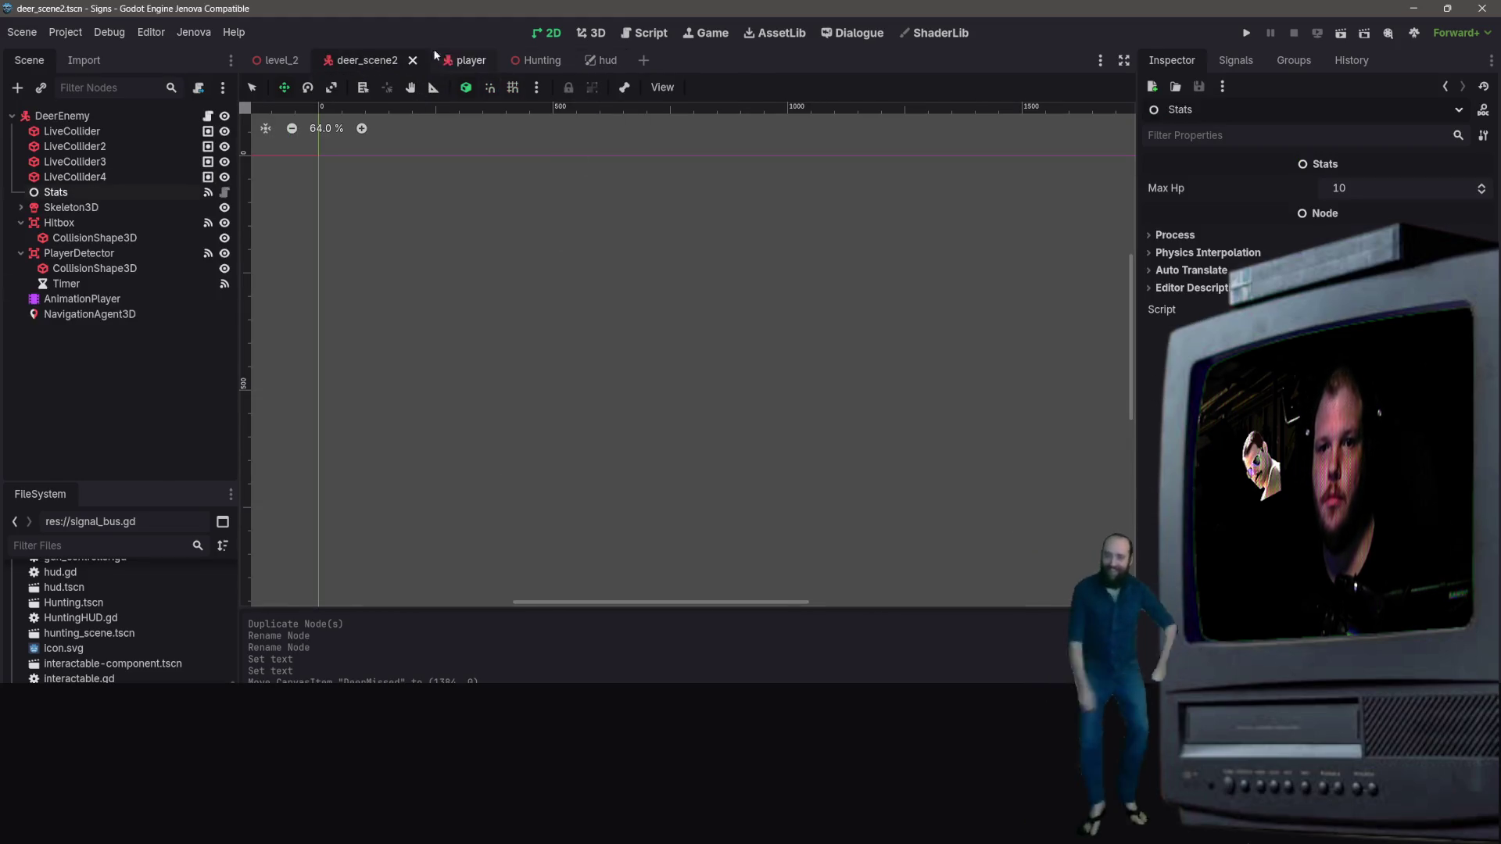
{"action": "left_click", "coordinate": [540, 61]}
{"action": "left_click", "coordinate": [429, 60]}
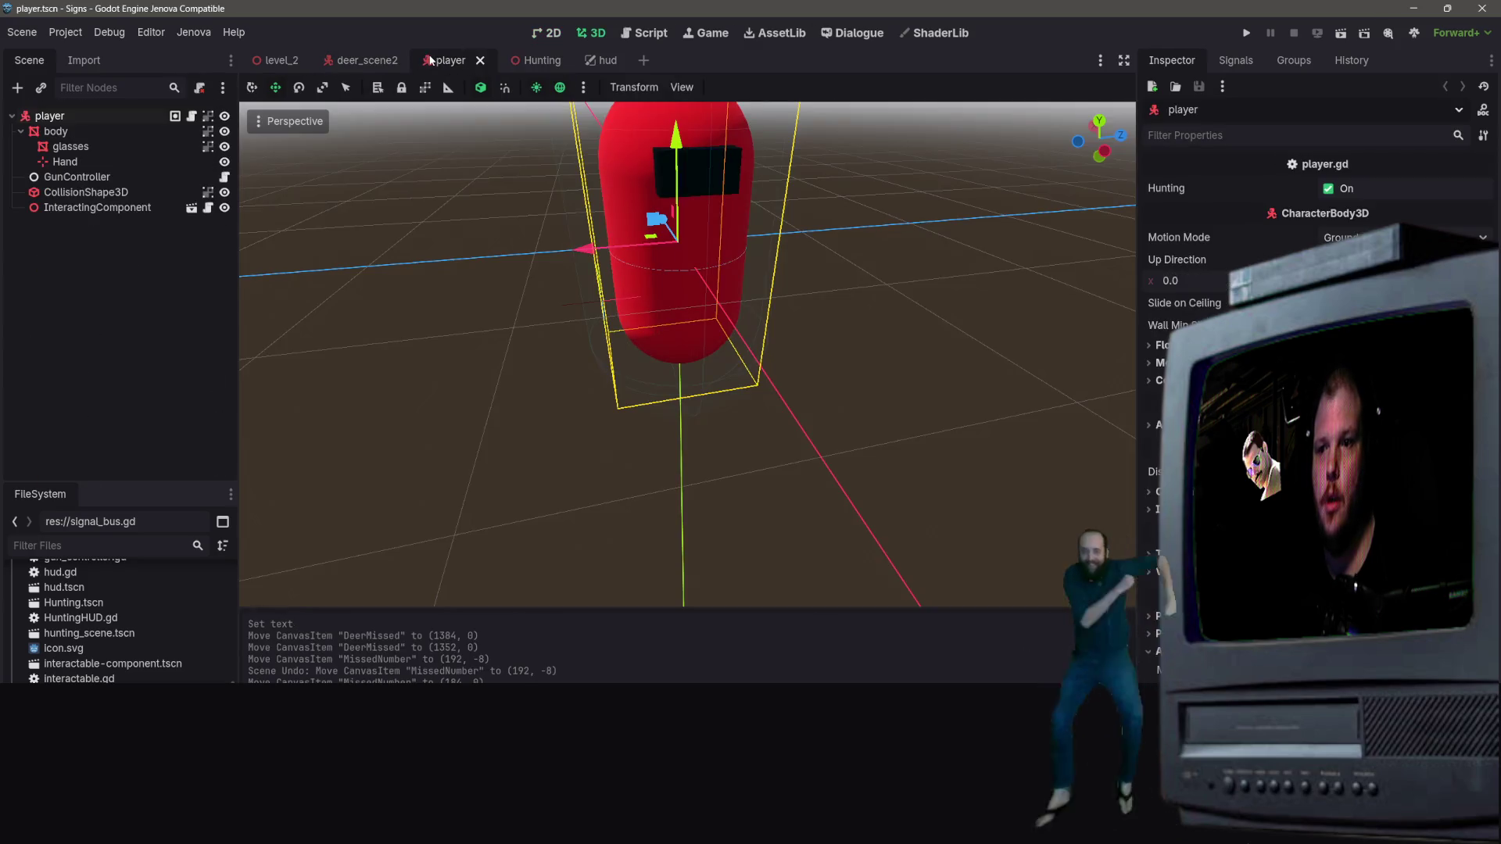
{"action": "left_click", "coordinate": [368, 60]}
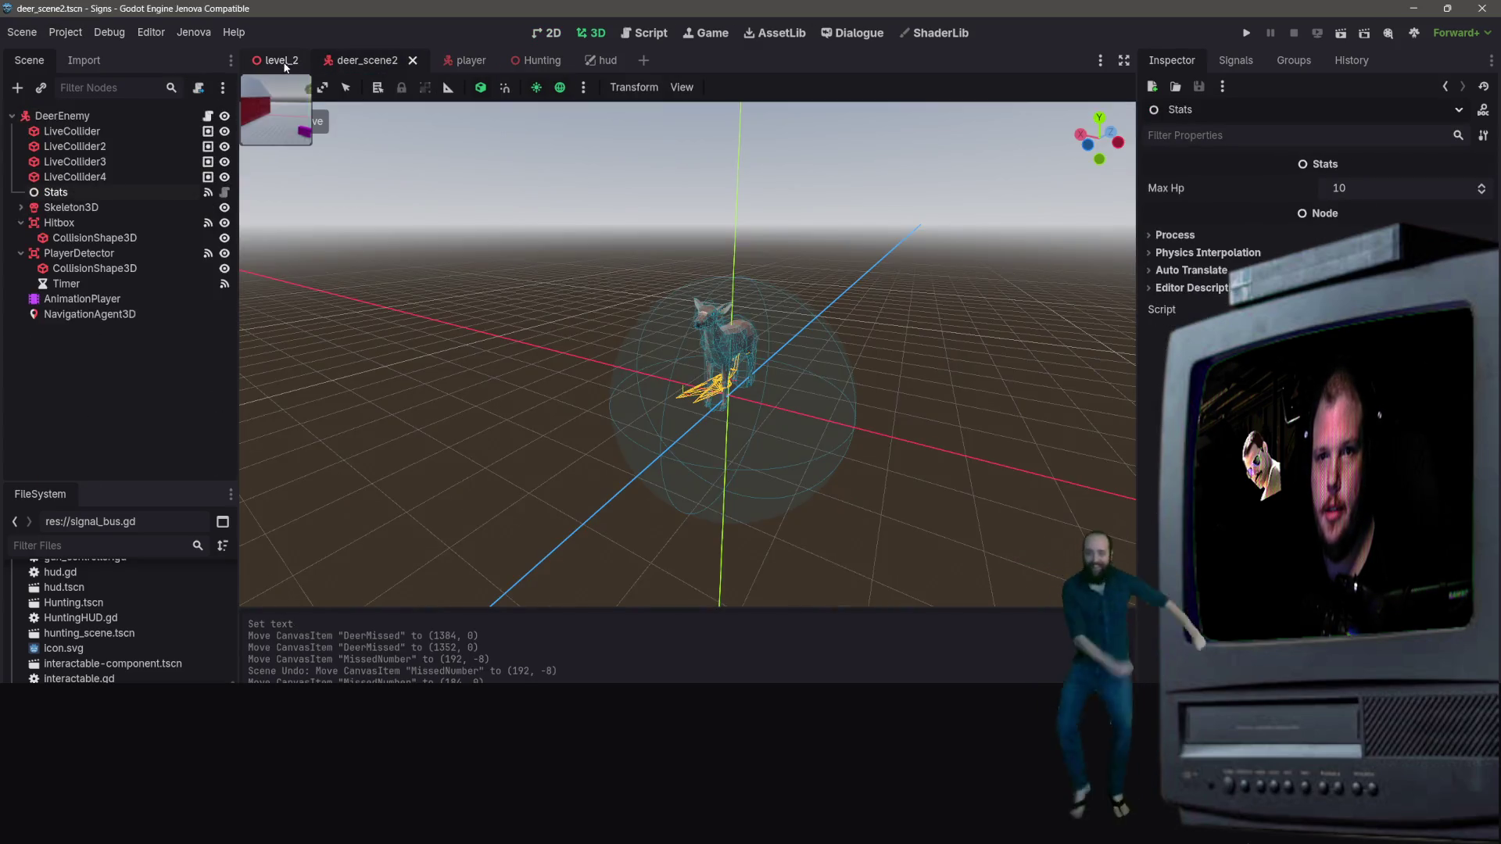
{"action": "left_click", "coordinate": [277, 60]}
{"action": "left_click", "coordinate": [522, 60]}
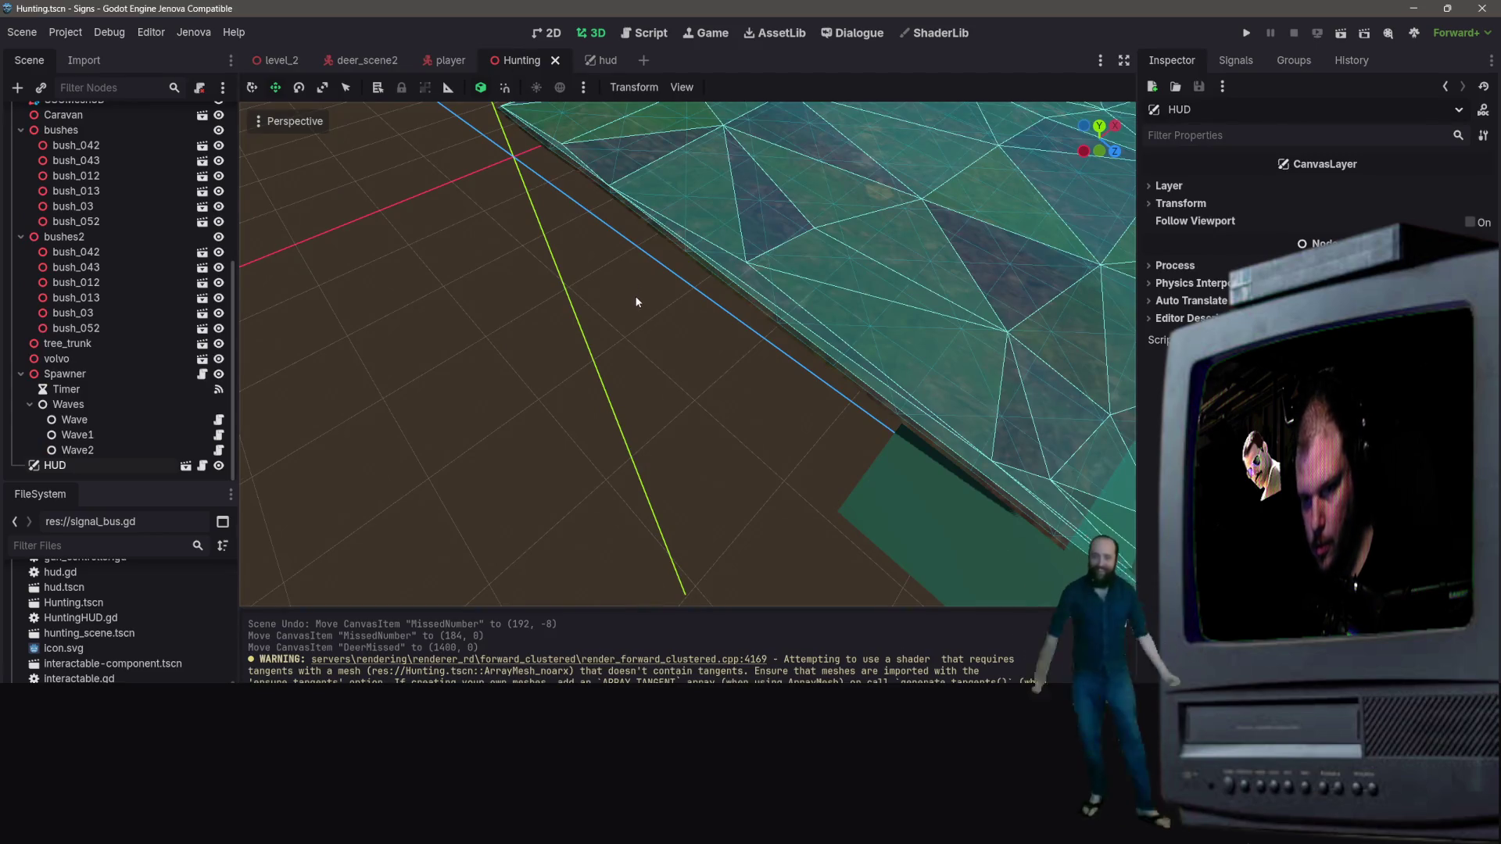
{"action": "scroll", "coordinate": [638, 305], "scroll_direction": "down", "scroll_amount": 5}
{"action": "scroll", "coordinate": [657, 328], "scroll_direction": "up", "scroll_amount": 5}
{"action": "scroll", "coordinate": [60, 234], "scroll_direction": "up", "scroll_amount": 6}
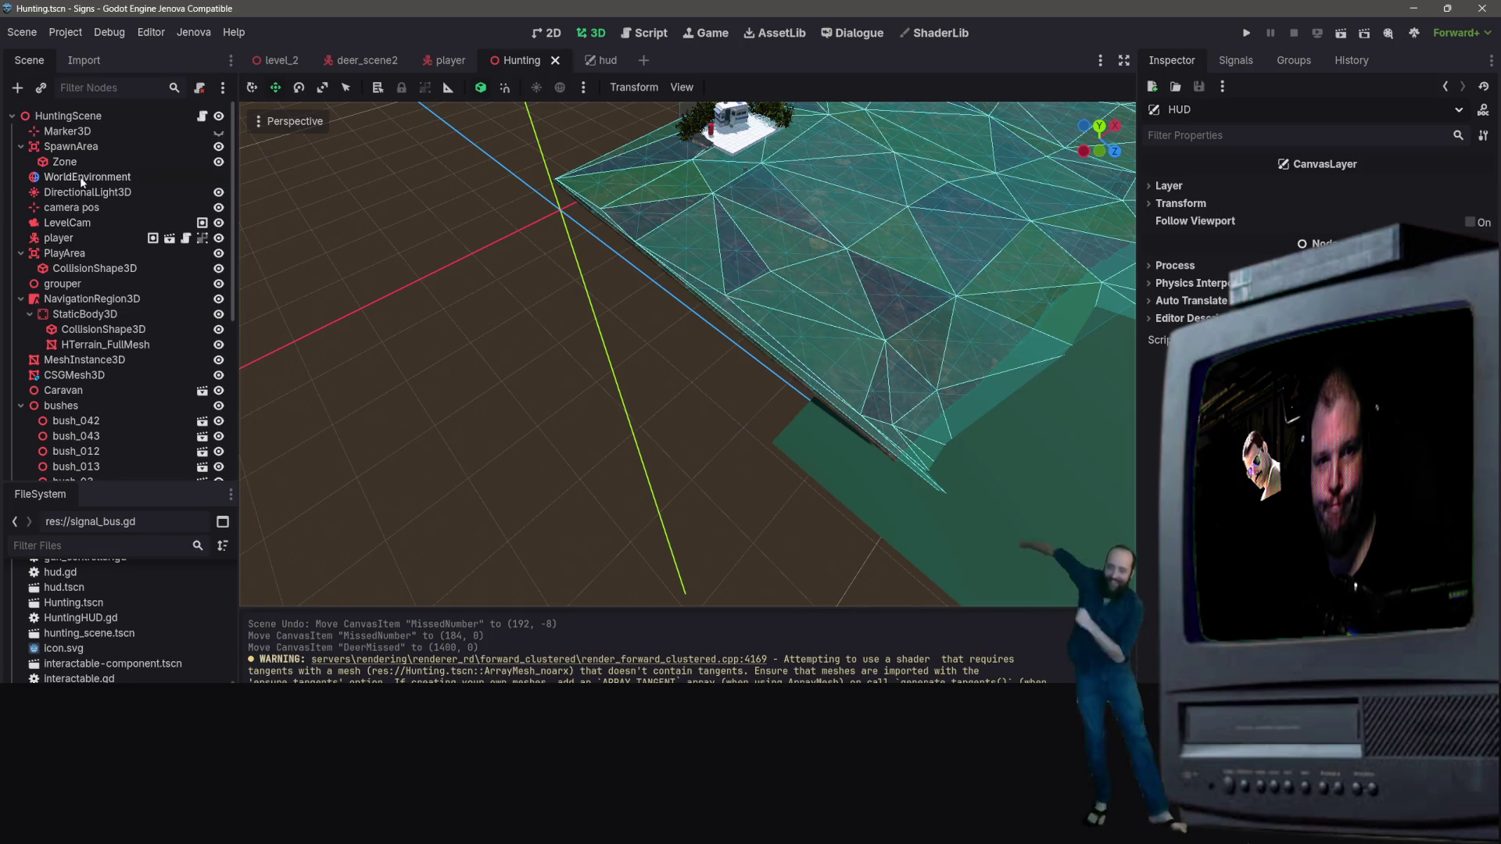
{"action": "scroll", "coordinate": [131, 255], "scroll_direction": "down", "scroll_amount": 5}
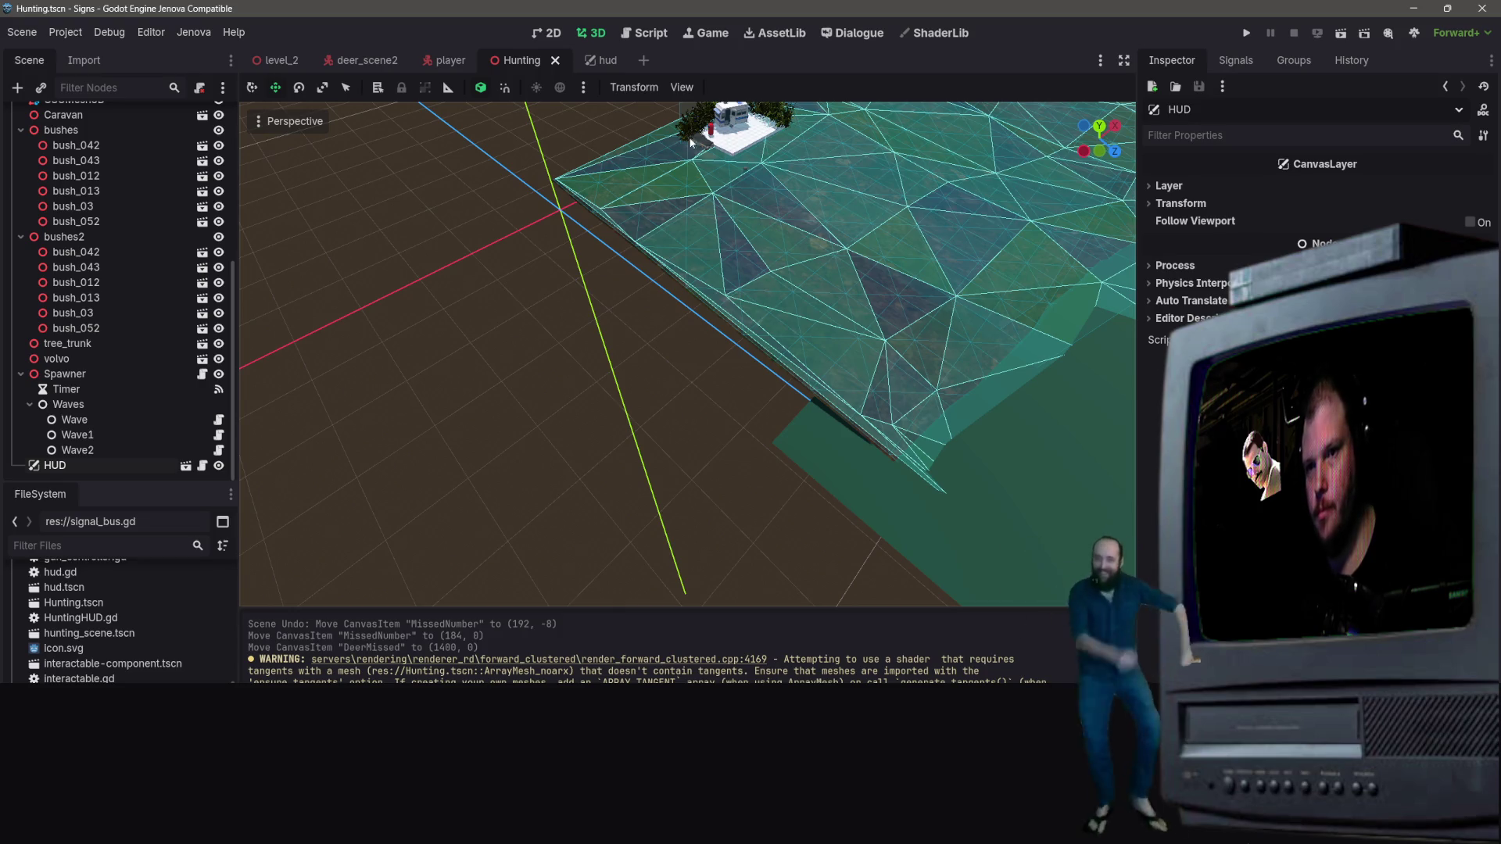
{"action": "left_click", "coordinate": [592, 61]}
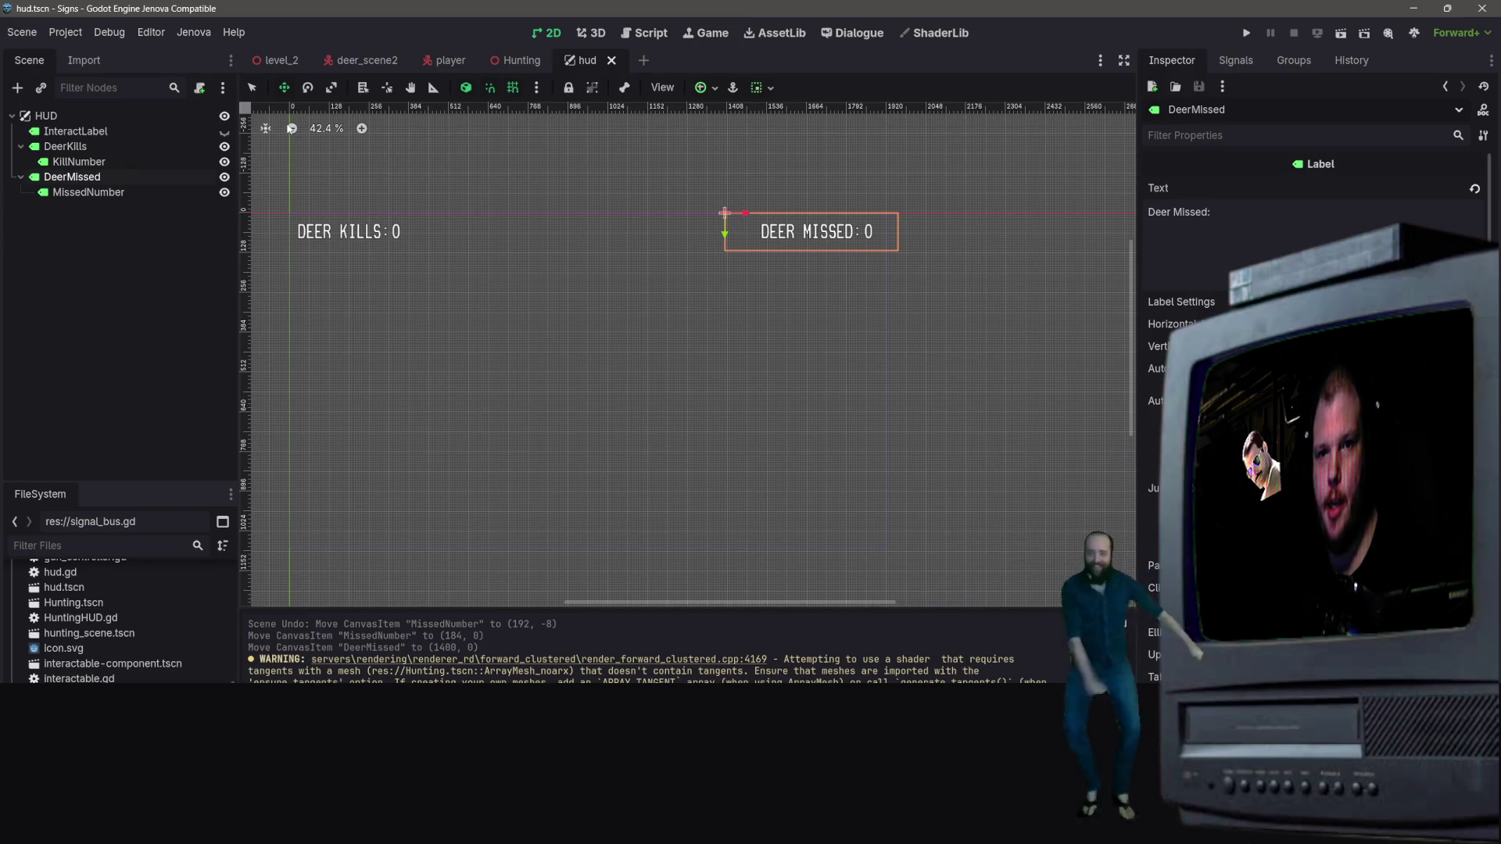
{"action": "left_click", "coordinate": [641, 35]}
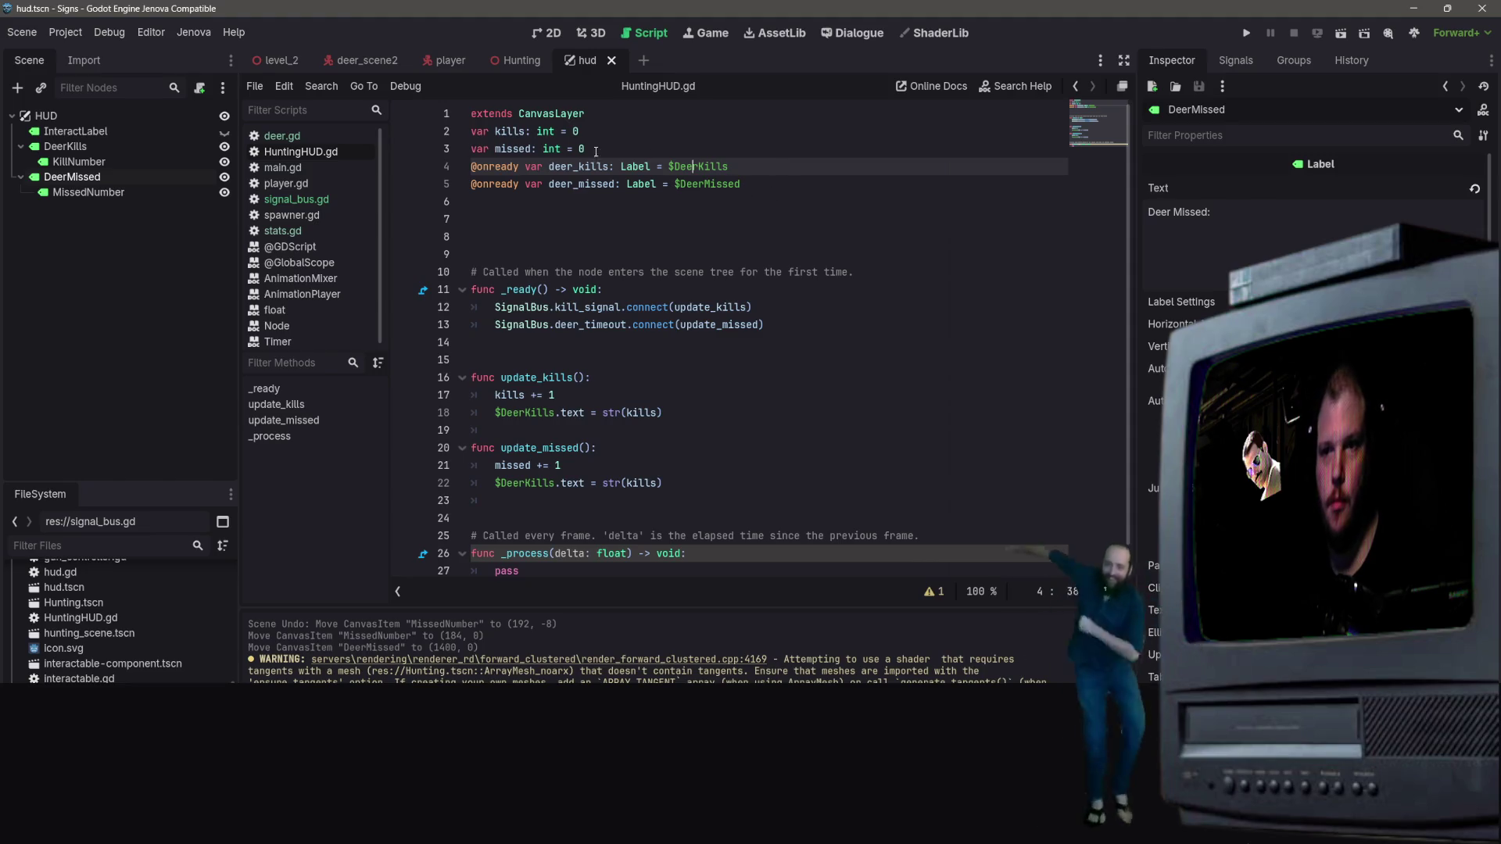
Append /KillNumber and /MissedNumber to the deer_kills and deer_missed onready paths and save
{"action": "left_click_drag", "start_coordinate": [738, 166], "coordinate": [669, 167]}
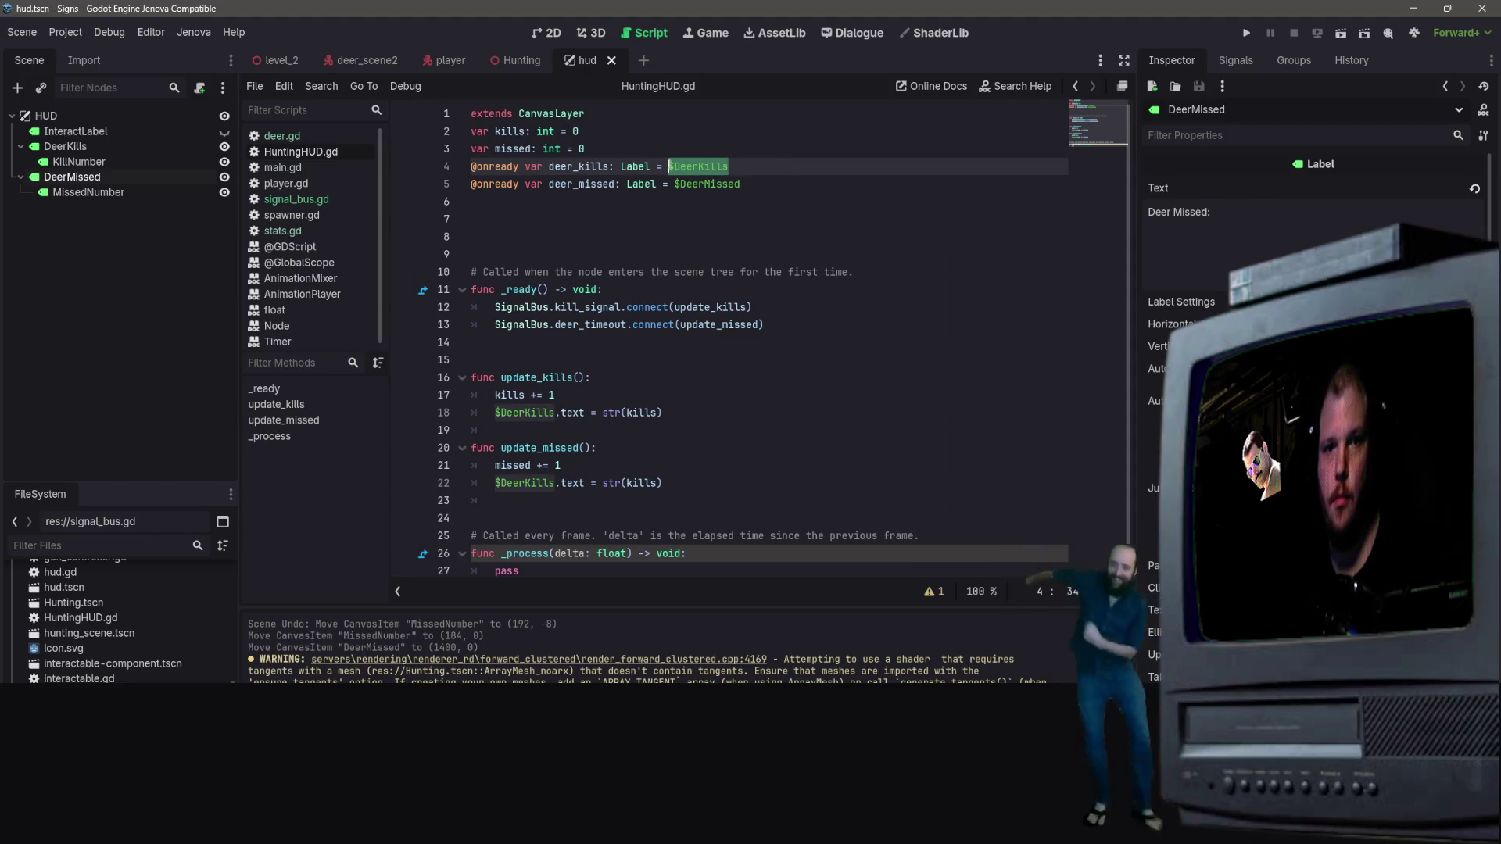
{"action": "left_click", "coordinate": [782, 166]}
{"action": "type", "text": "/"}
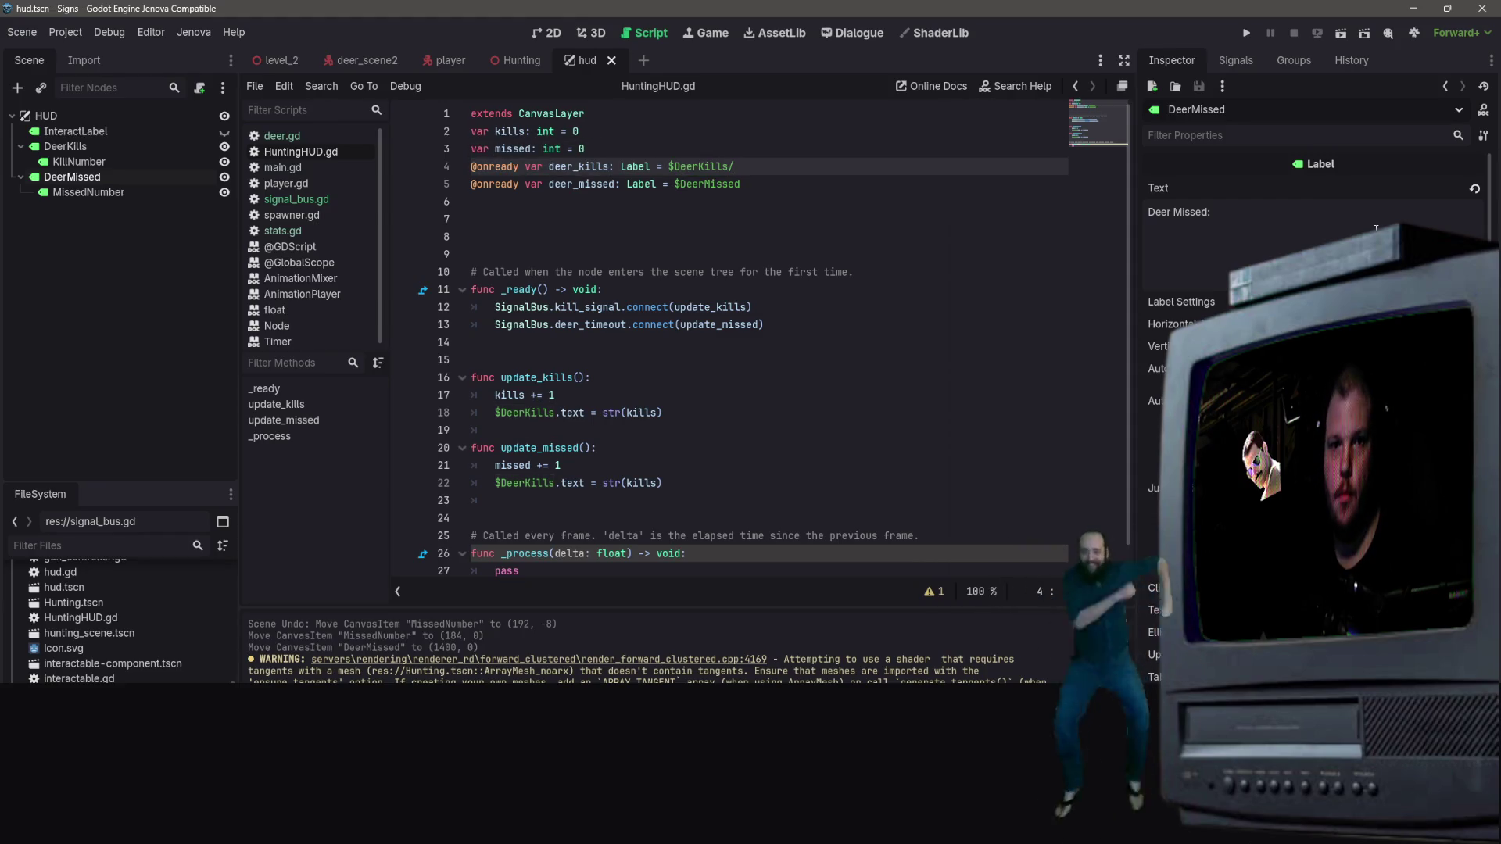
{"action": "type", "text": "KillNumber"}
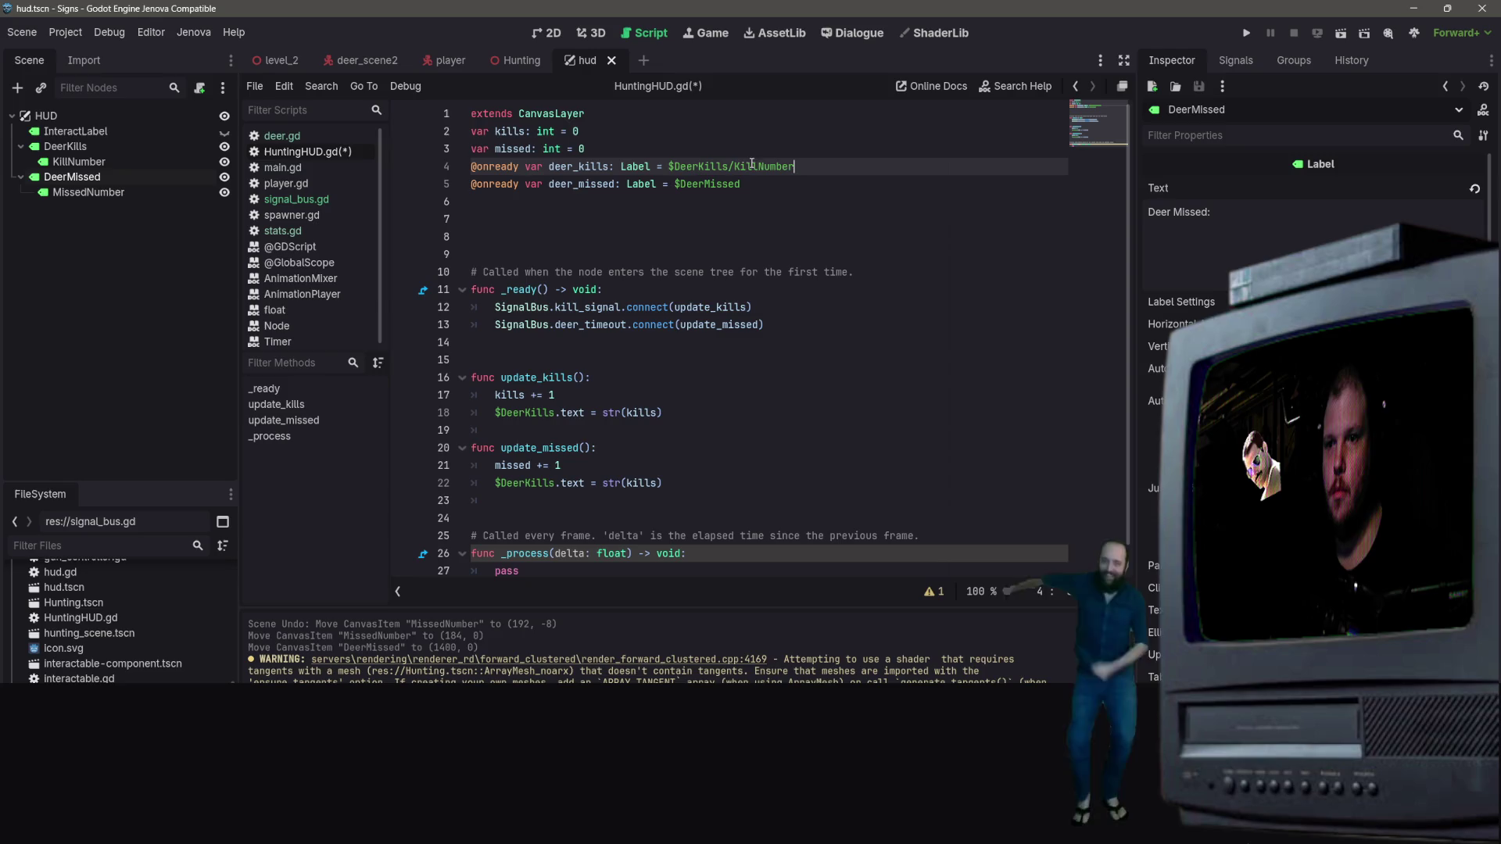
{"action": "left_click", "coordinate": [770, 188]}
{"action": "type", "text": "/MissedNu"}
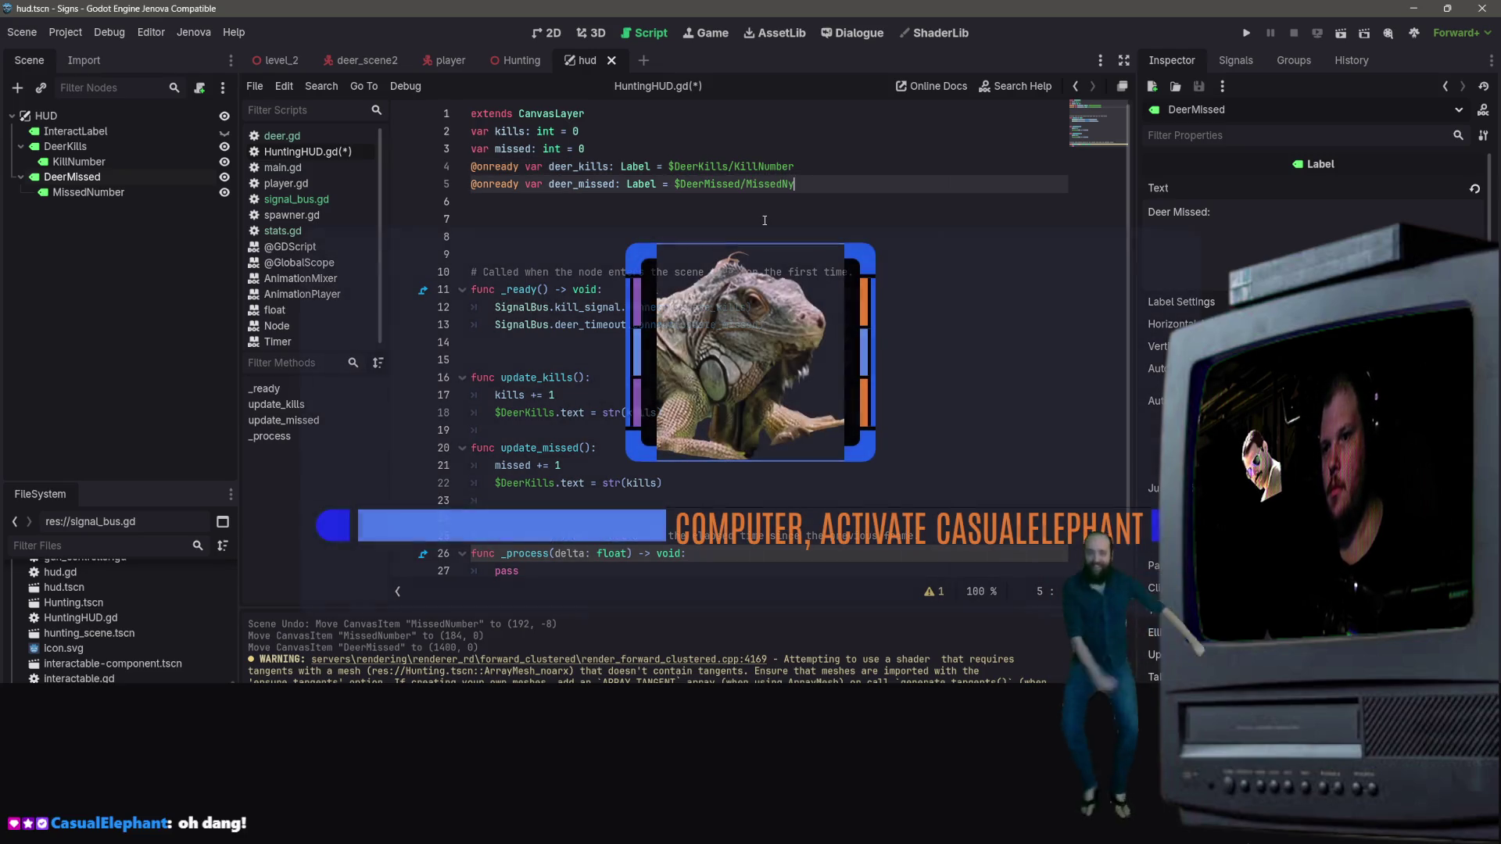
{"action": "key", "text": "BackSpace"}
{"action": "key", "text": "BackSpace"}
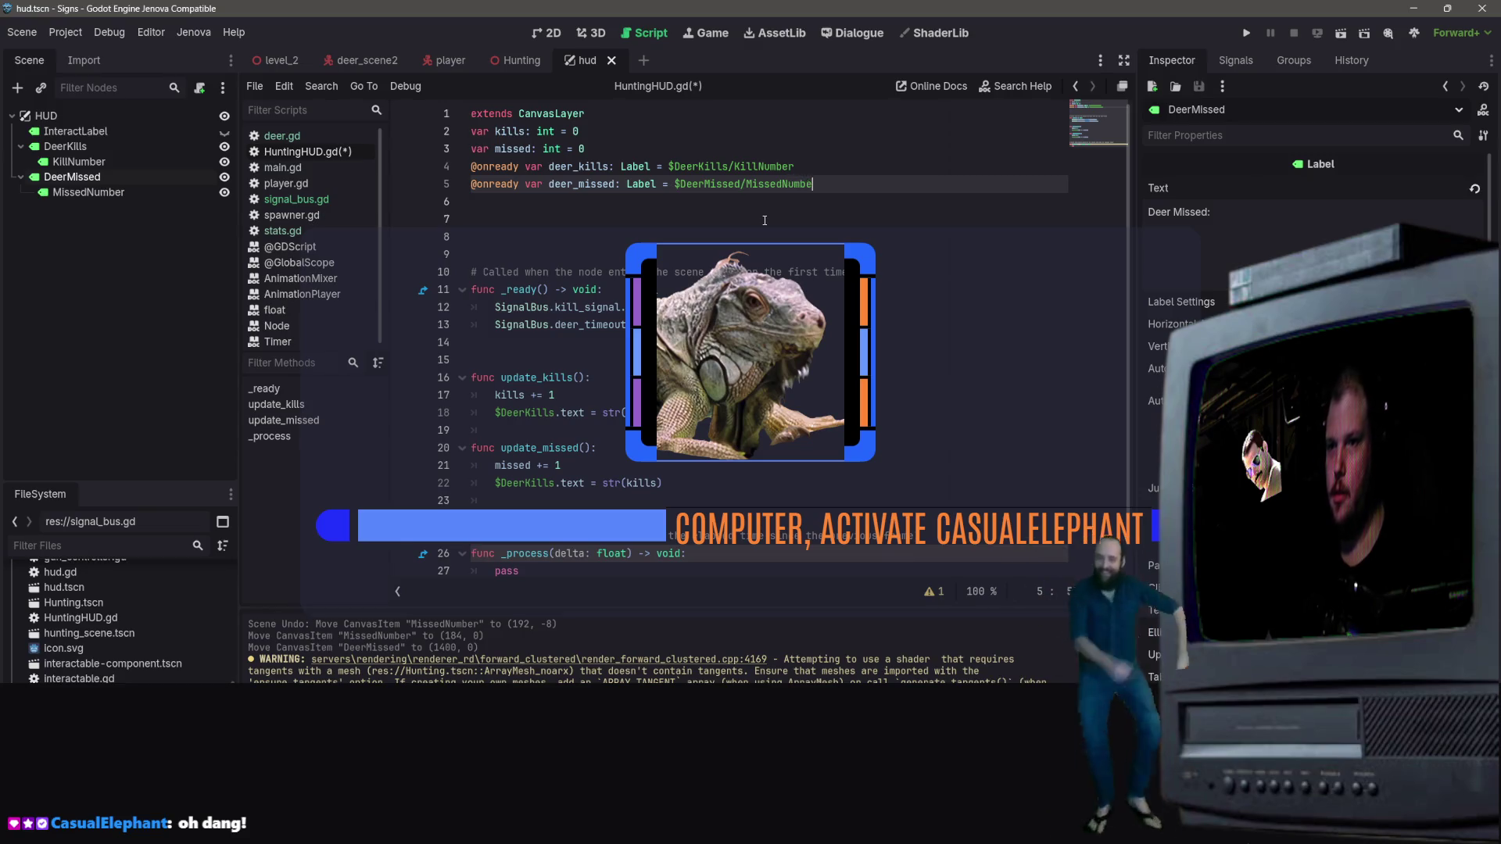
{"action": "key", "text": "ctrl+s"}
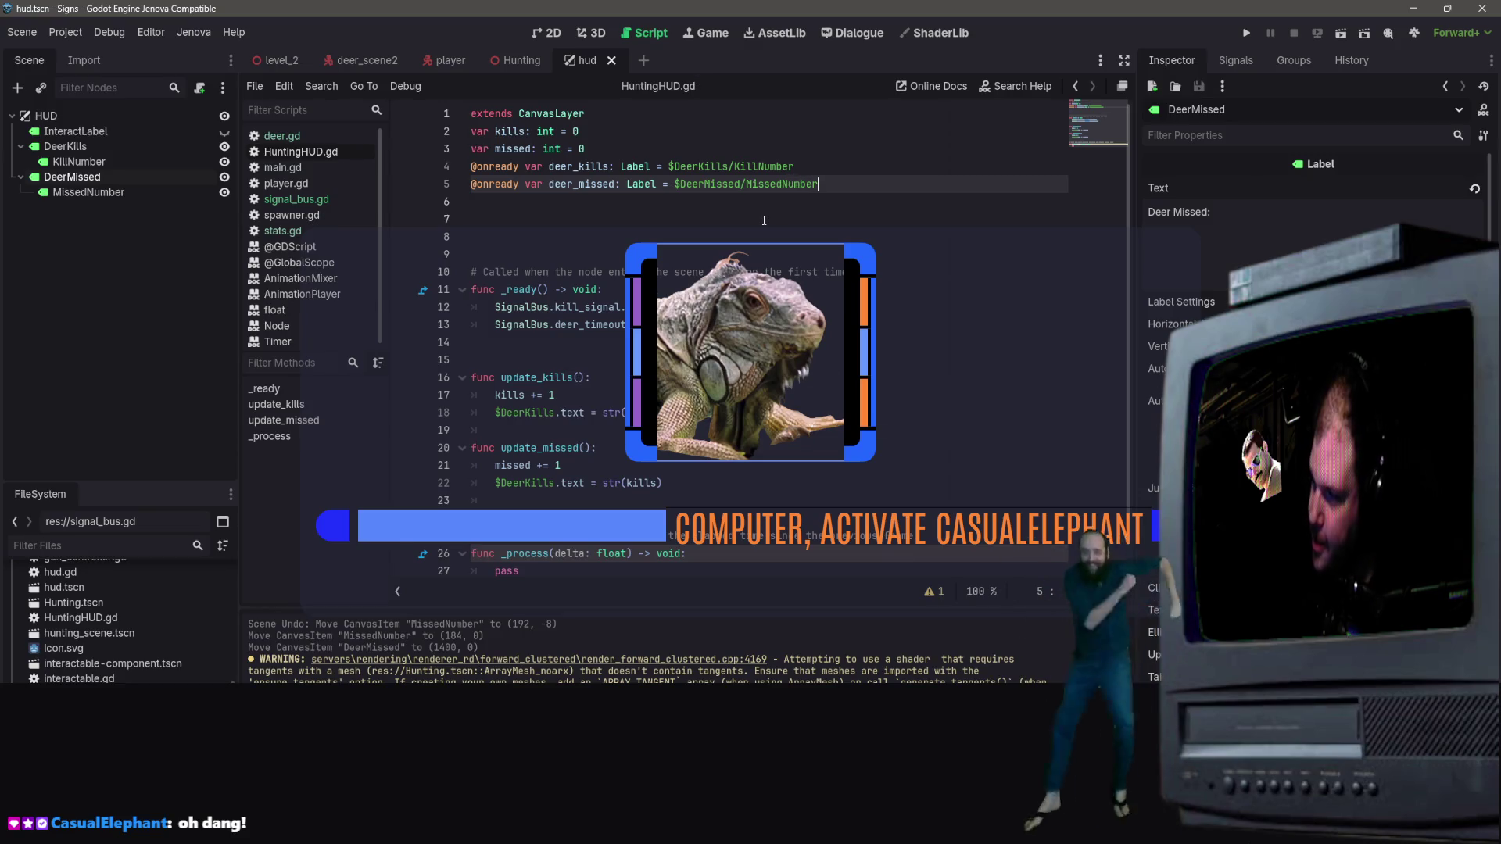
{"action": "left_click", "coordinate": [812, 232]}
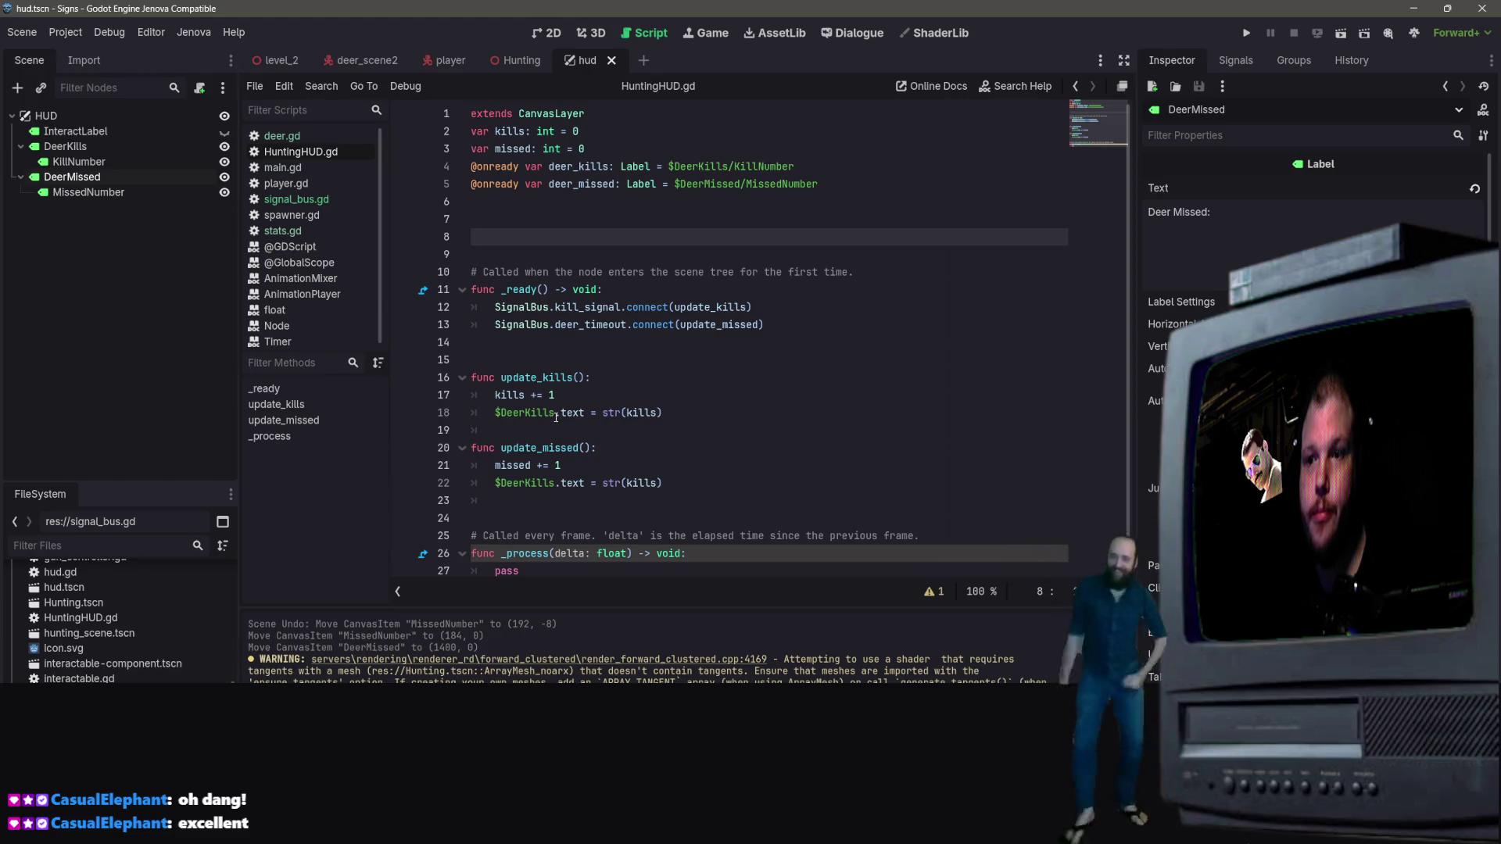
Replace $DeerKills on lines 18 and 22 with deer_kills and deer_missed, save, and open Hunting
{"action": "left_click", "coordinate": [554, 413]}
{"action": "left_click_drag", "start_coordinate": [553, 414], "coordinate": [501, 416]}
{"action": "type", "text": "deer_"}
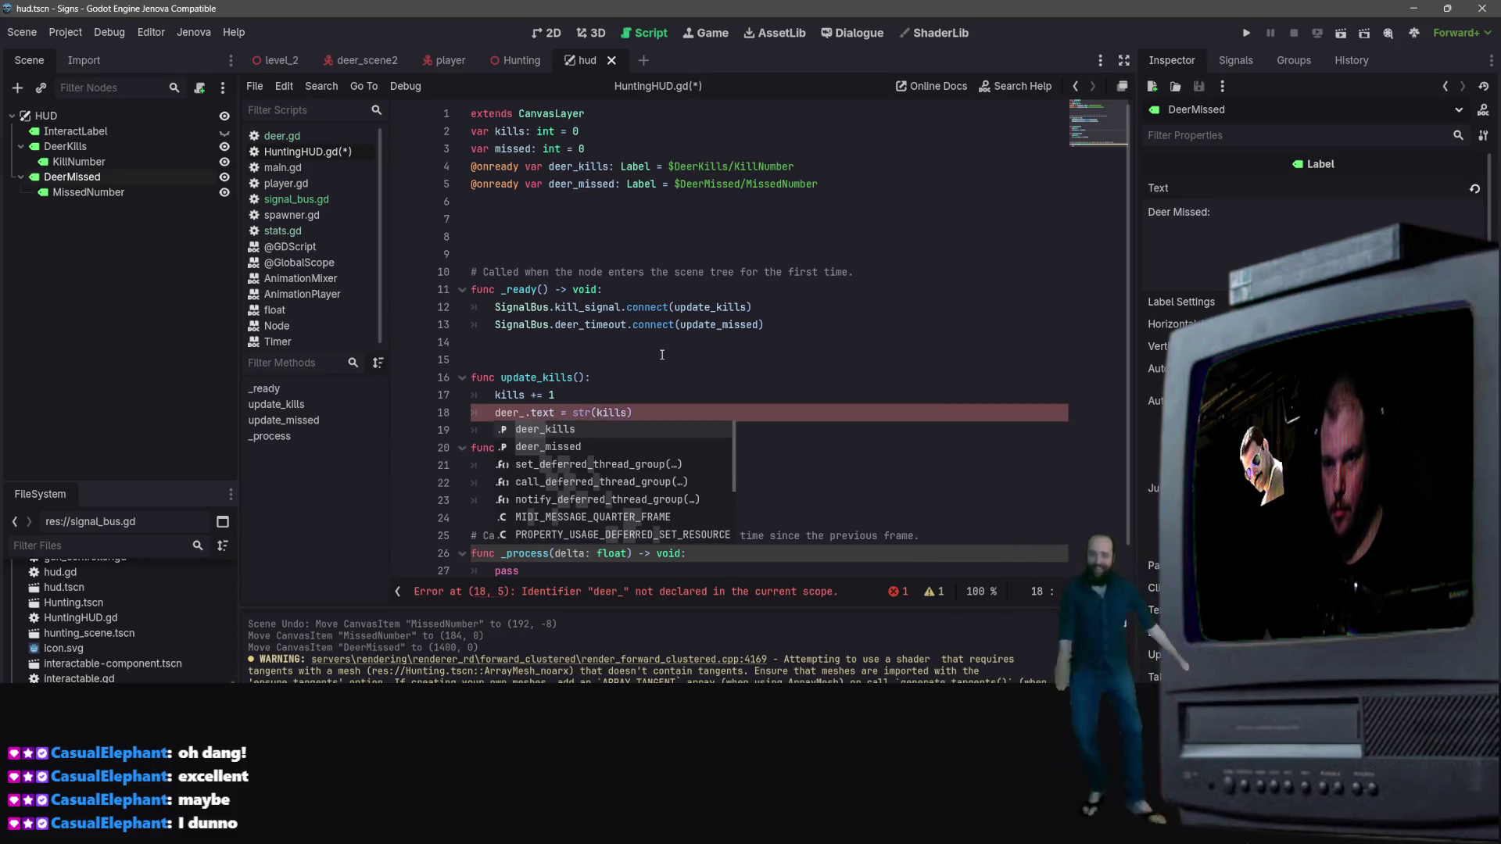
{"action": "key", "text": "Return"}
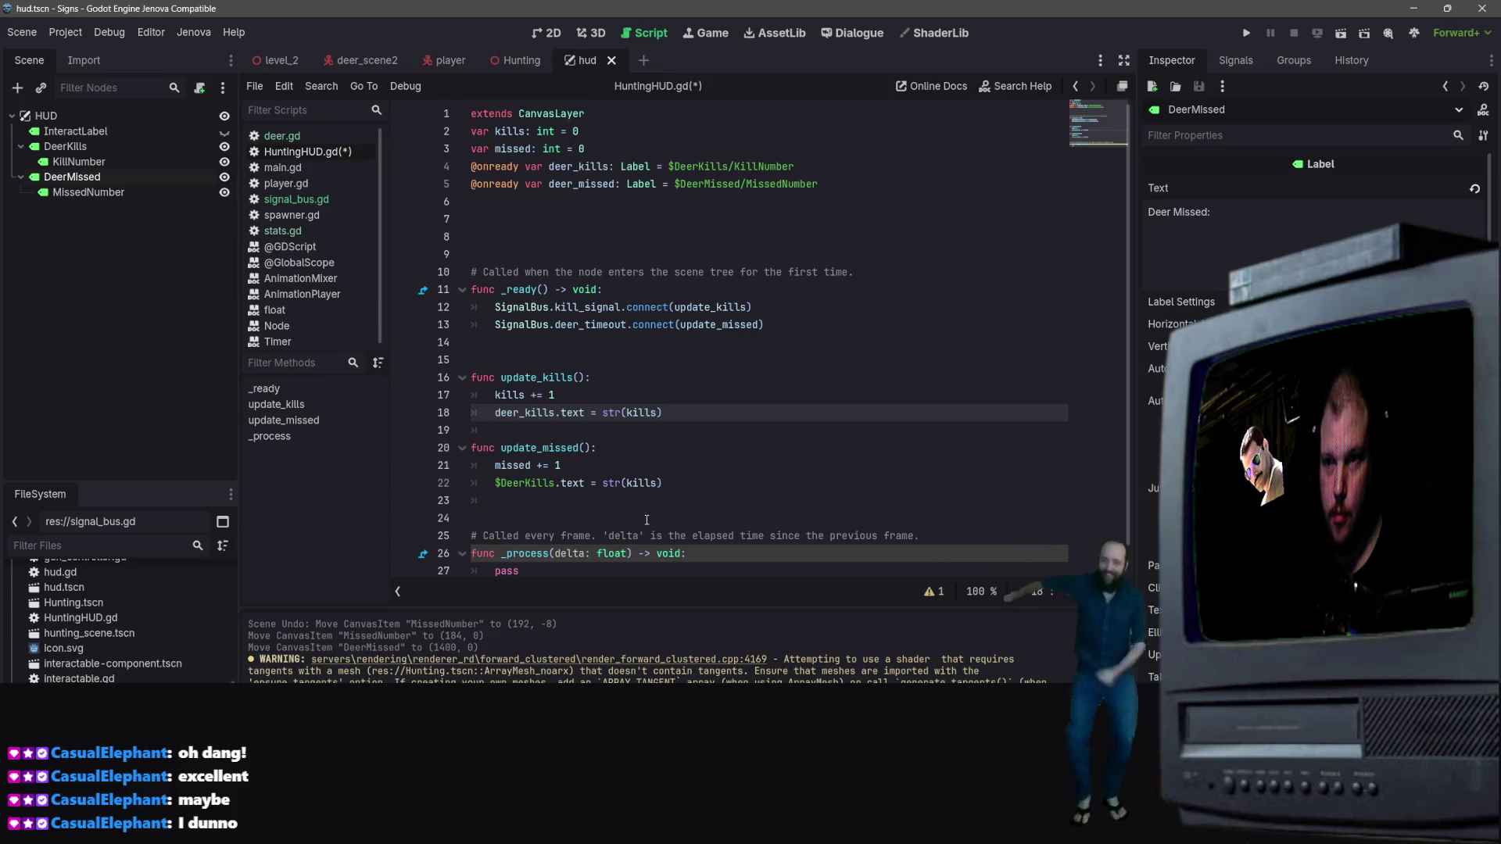
{"action": "left_click_drag", "start_coordinate": [555, 485], "coordinate": [494, 484]}
{"action": "type", "text": "deer_missed"}
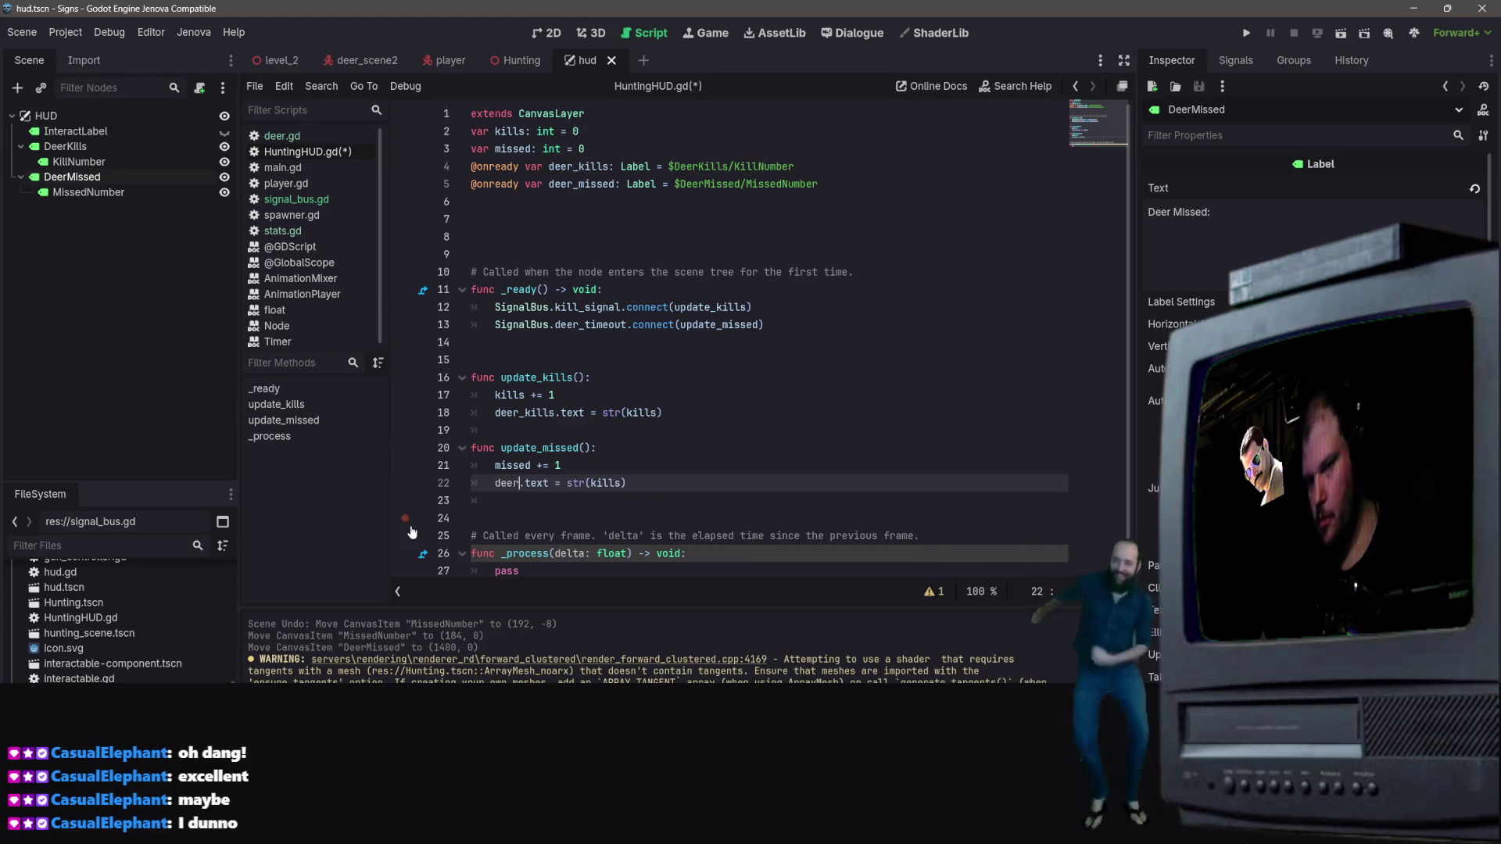
{"action": "key", "text": "ctrl+s"}
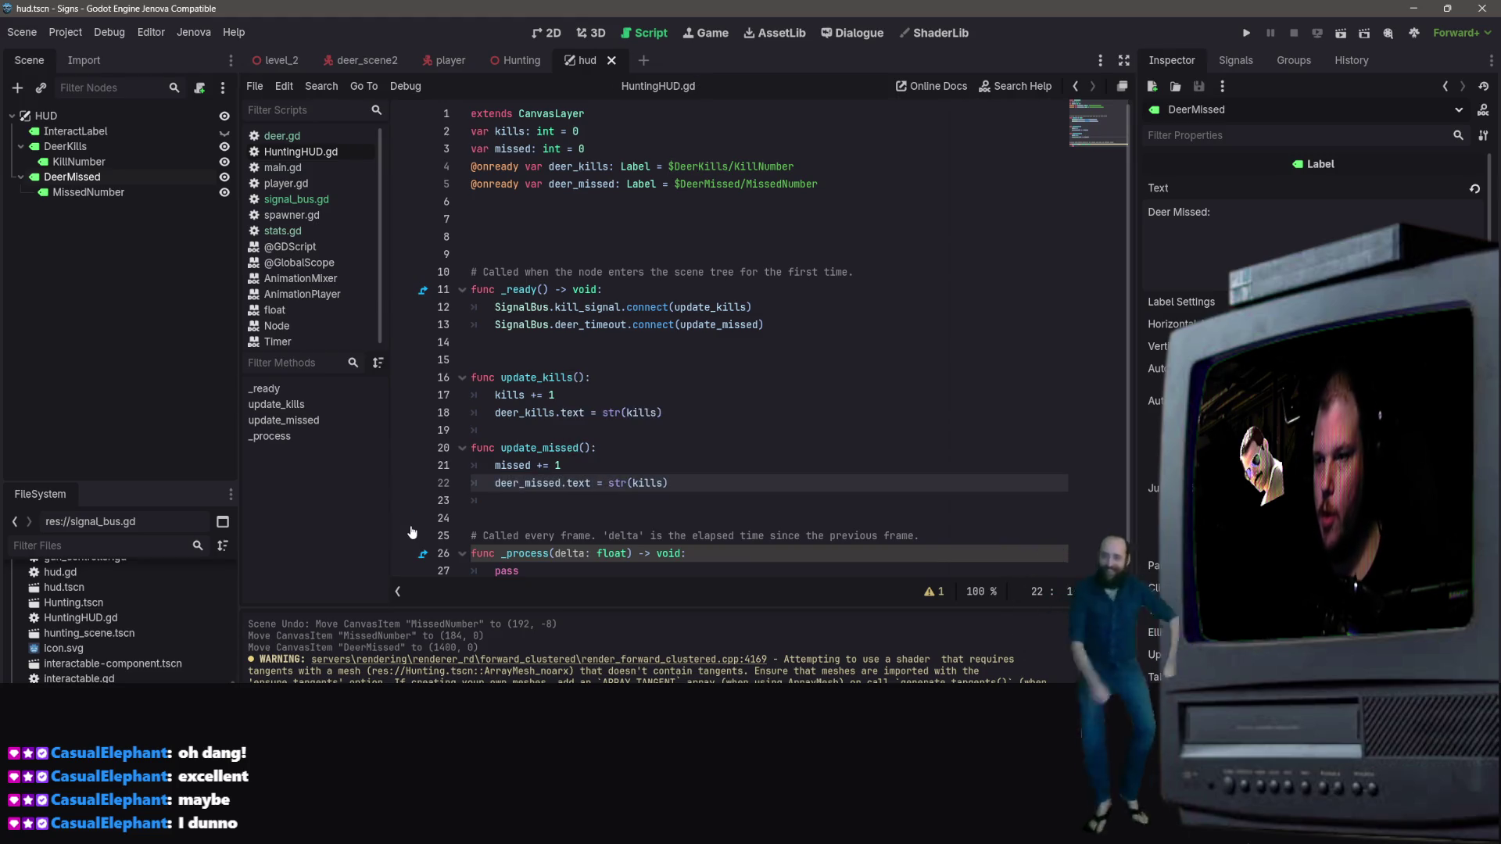
{"action": "left_click", "coordinate": [1047, 254]}
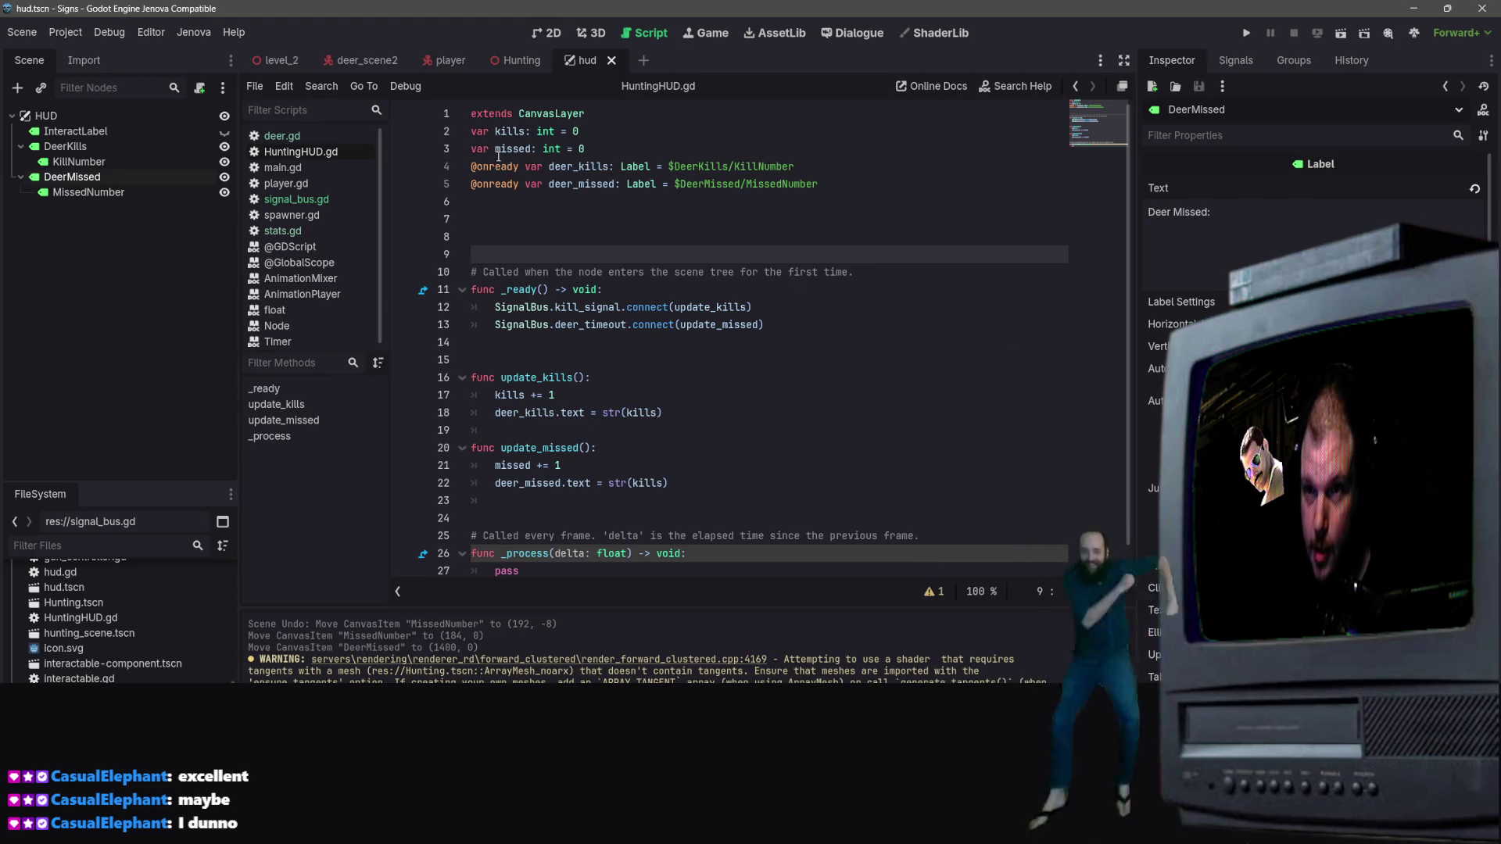
{"action": "left_click", "coordinate": [518, 61]}
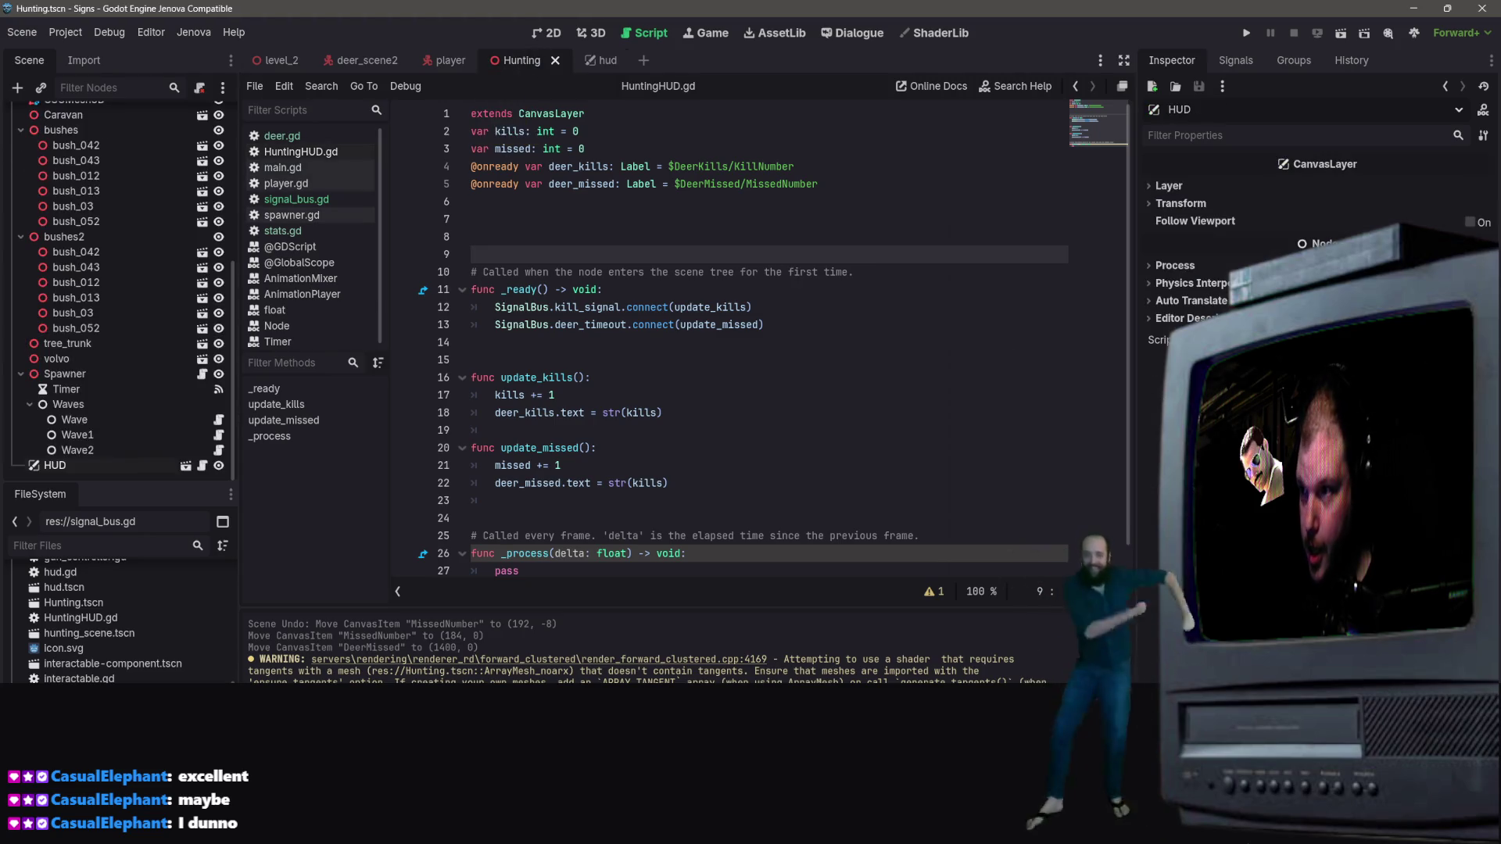
Run the Hunting scene and shoot two deer to raise the kill count
{"action": "left_click", "coordinate": [1341, 34]}
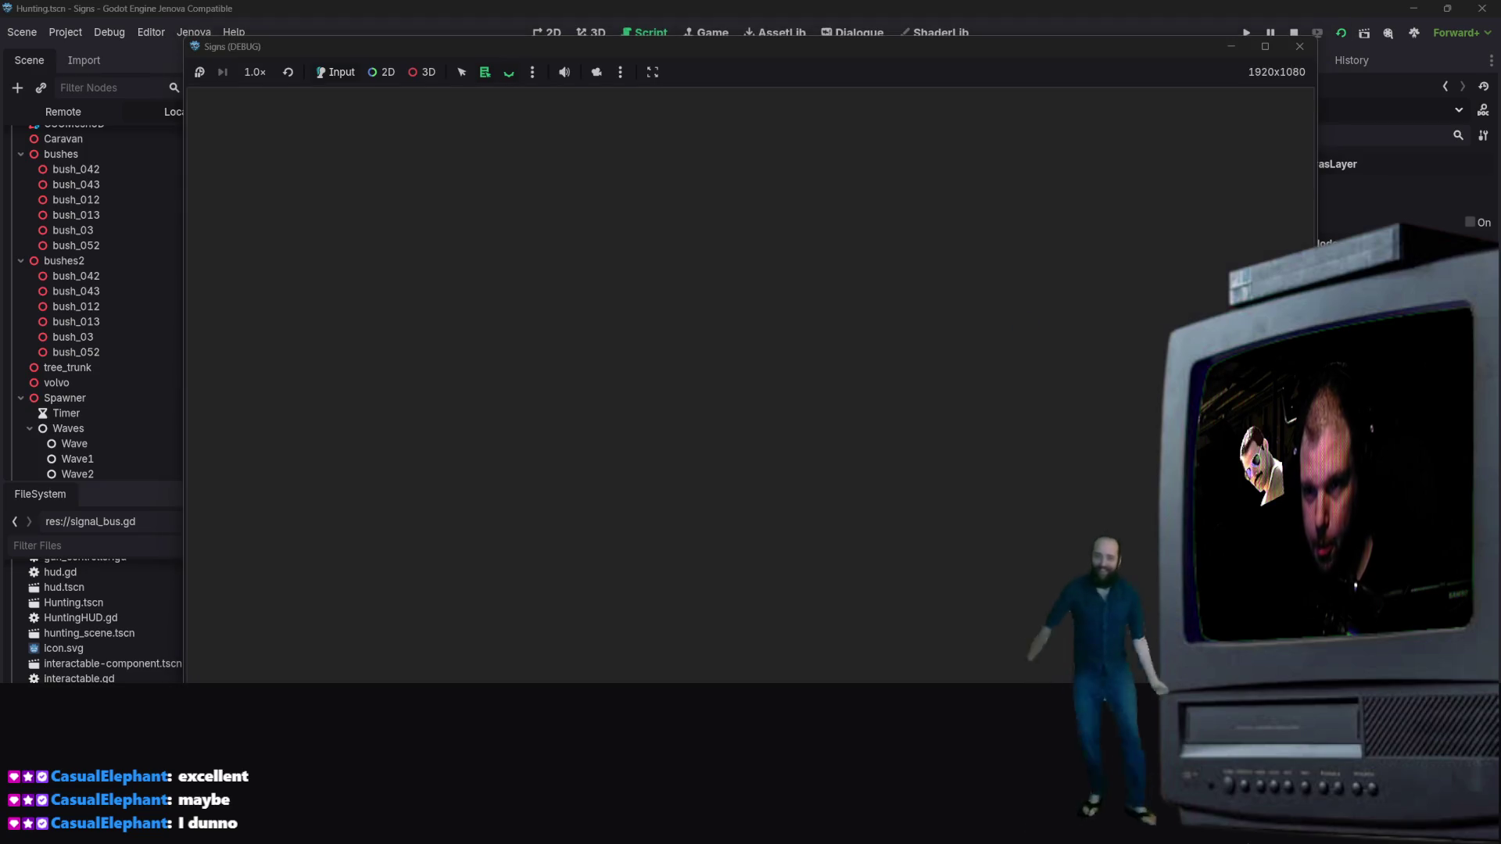
{"action": "key", "text": "s"}
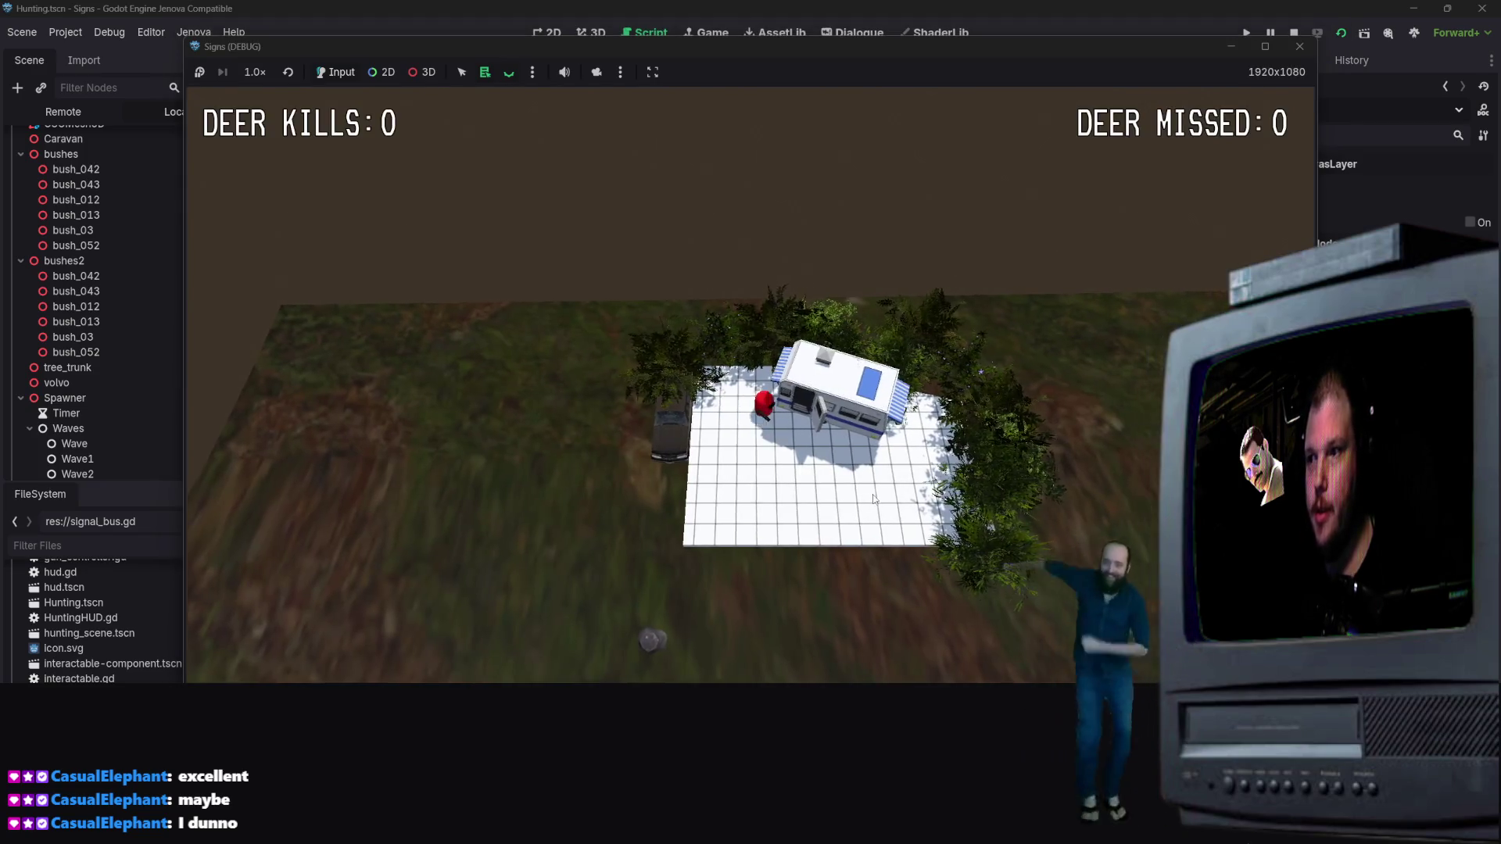
{"action": "key", "text": "s"}
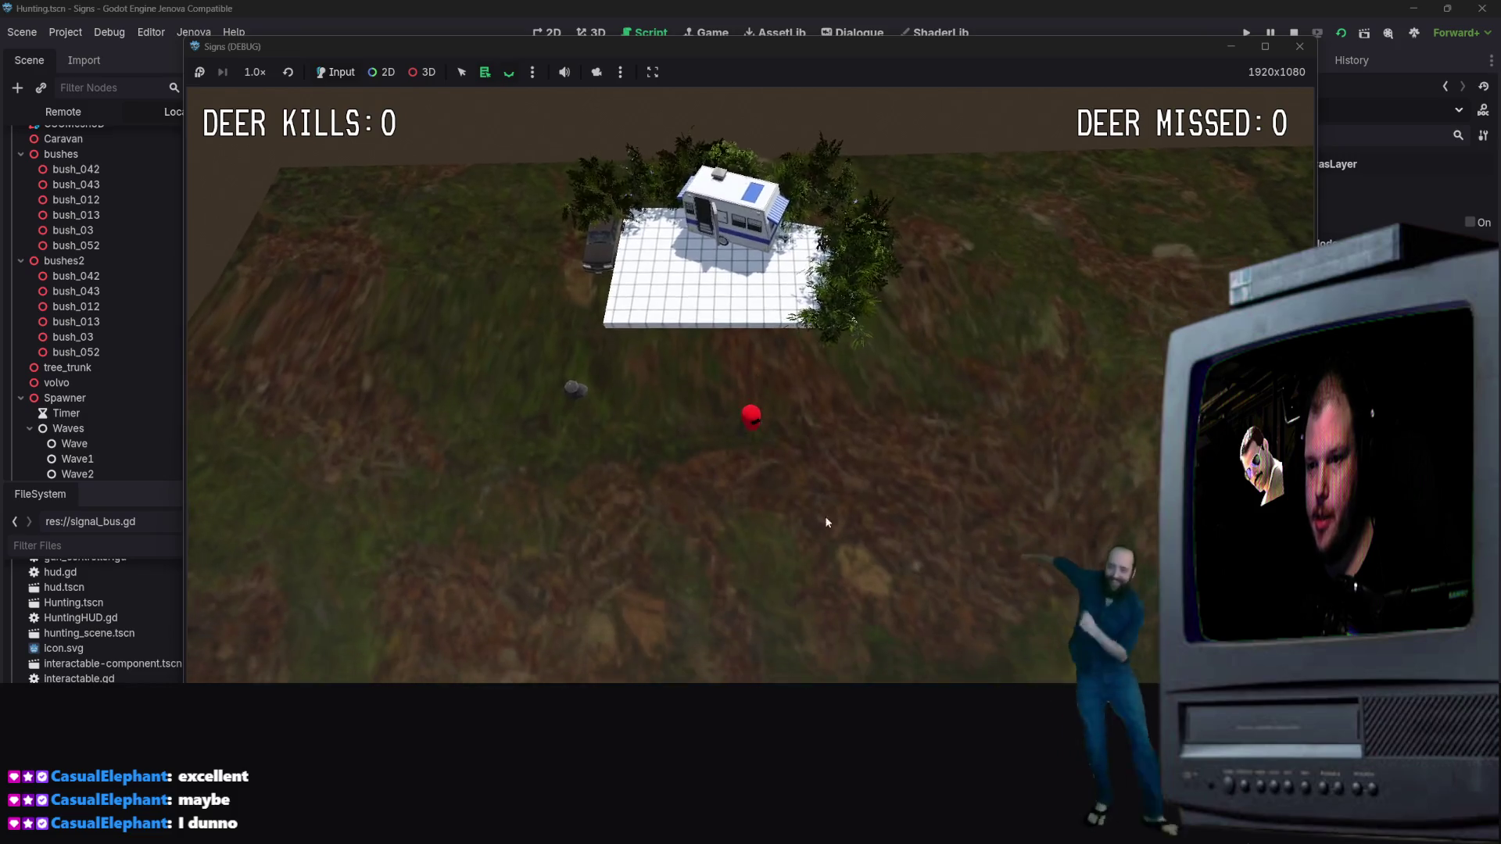
{"action": "left_click", "coordinate": [869, 504]}
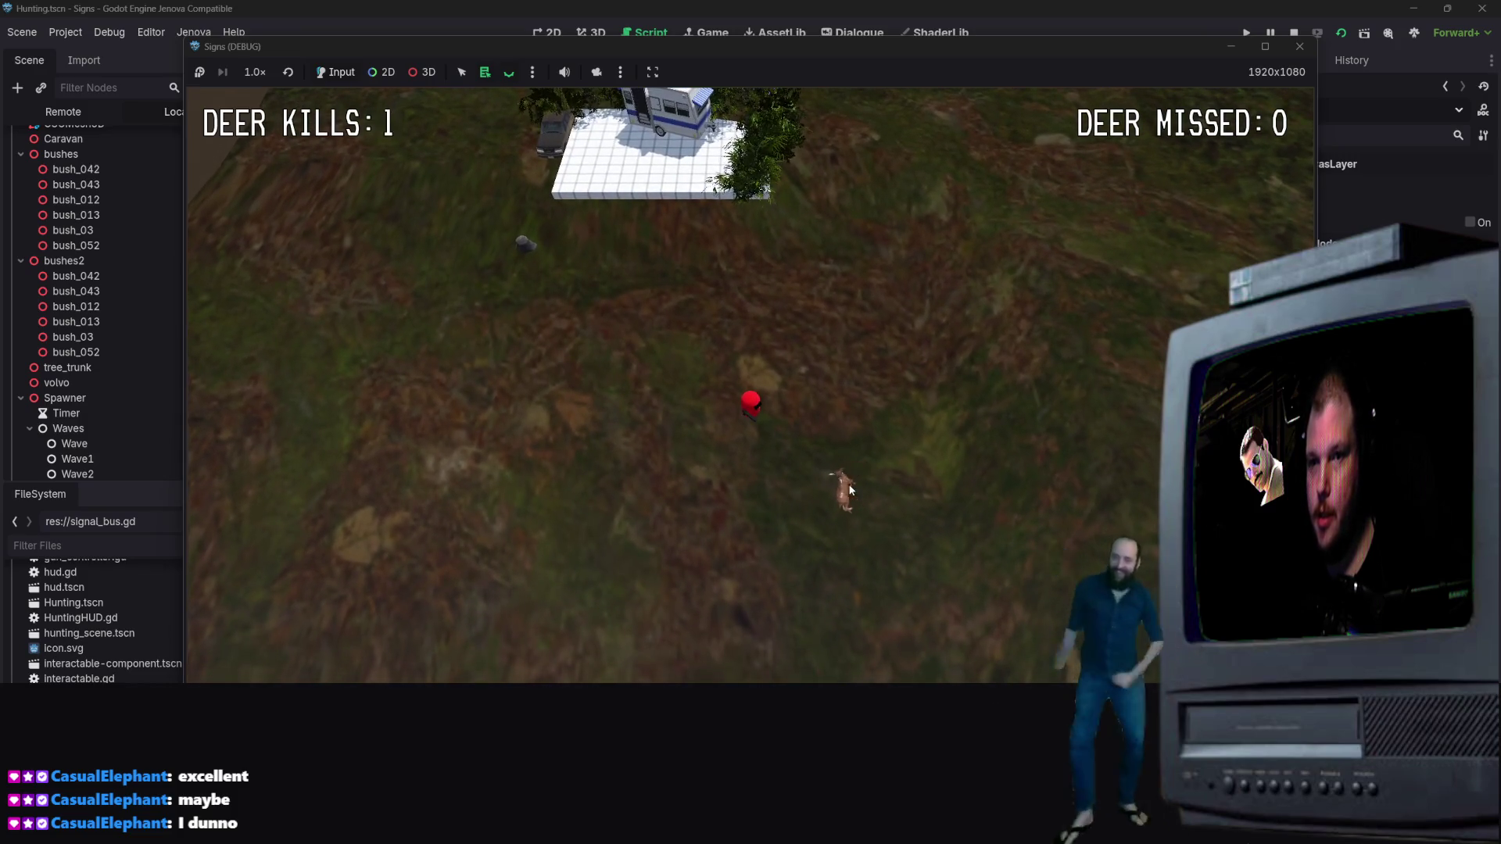
{"action": "left_click", "coordinate": [739, 508]}
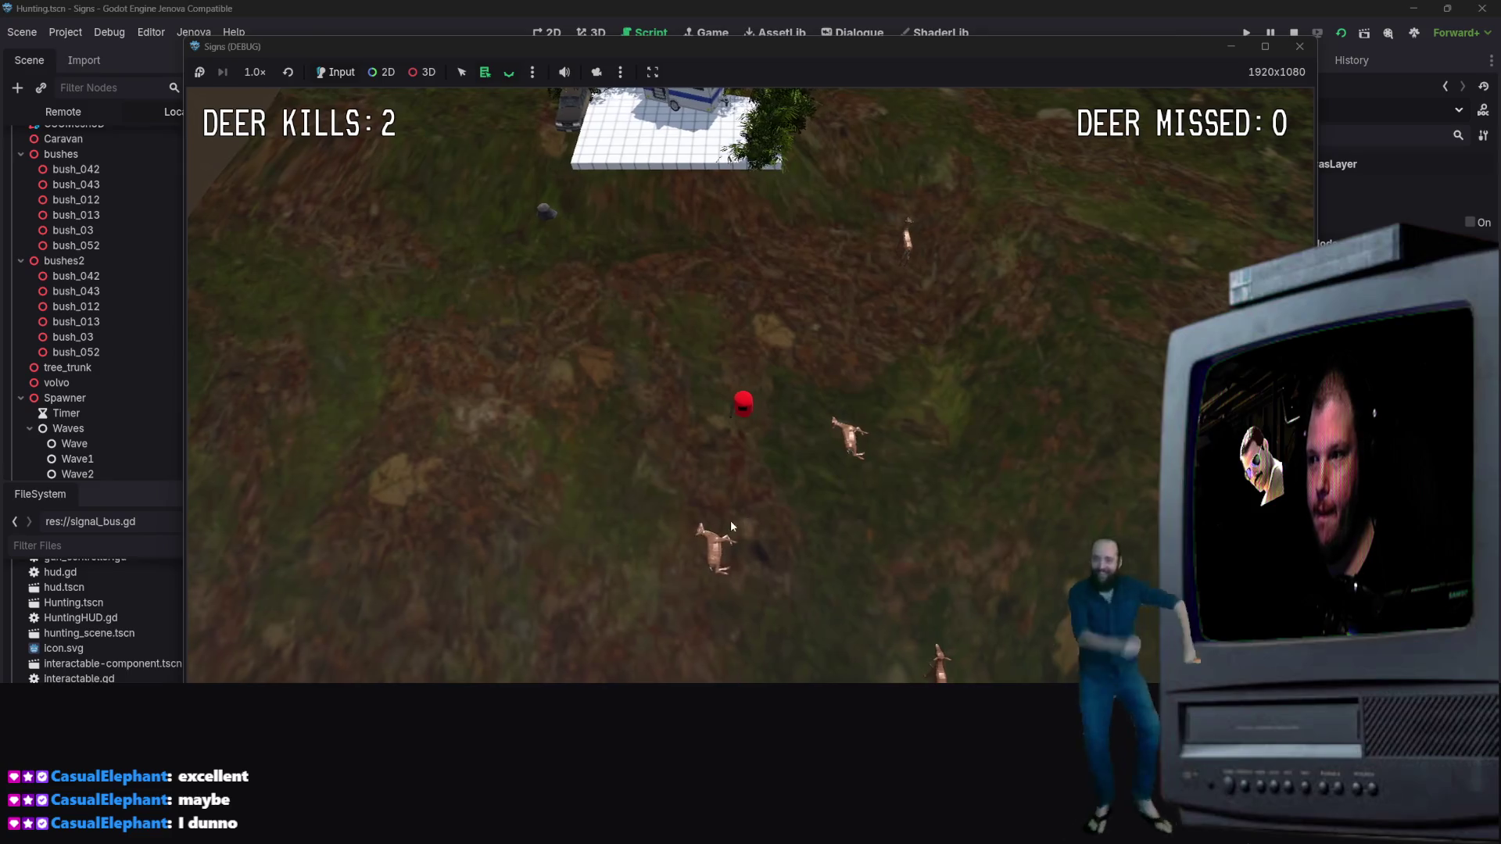
Walk the player around the field with WASD while some deer escape as misses
{"action": "key", "text": "w"}
{"action": "key", "text": "d"}
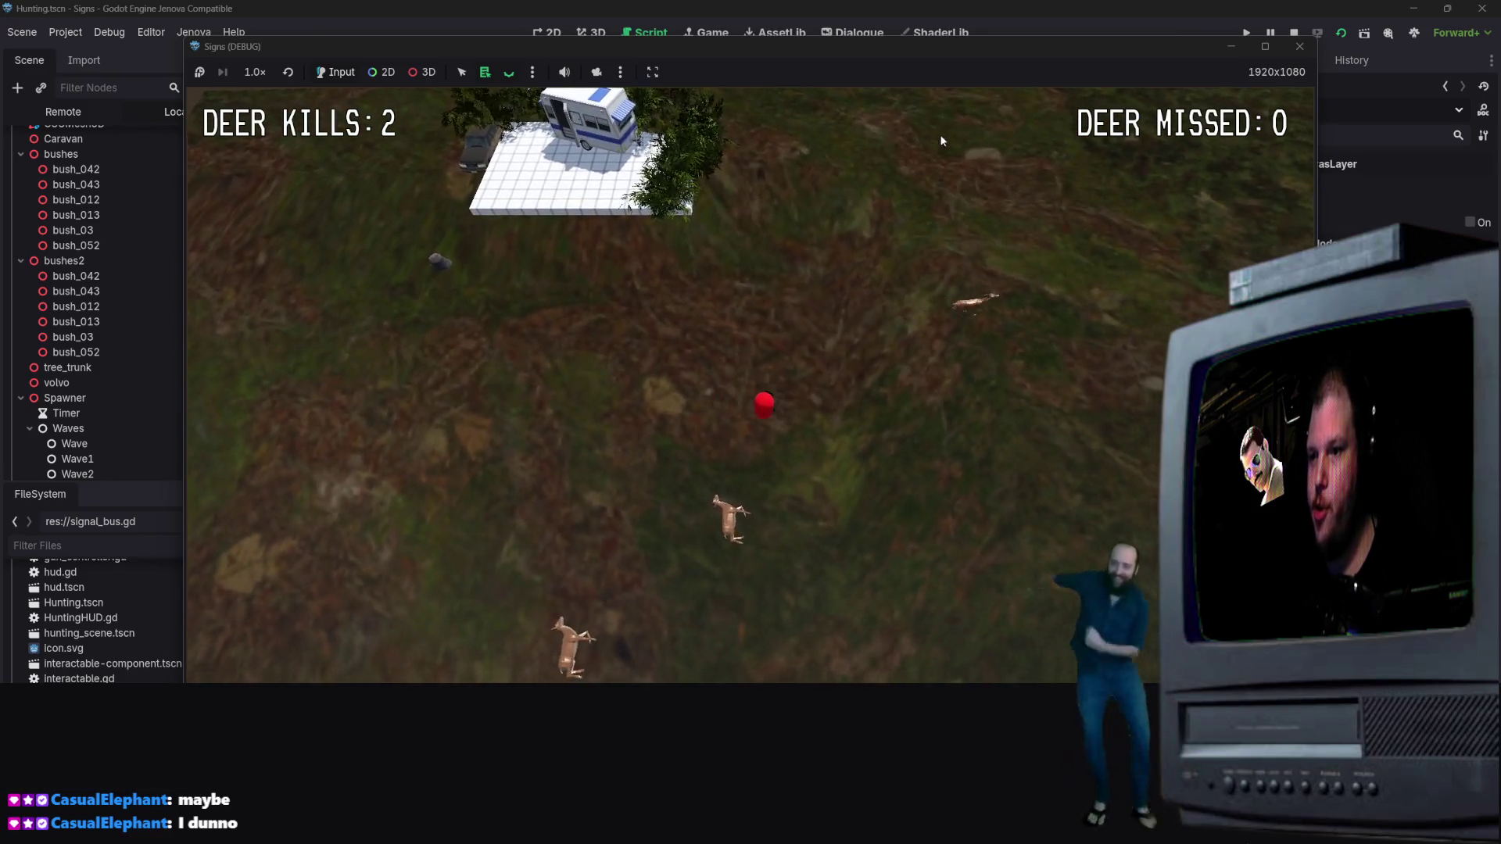
{"action": "key", "text": "d"}
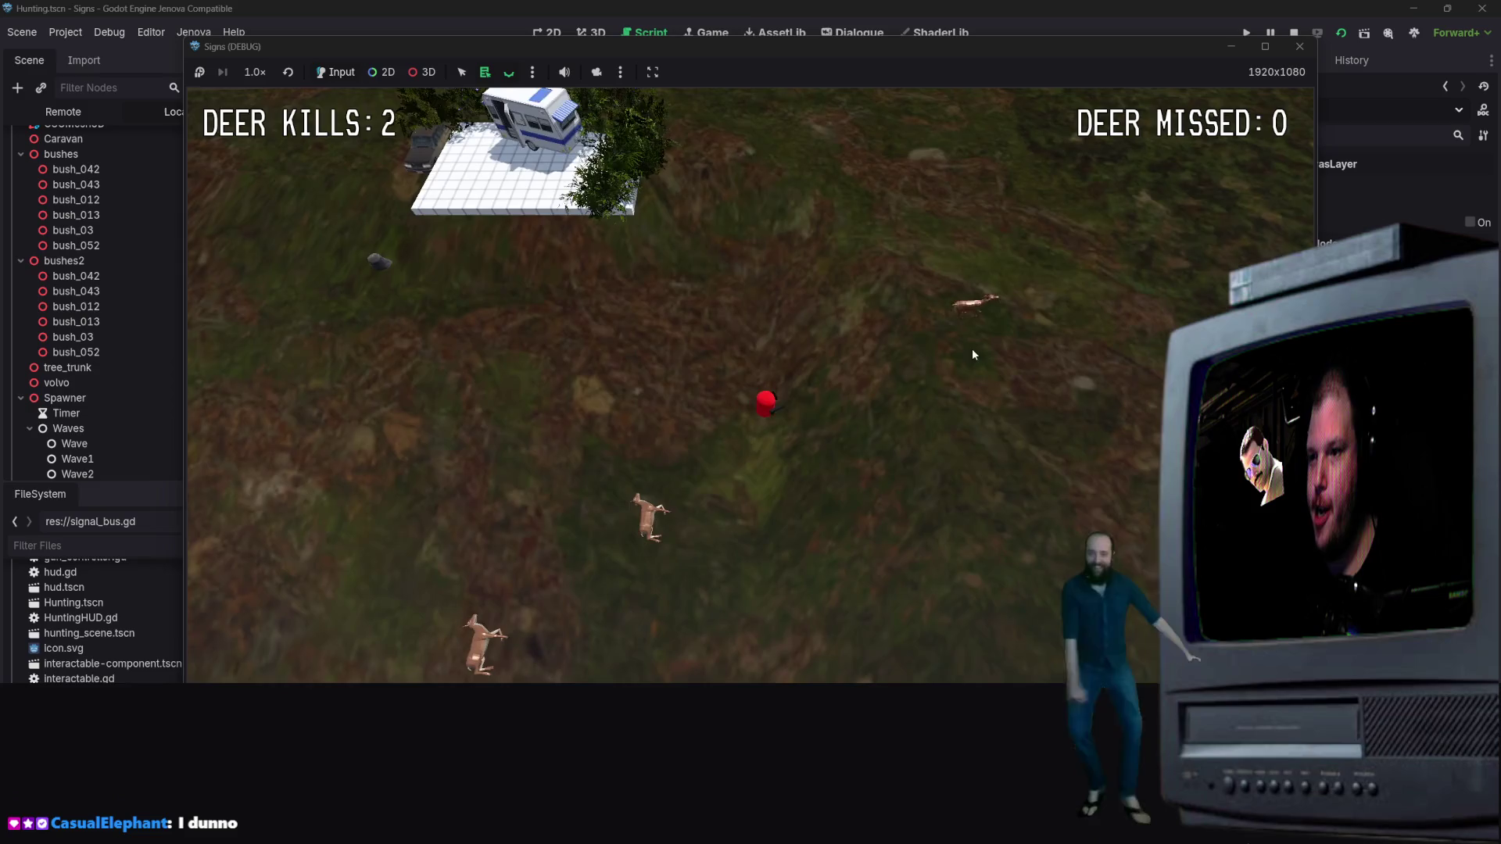
{"action": "key", "text": "d"}
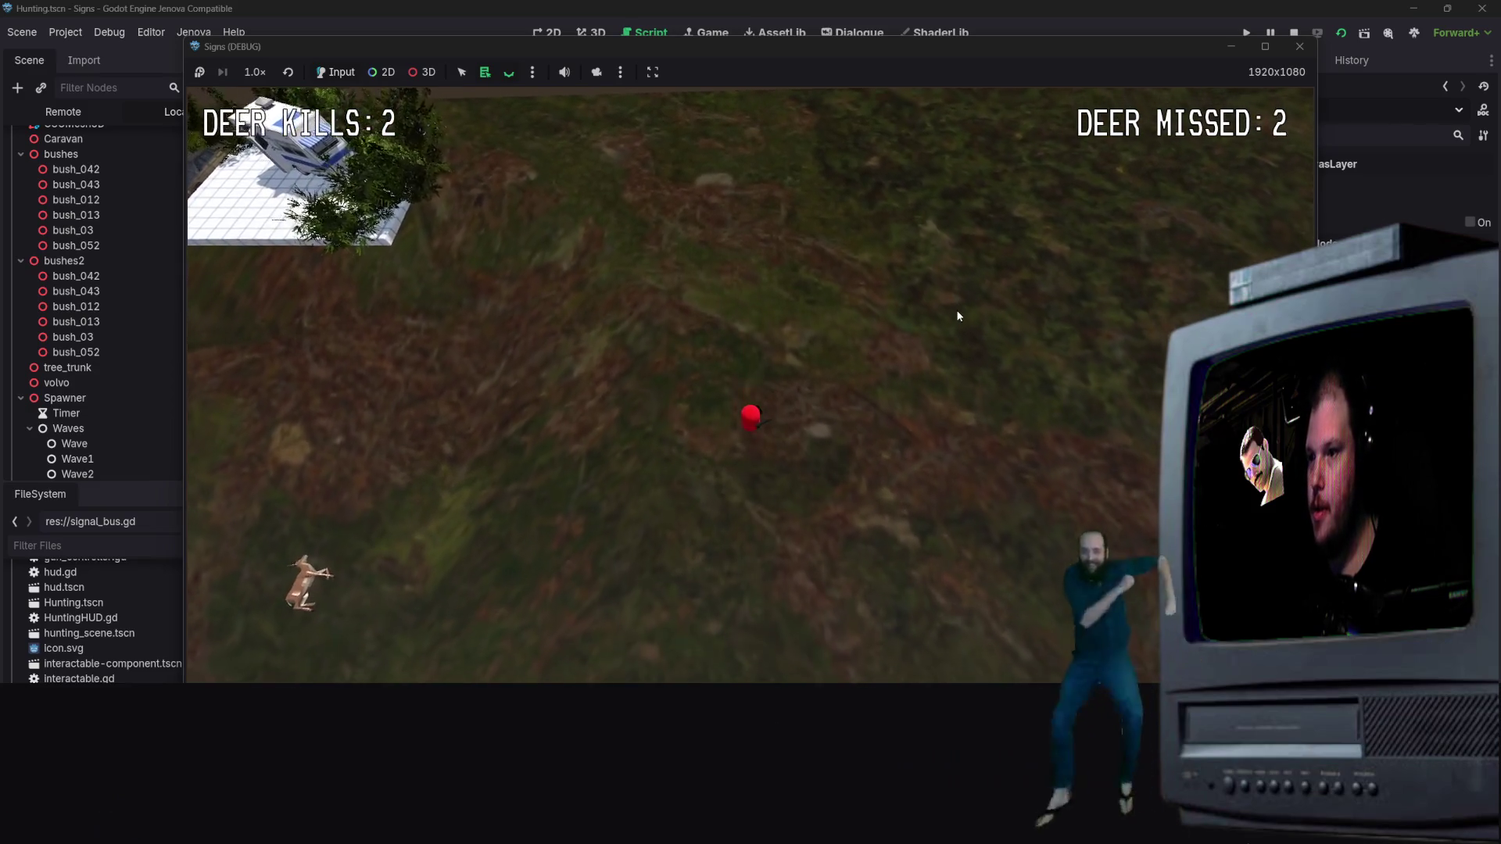
{"action": "key", "text": "a"}
{"action": "key", "text": "s"}
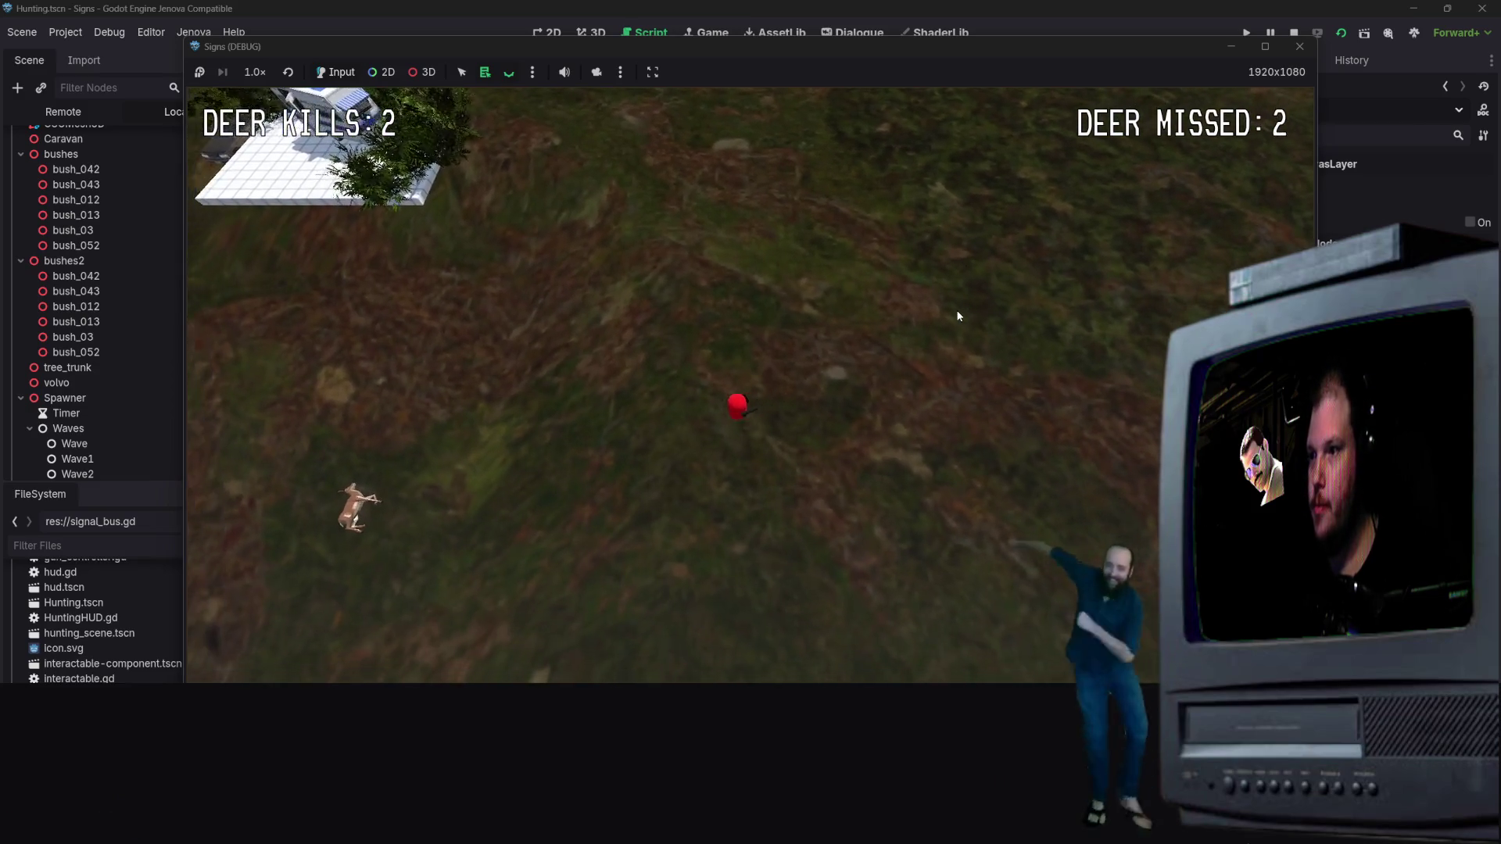
{"action": "key", "text": "s"}
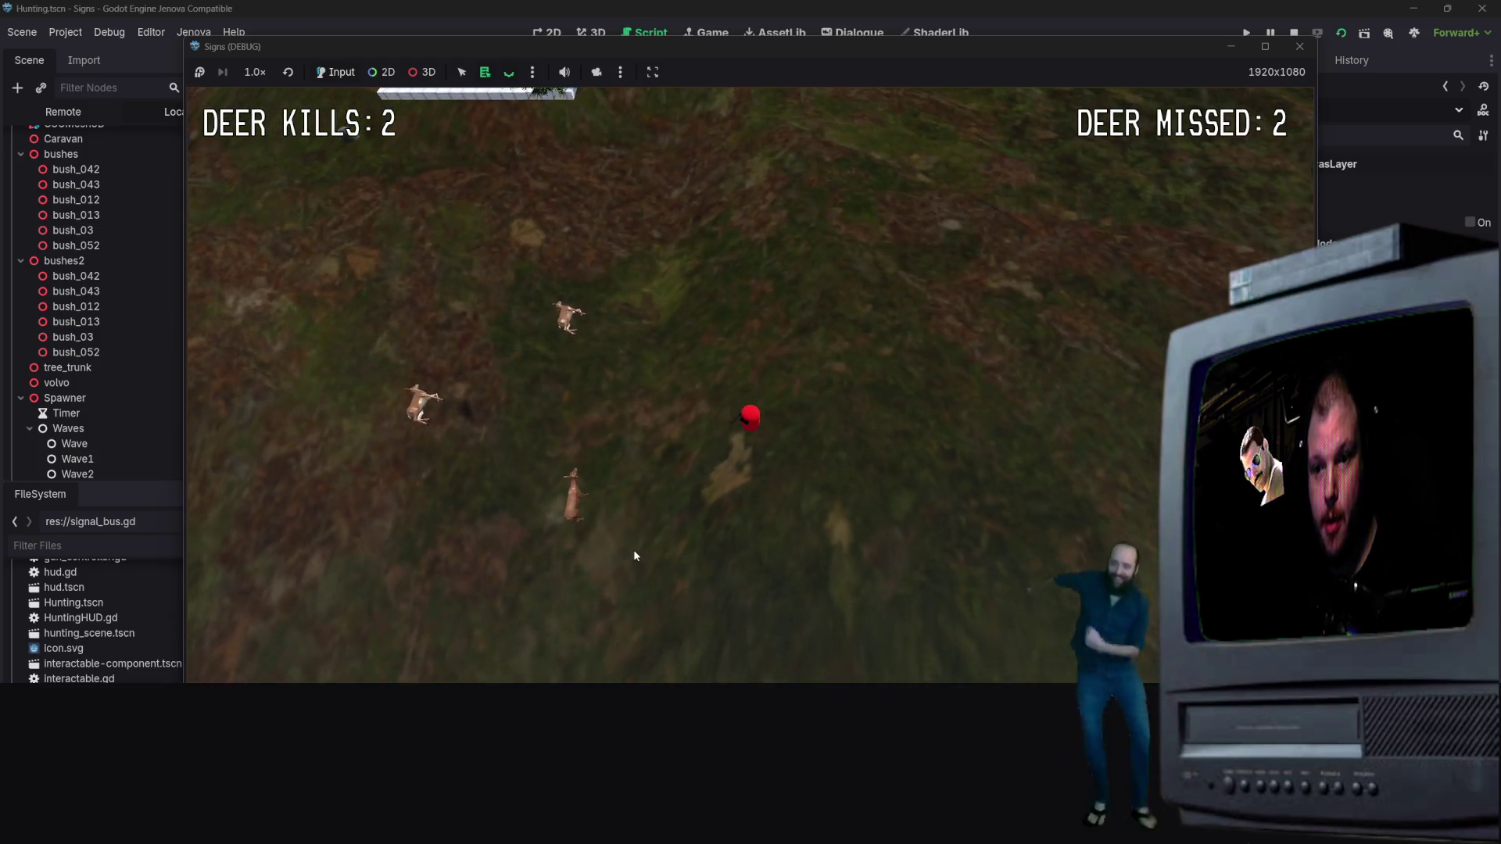
{"action": "key", "text": "a"}
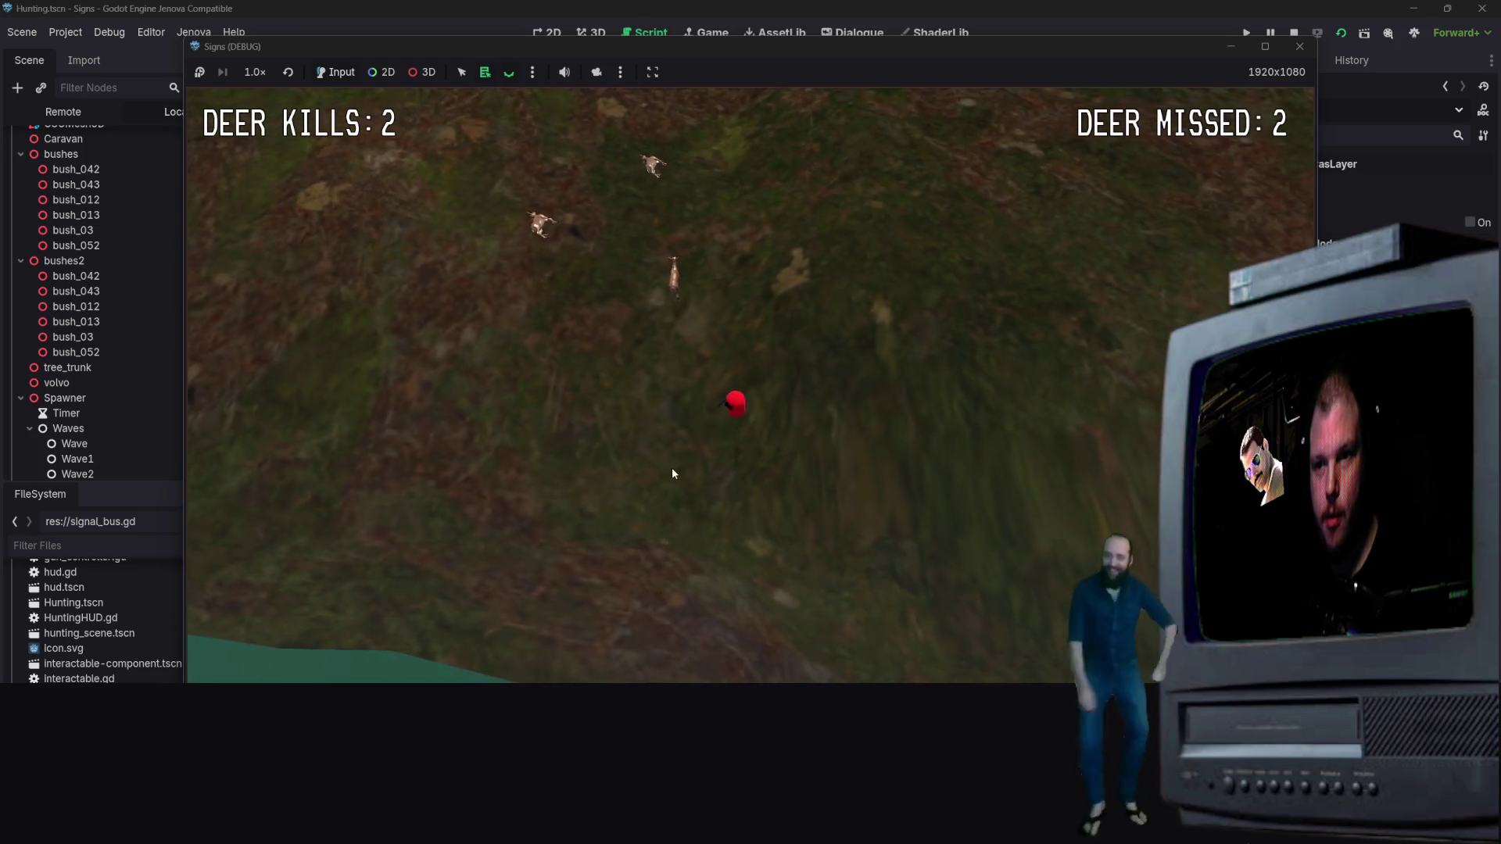
{"action": "key", "text": "w"}
{"action": "key", "text": "d"}
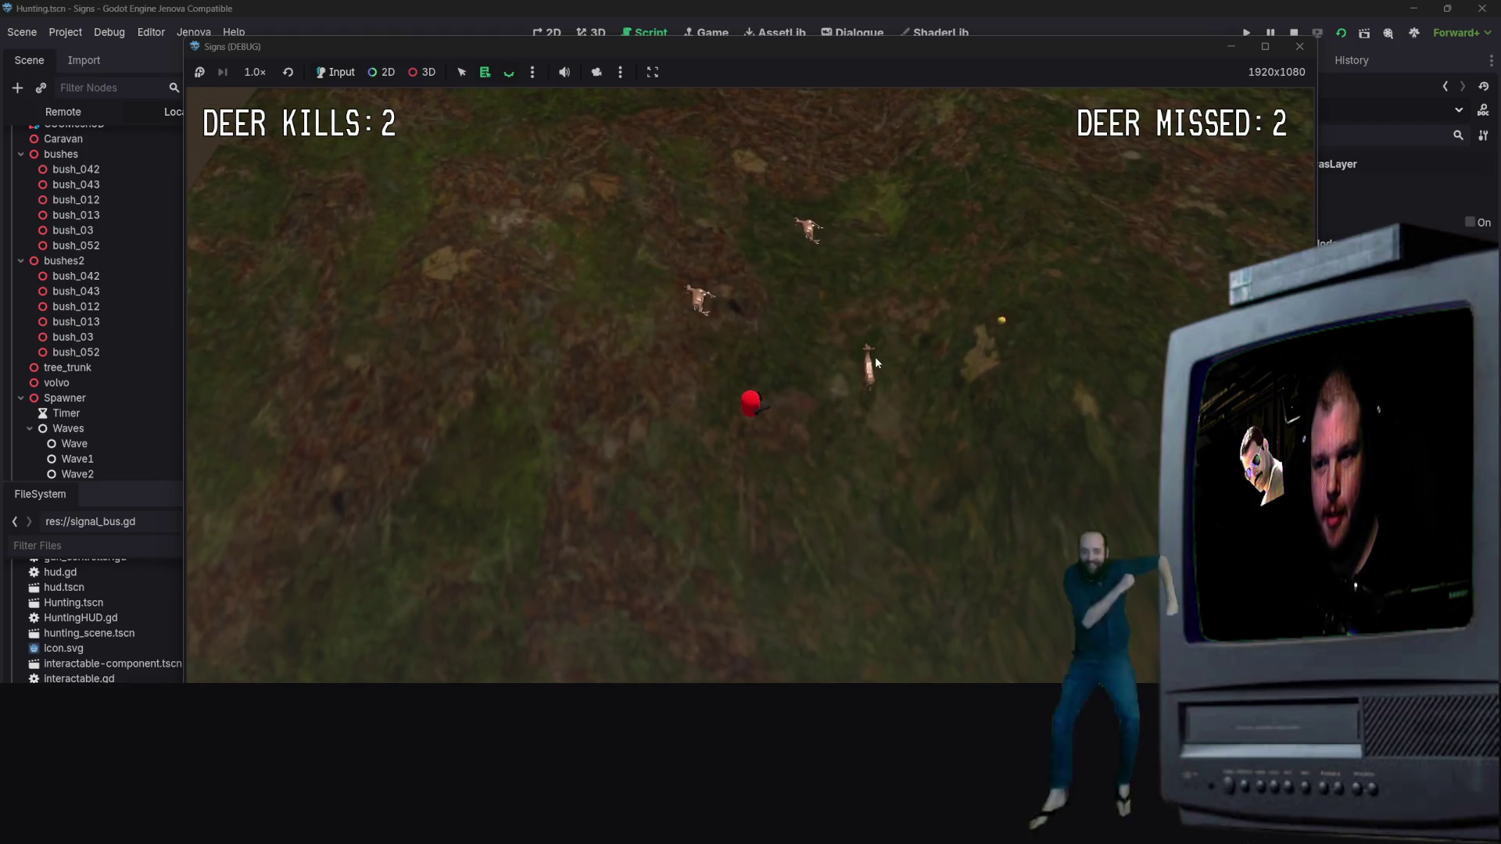
Shoot three more deer to reach 5 kills, then close the game window
{"action": "left_click", "coordinate": [813, 403]}
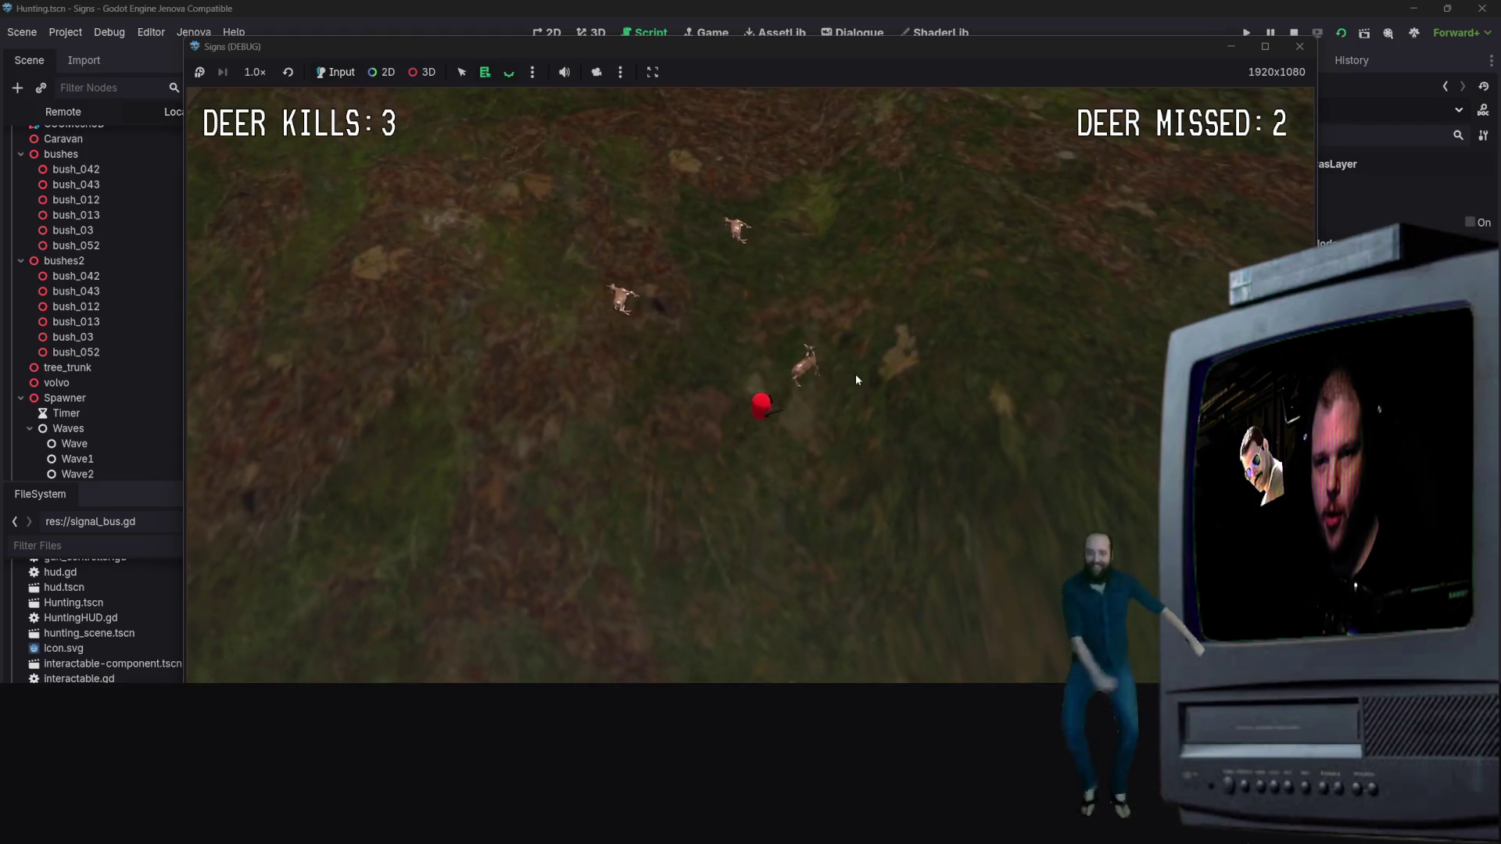
{"action": "key", "text": "w"}
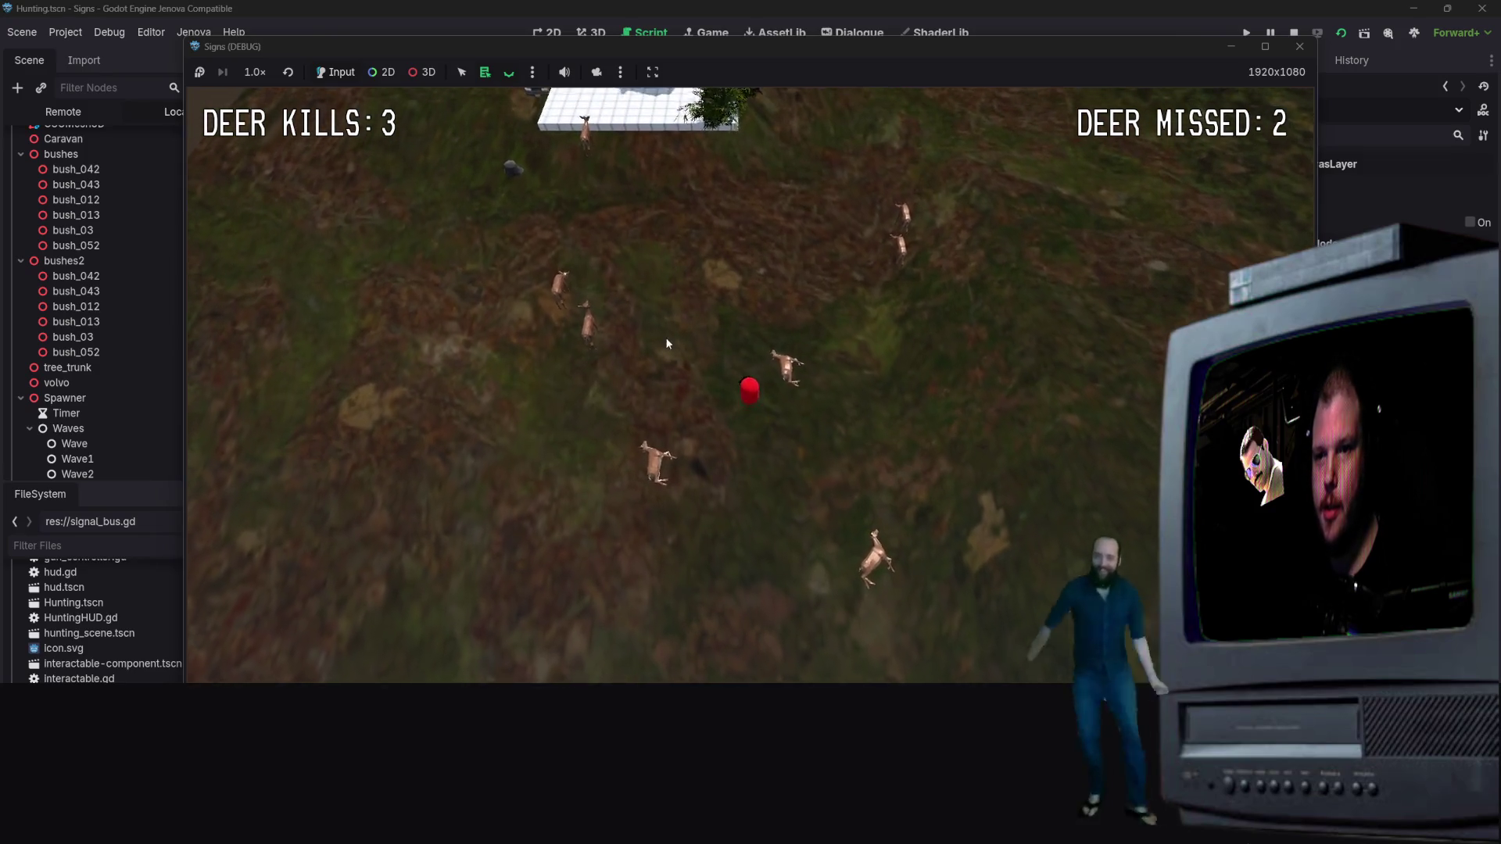
{"action": "left_click", "coordinate": [769, 336]}
{"action": "left_click", "coordinate": [708, 383]}
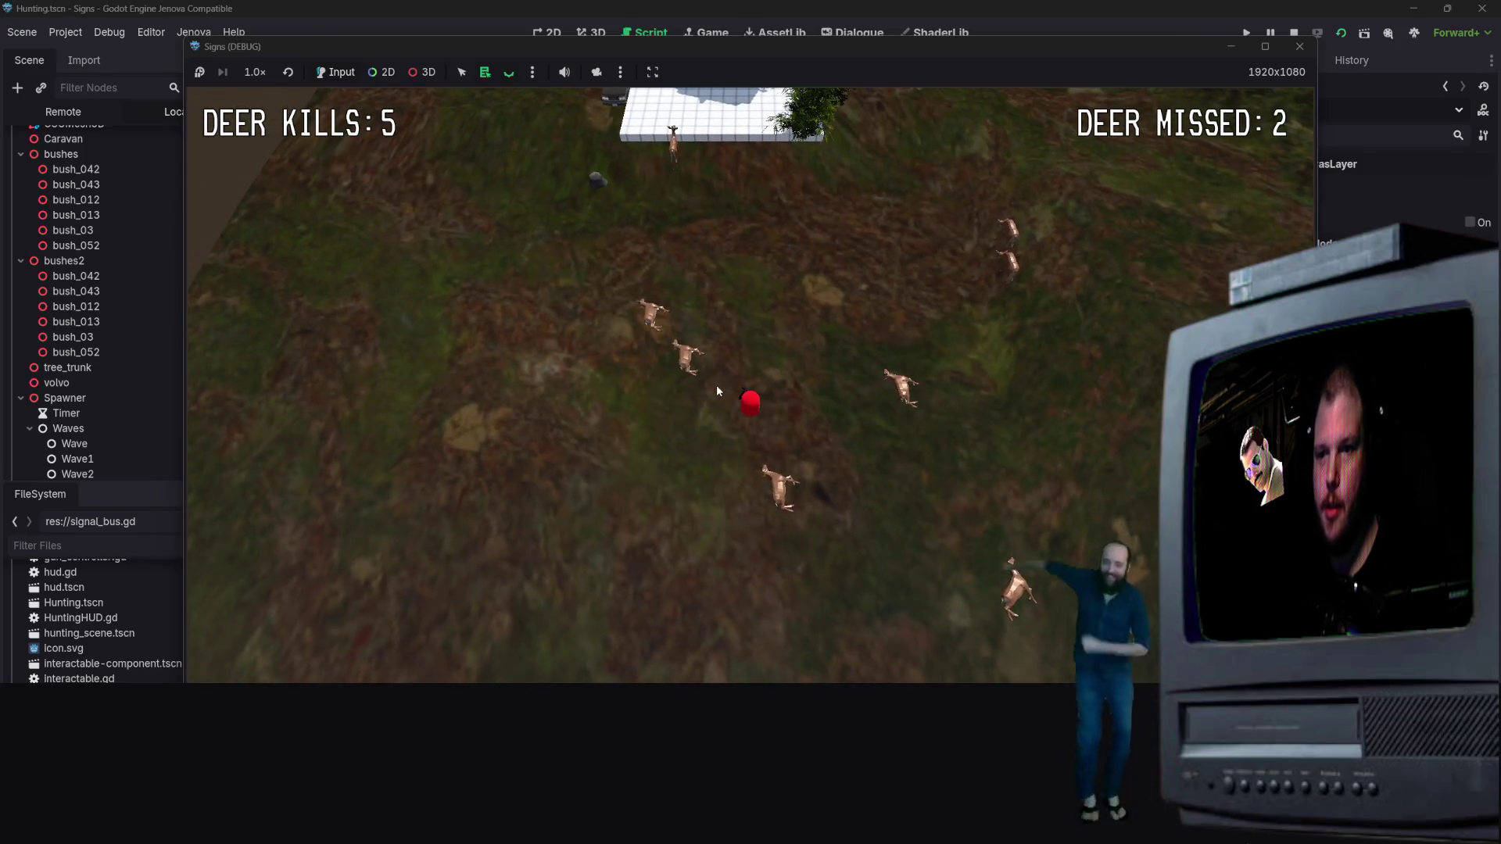
{"action": "left_click", "coordinate": [1315, 46]}
{"action": "left_click", "coordinate": [864, 308]}
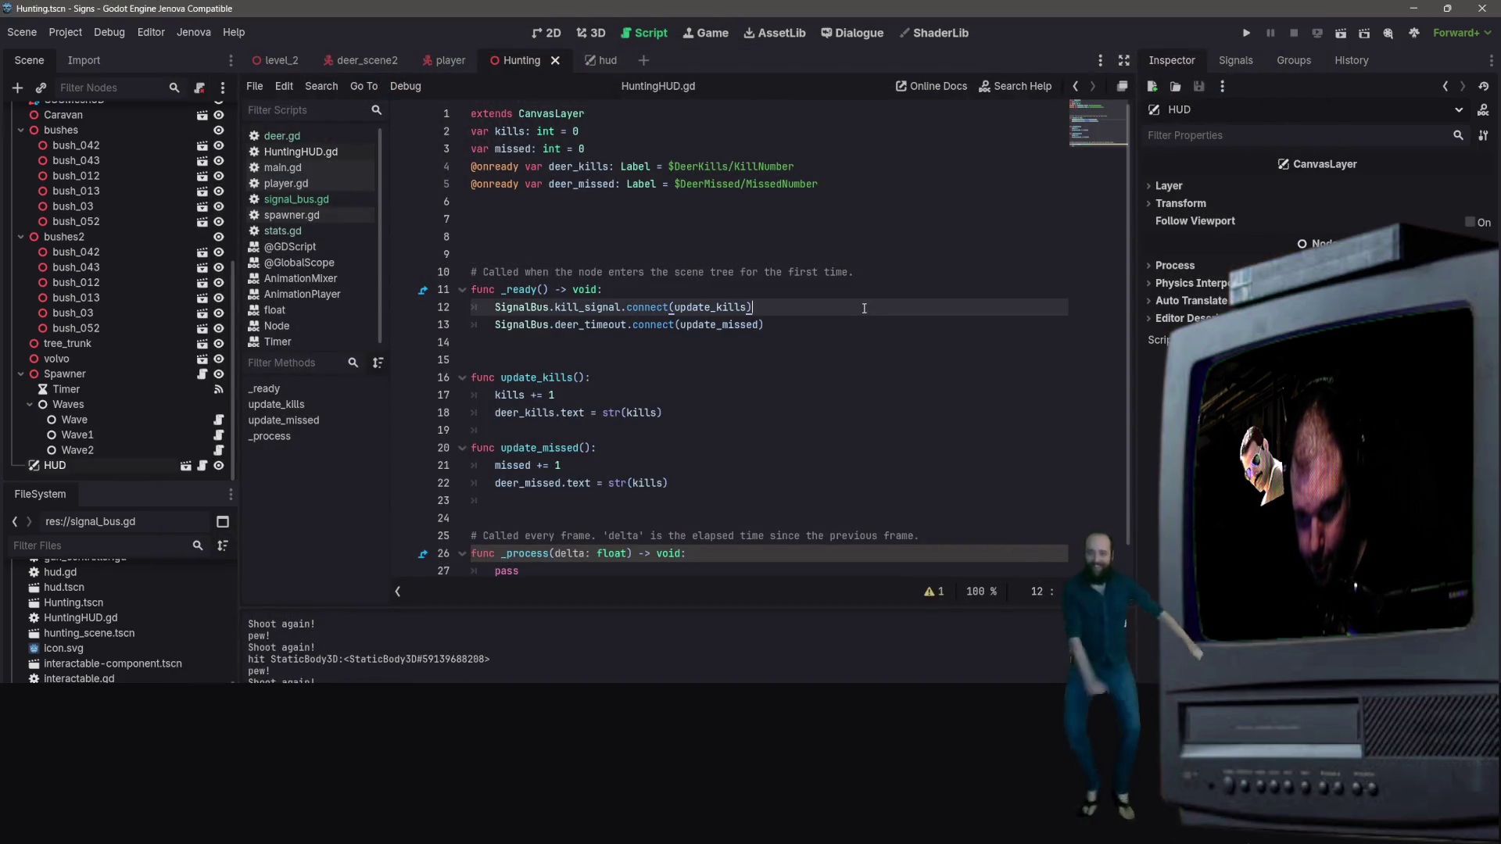
{"action": "left_click", "coordinate": [698, 325]}
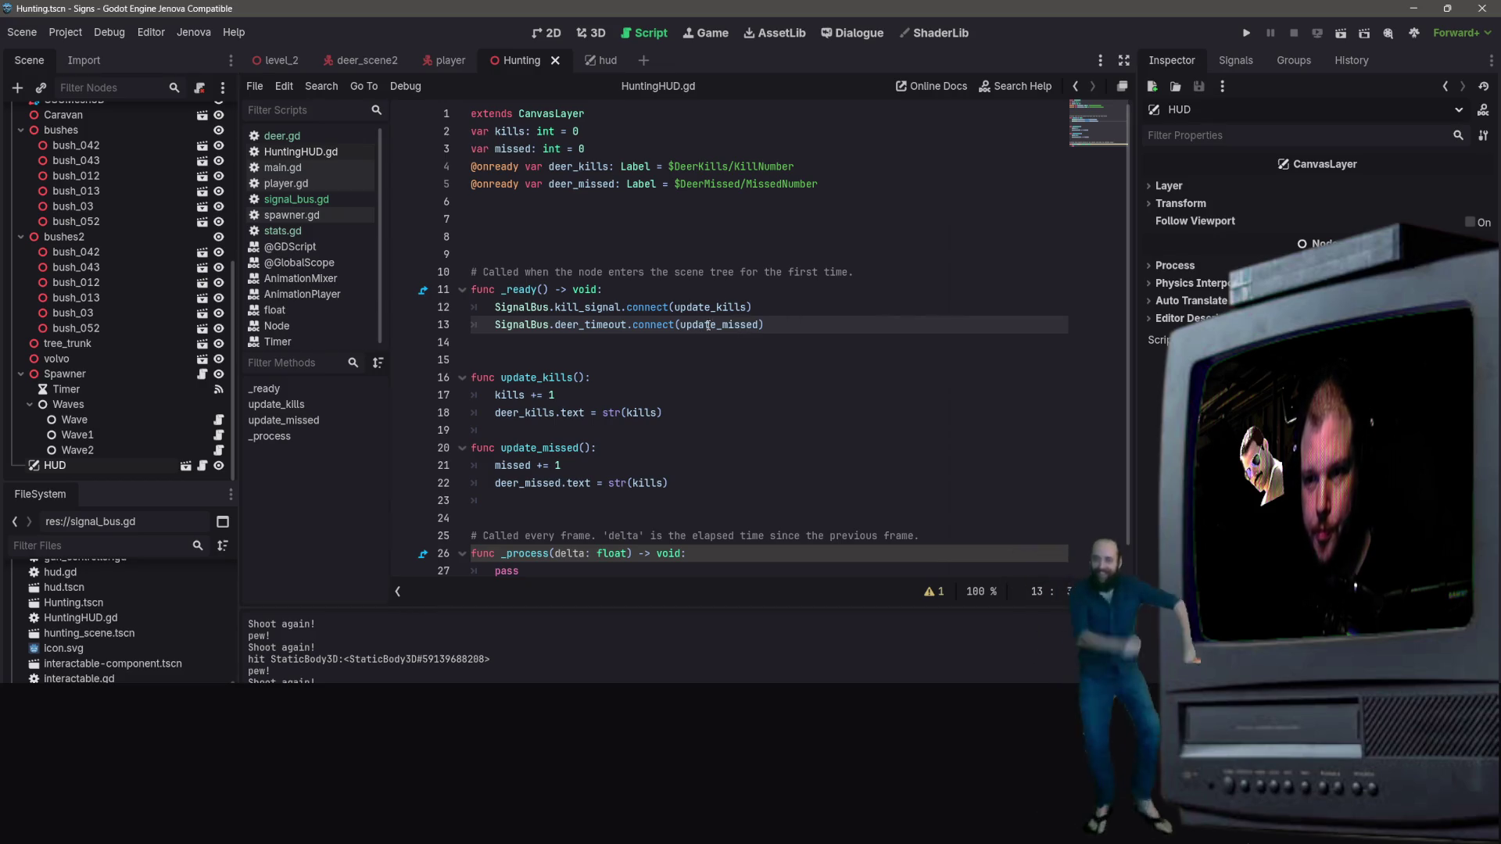
{"action": "left_click", "coordinate": [754, 324]}
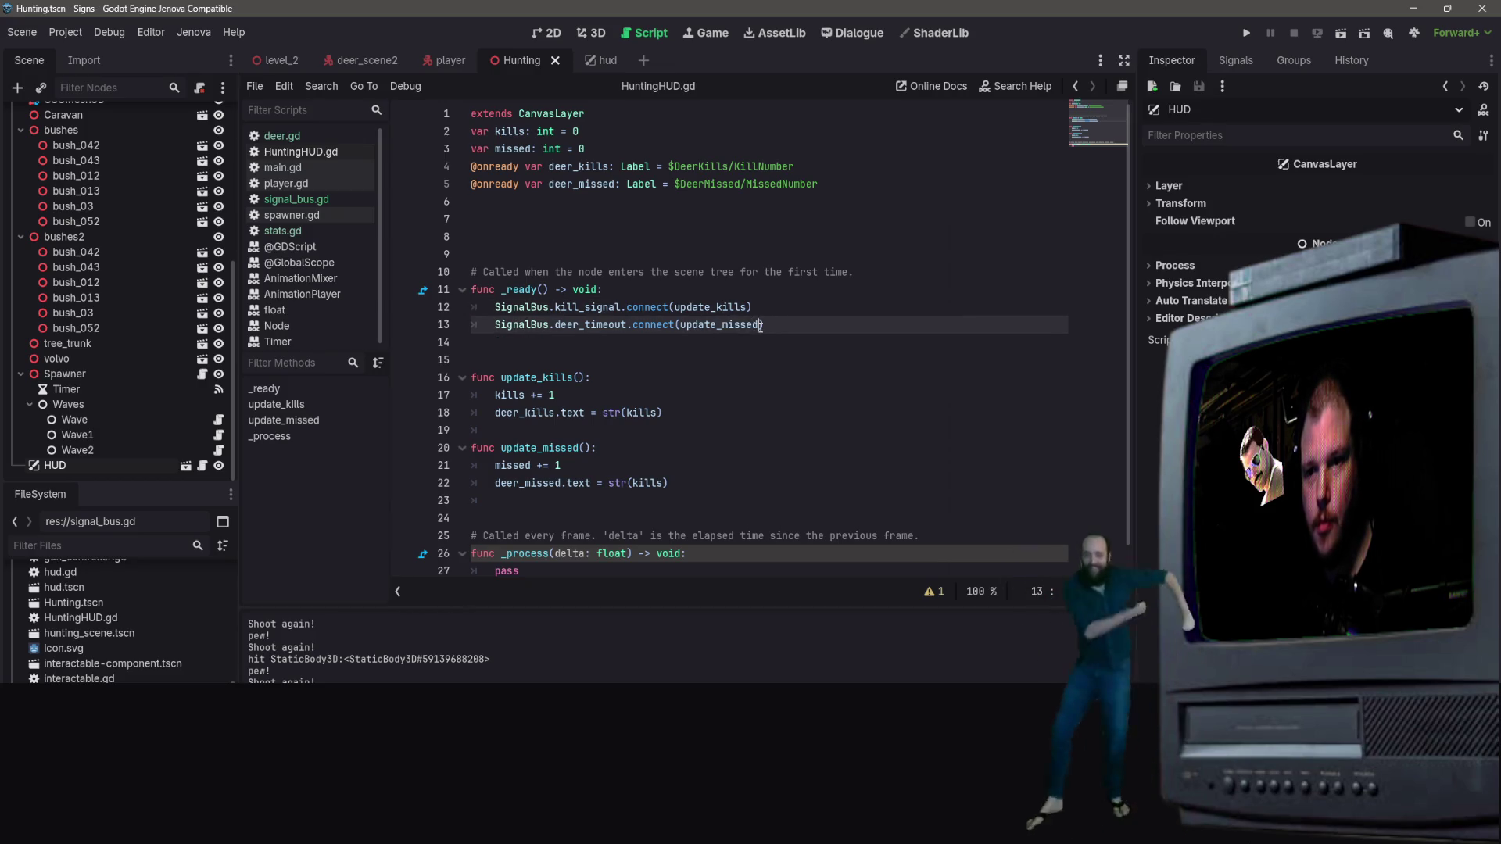
{"action": "left_click", "coordinate": [875, 256]}
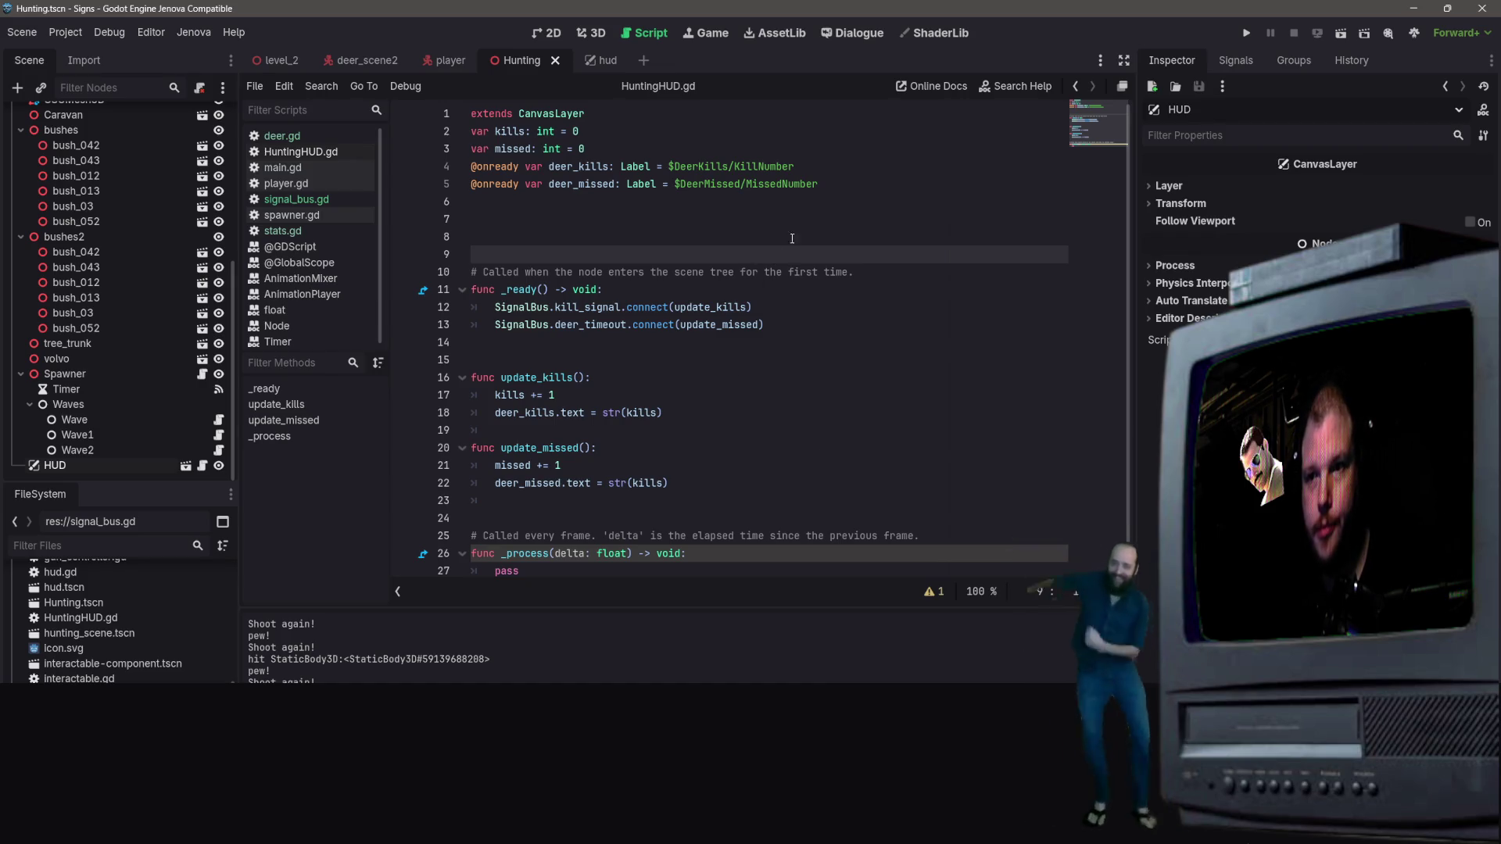
{"action": "left_click", "coordinate": [801, 184]}
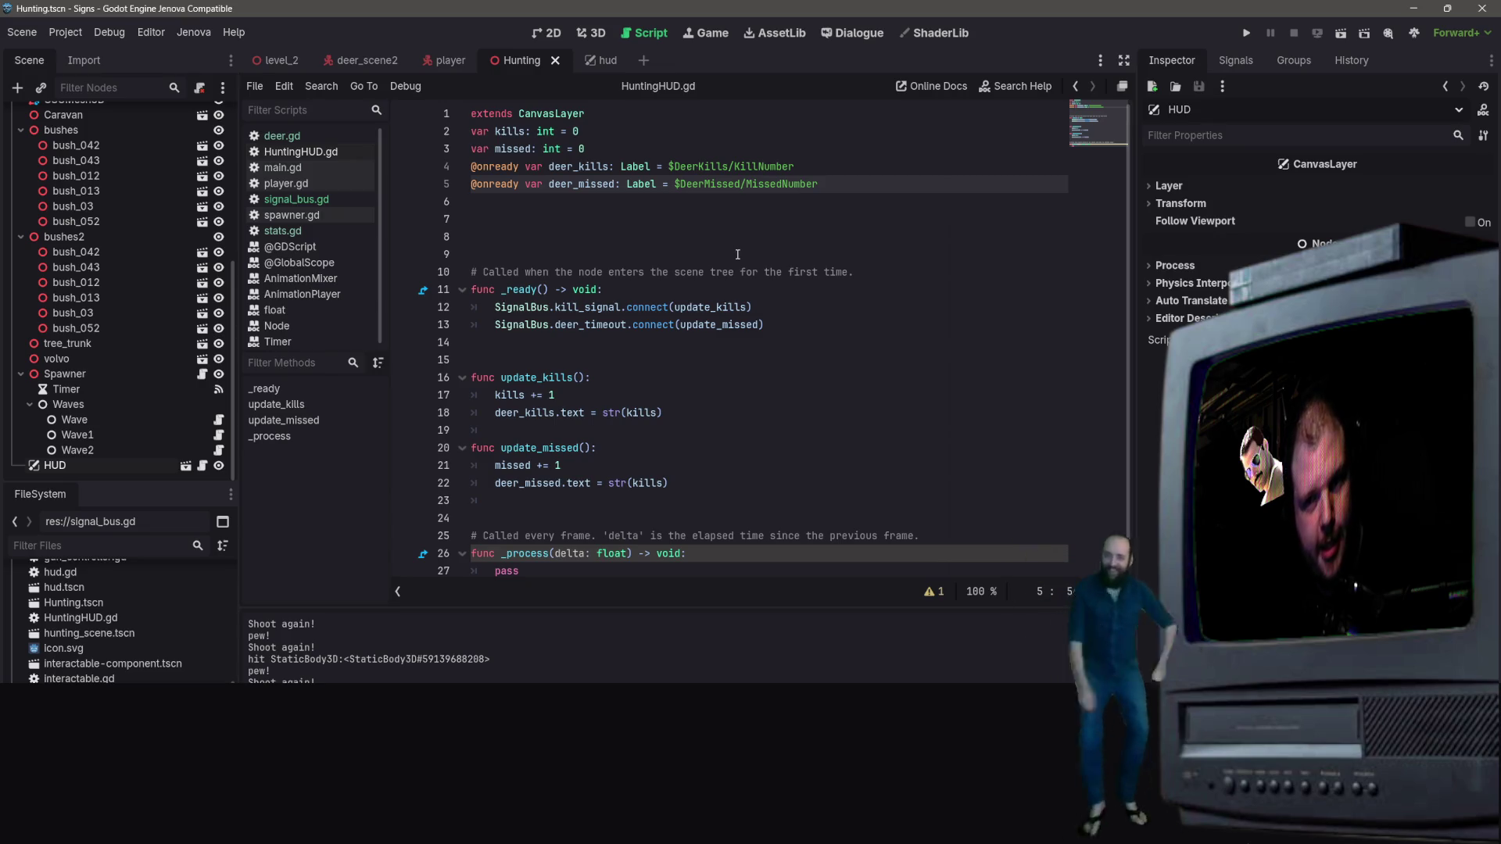
{"action": "scroll", "coordinate": [161, 359], "scroll_direction": "up", "scroll_amount": 5}
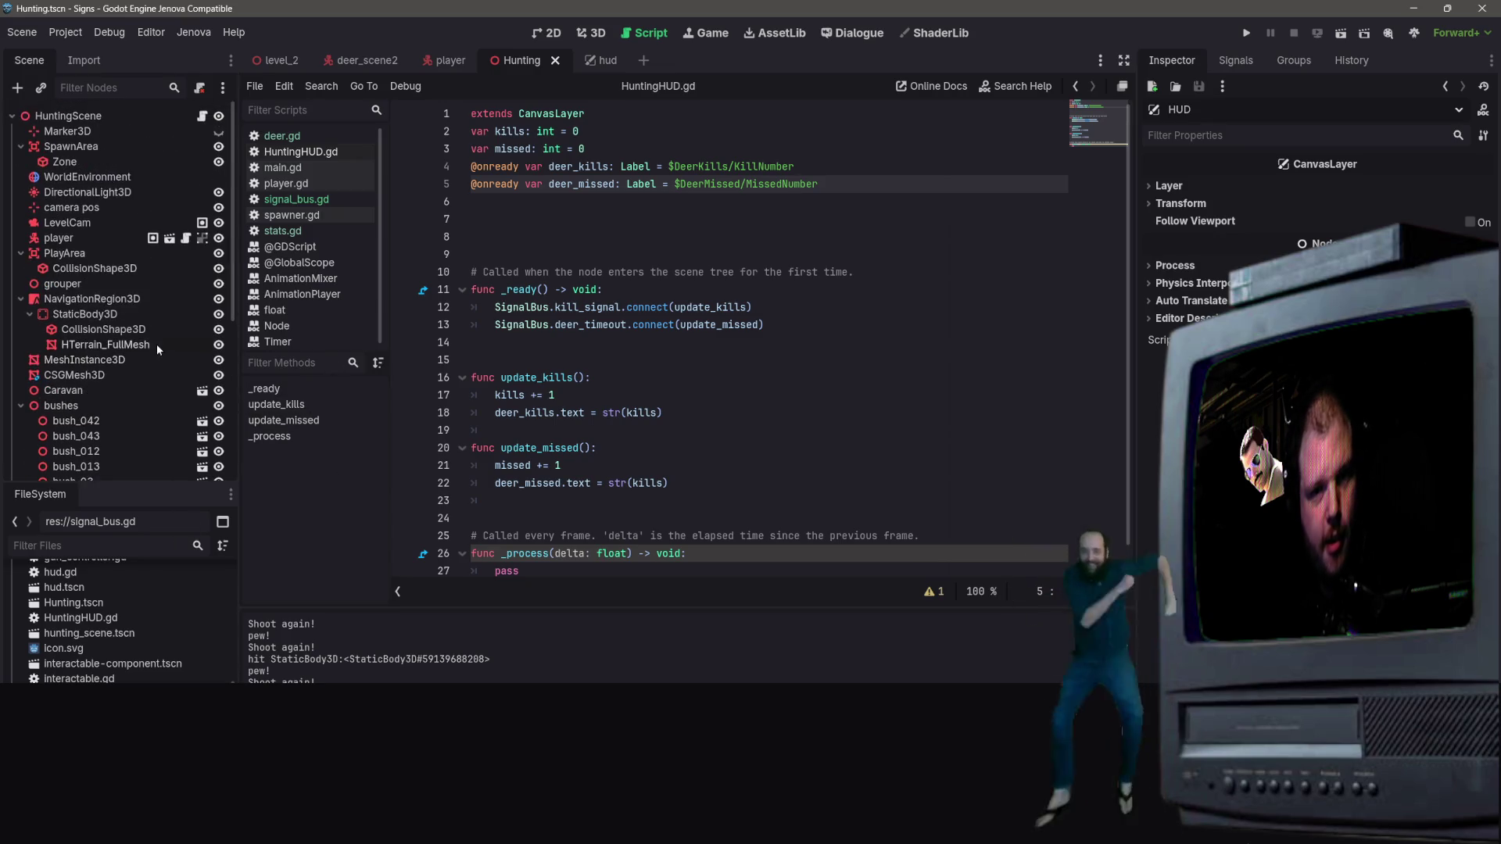
{"action": "left_click", "coordinate": [364, 60]}
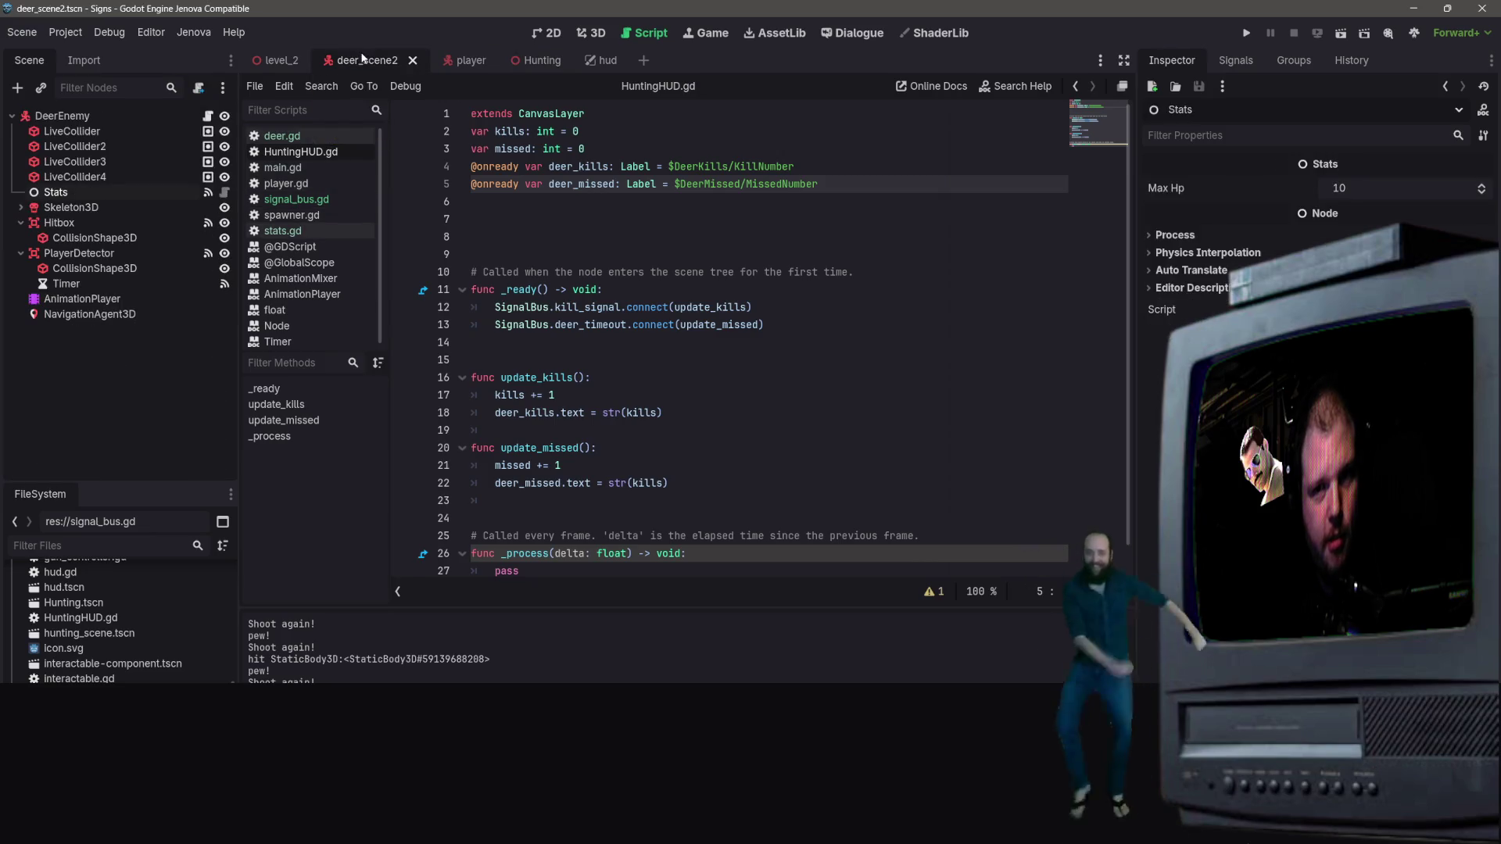
{"action": "left_click", "coordinate": [469, 60]}
{"action": "left_click", "coordinate": [526, 60]}
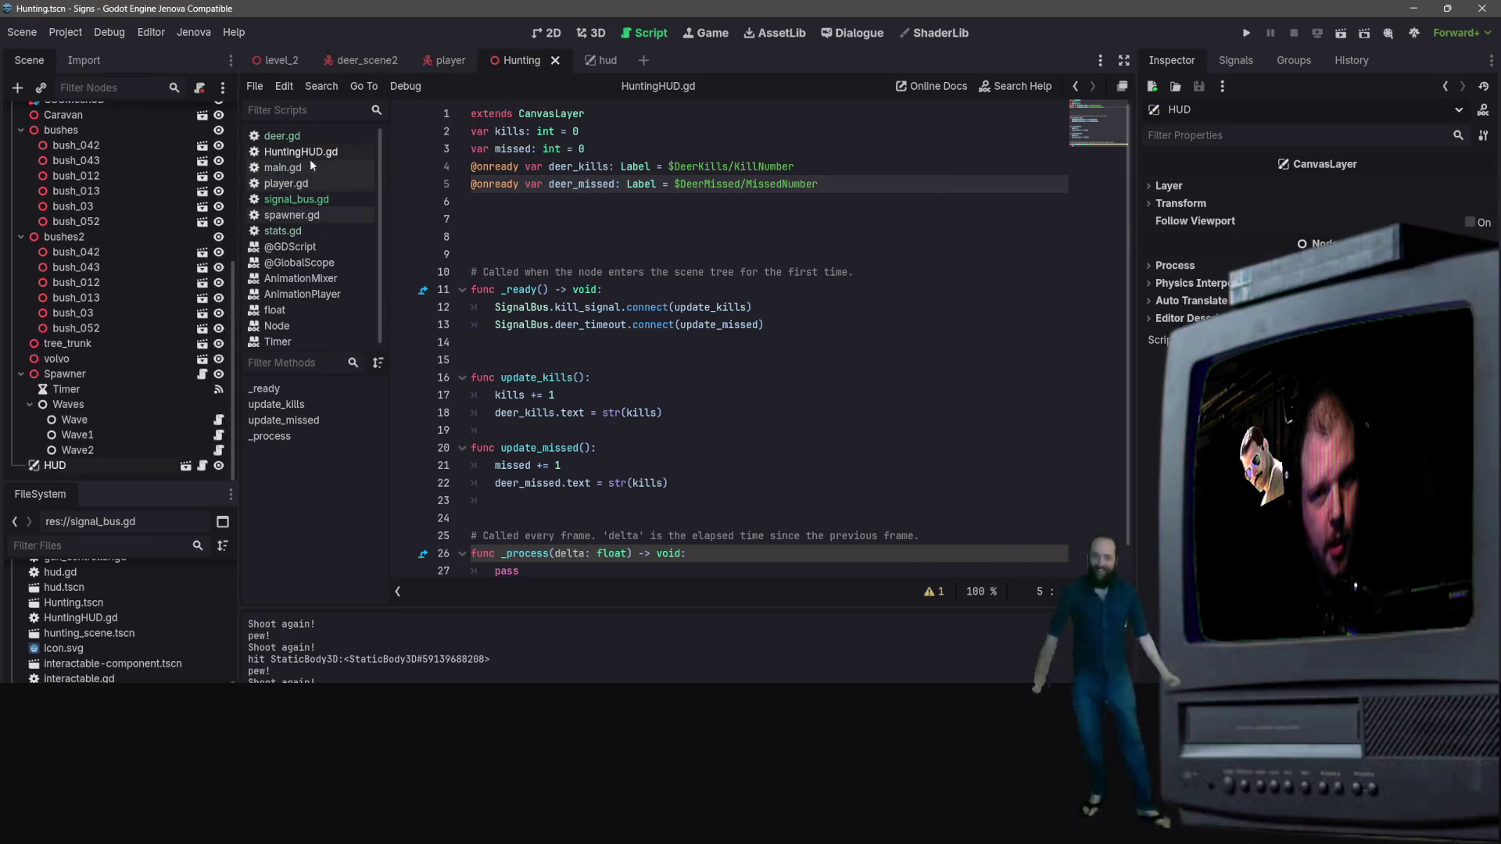
{"action": "left_click", "coordinate": [363, 60]}
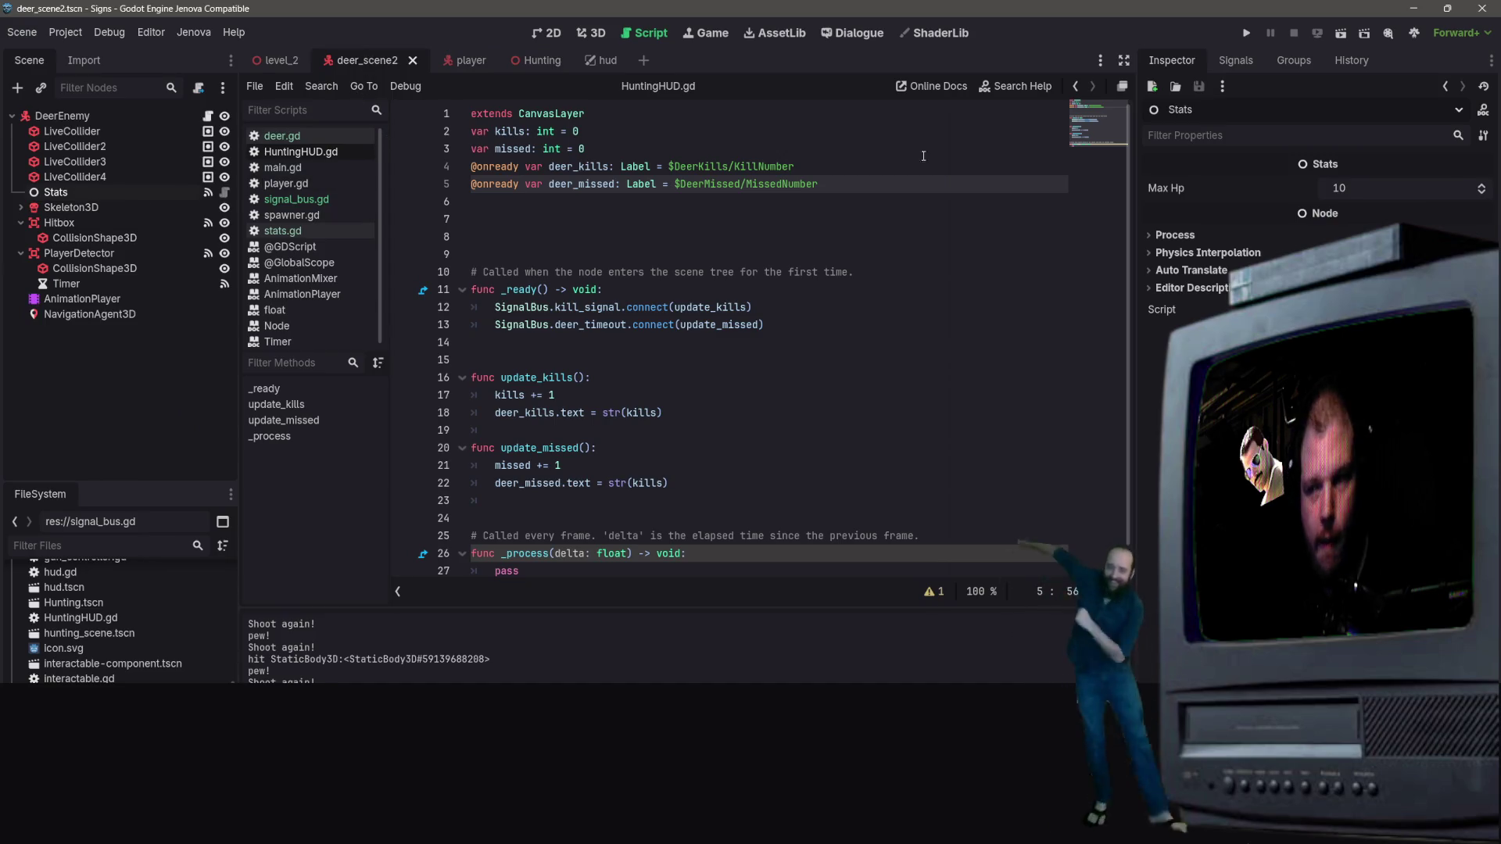
{"action": "left_click", "coordinate": [536, 63]}
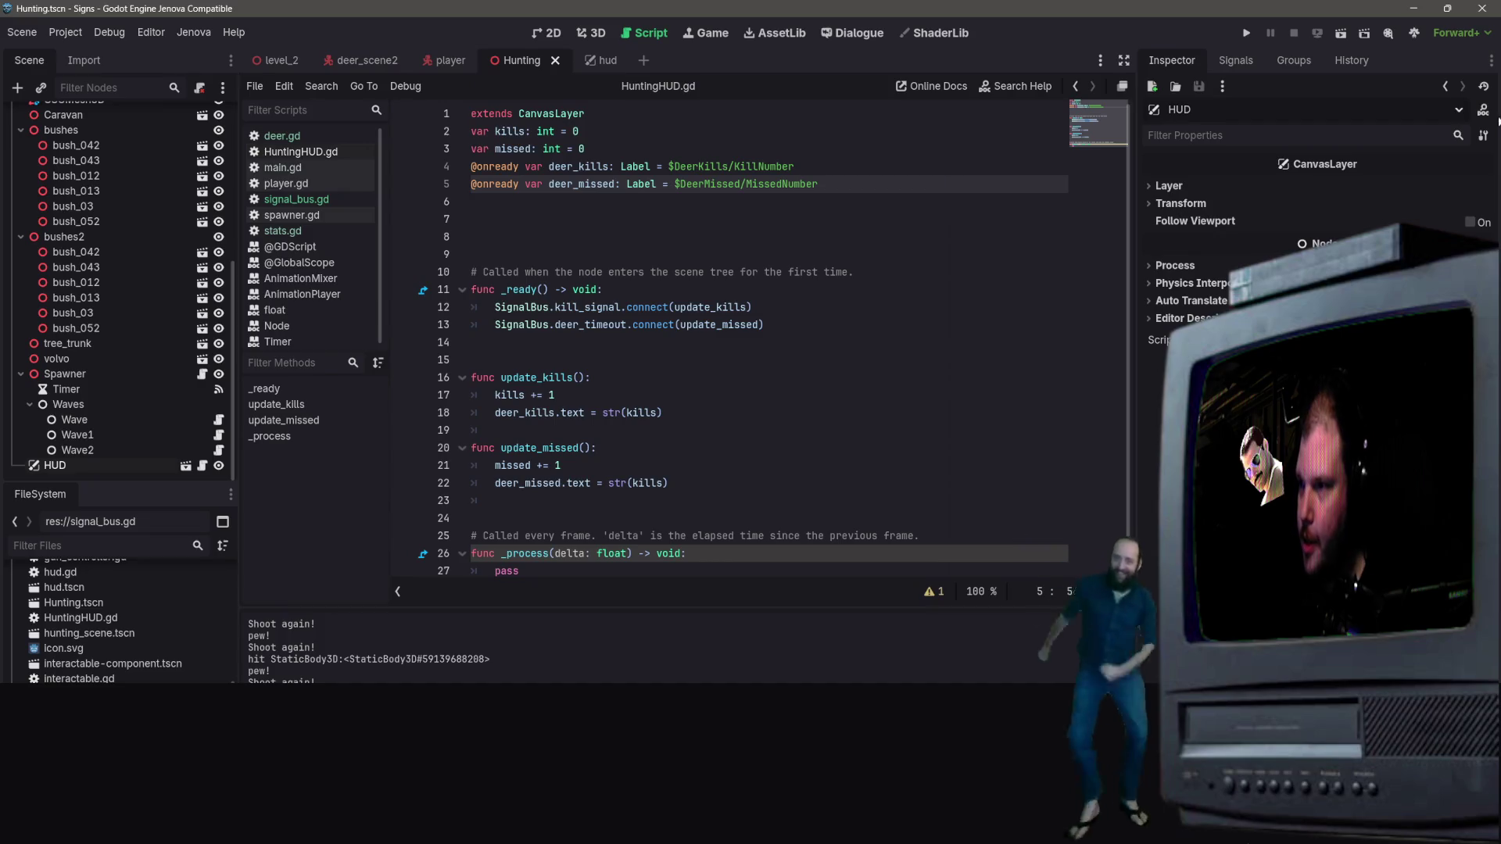
{"action": "left_click", "coordinate": [1341, 33]}
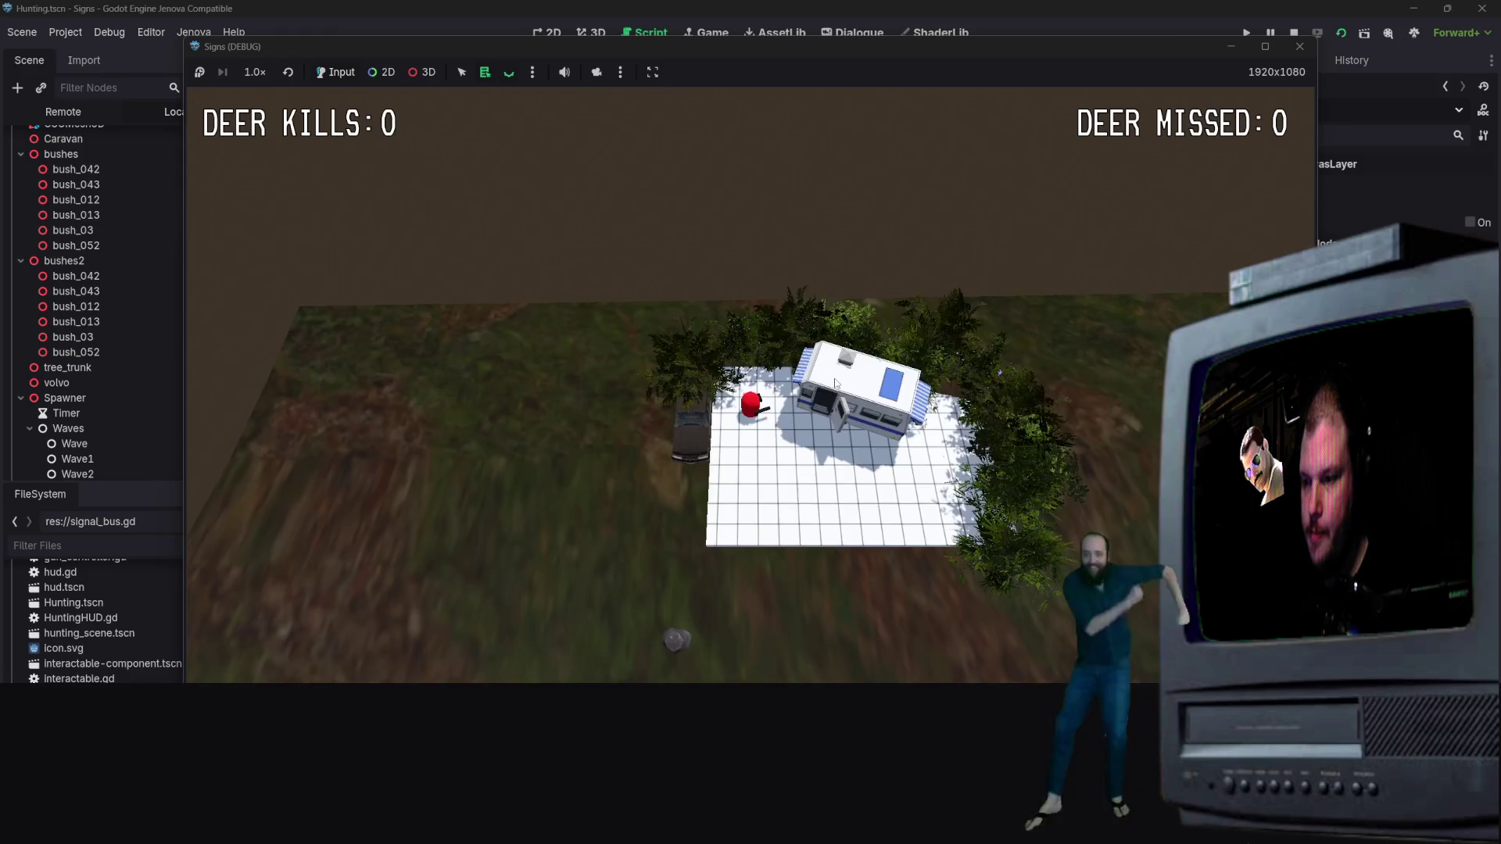
Walk the player across the field toward the deer and shoot one for the first kill
{"action": "key", "text": "s"}
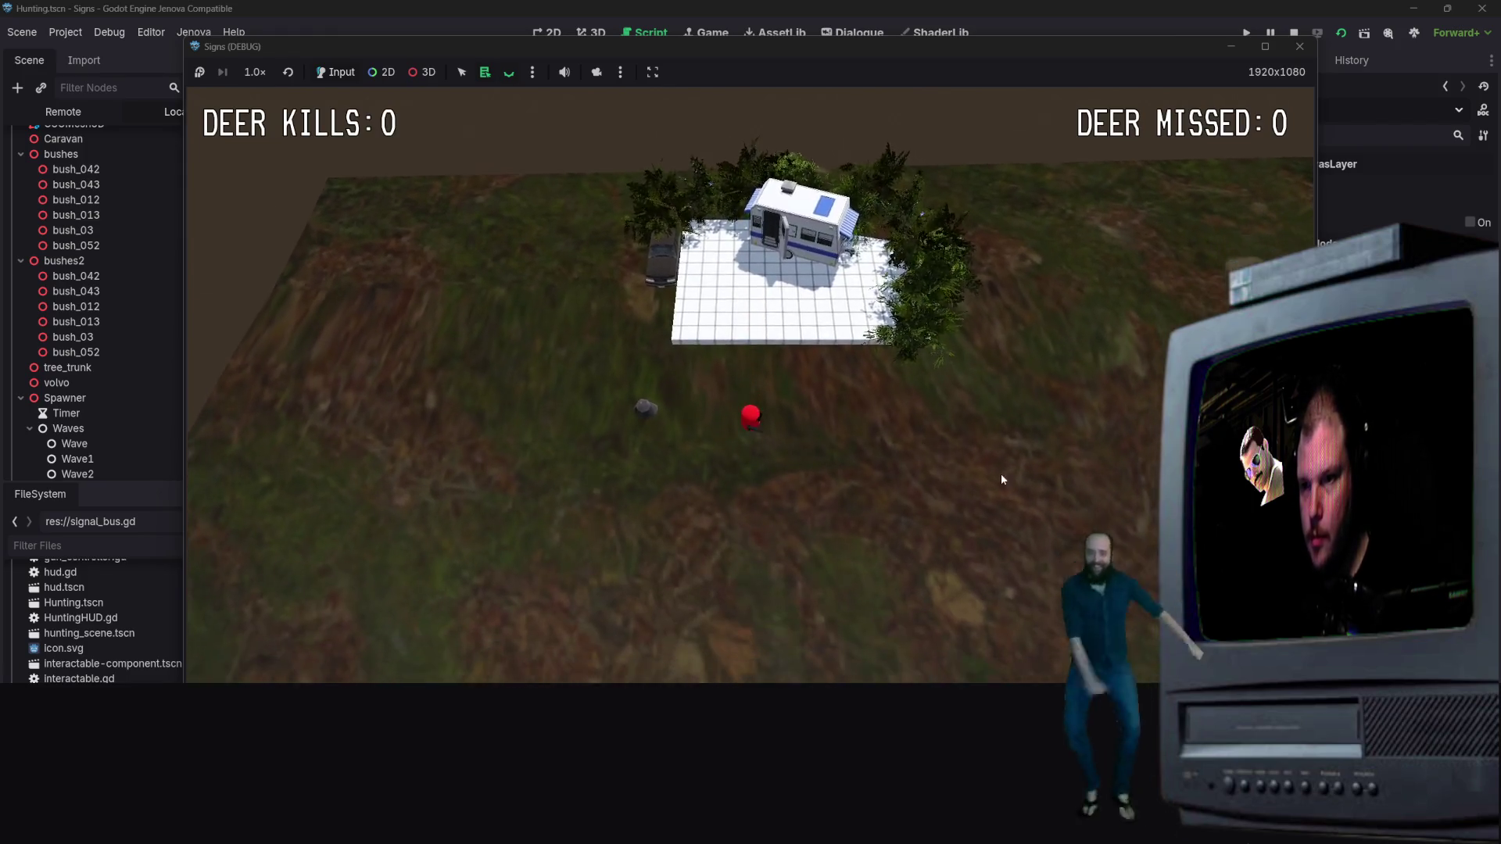
{"action": "key", "text": "d"}
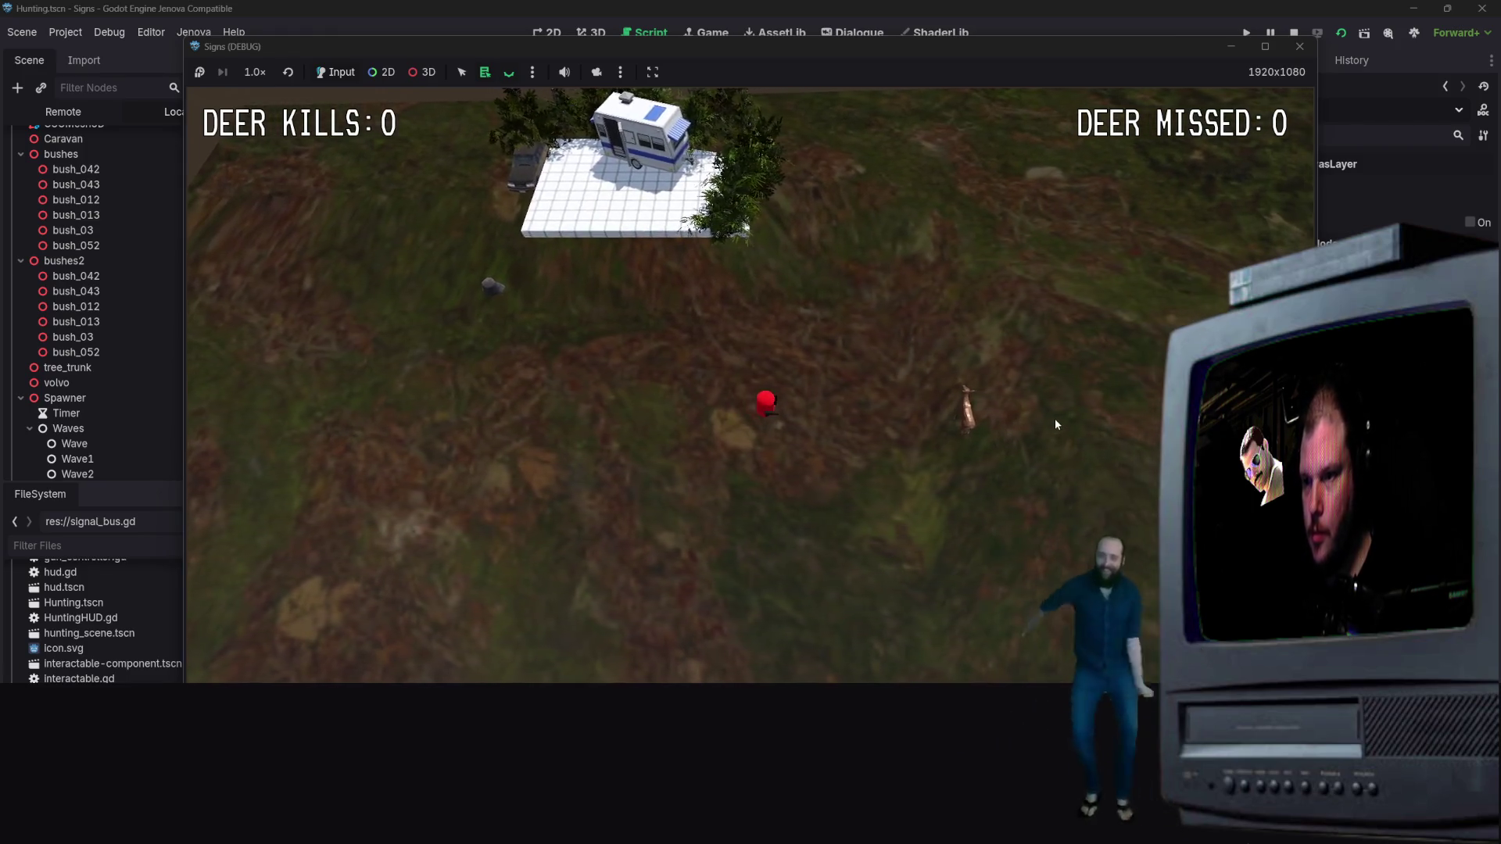
{"action": "key", "text": "s"}
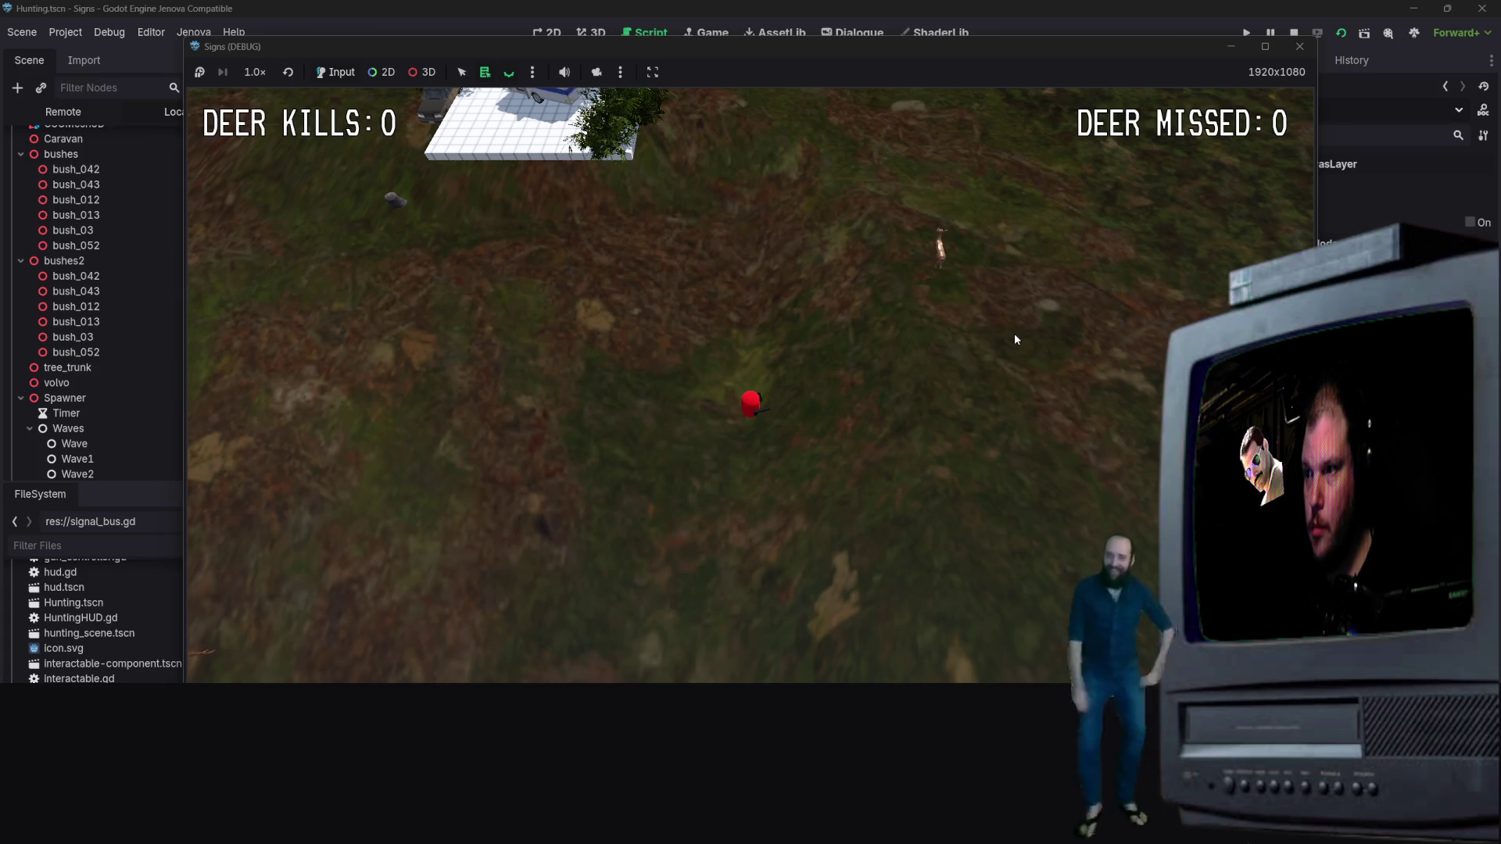
{"action": "key", "text": "d"}
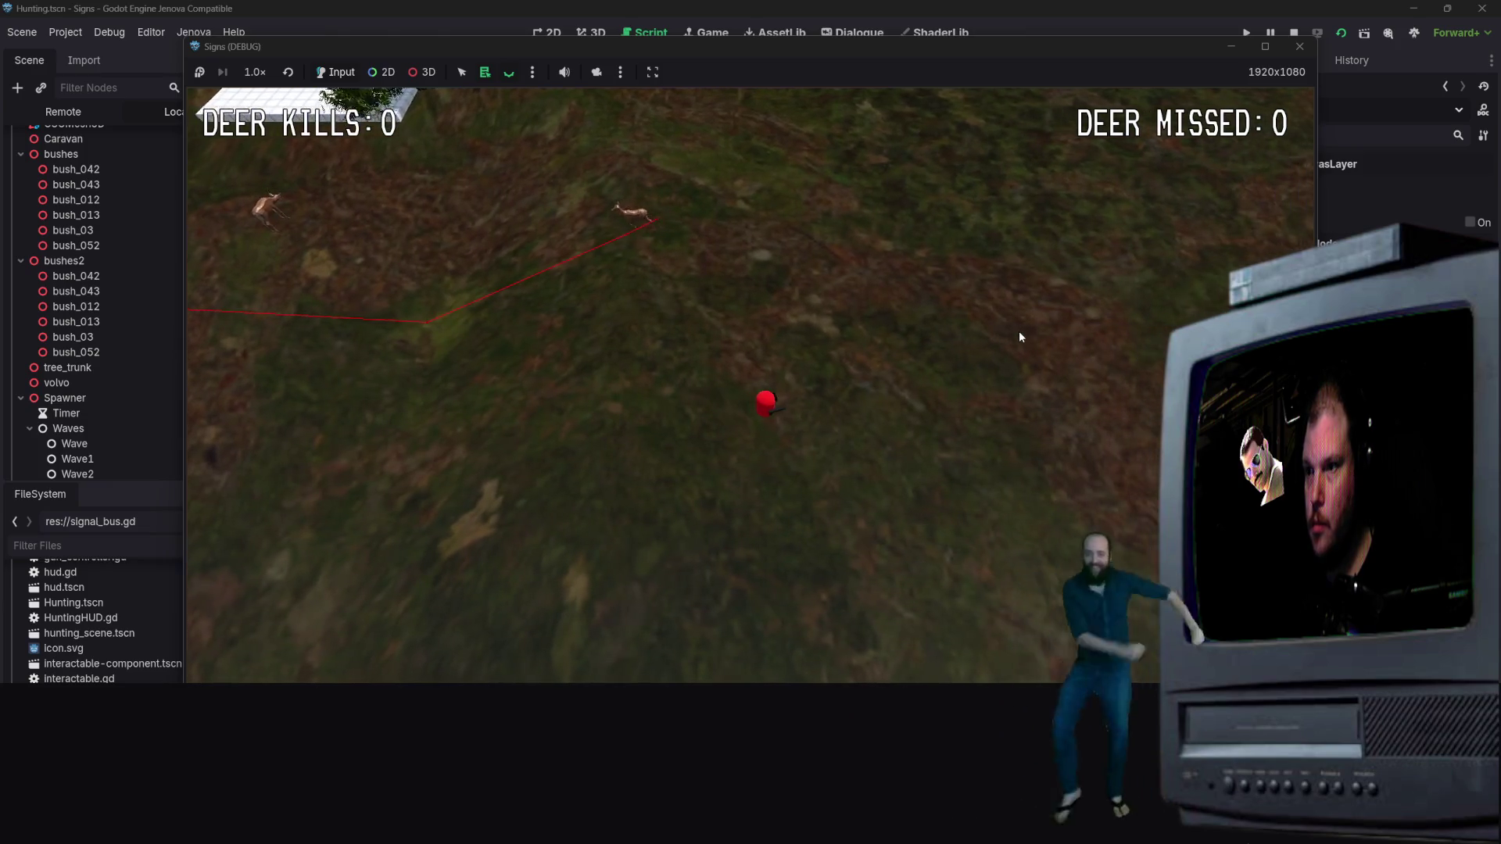
{"action": "key", "text": "a"}
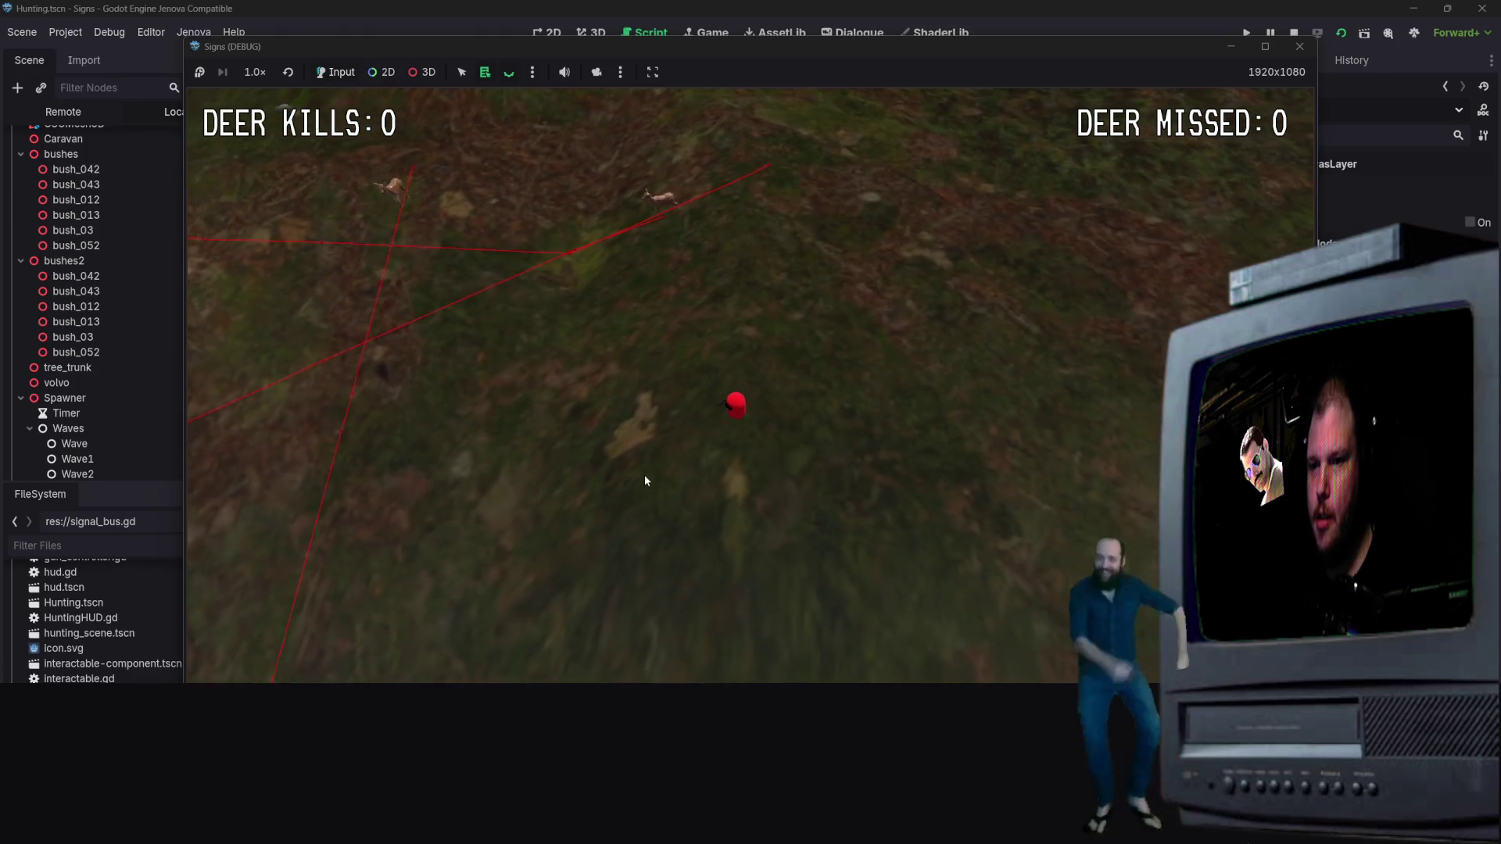
{"action": "key", "text": "s"}
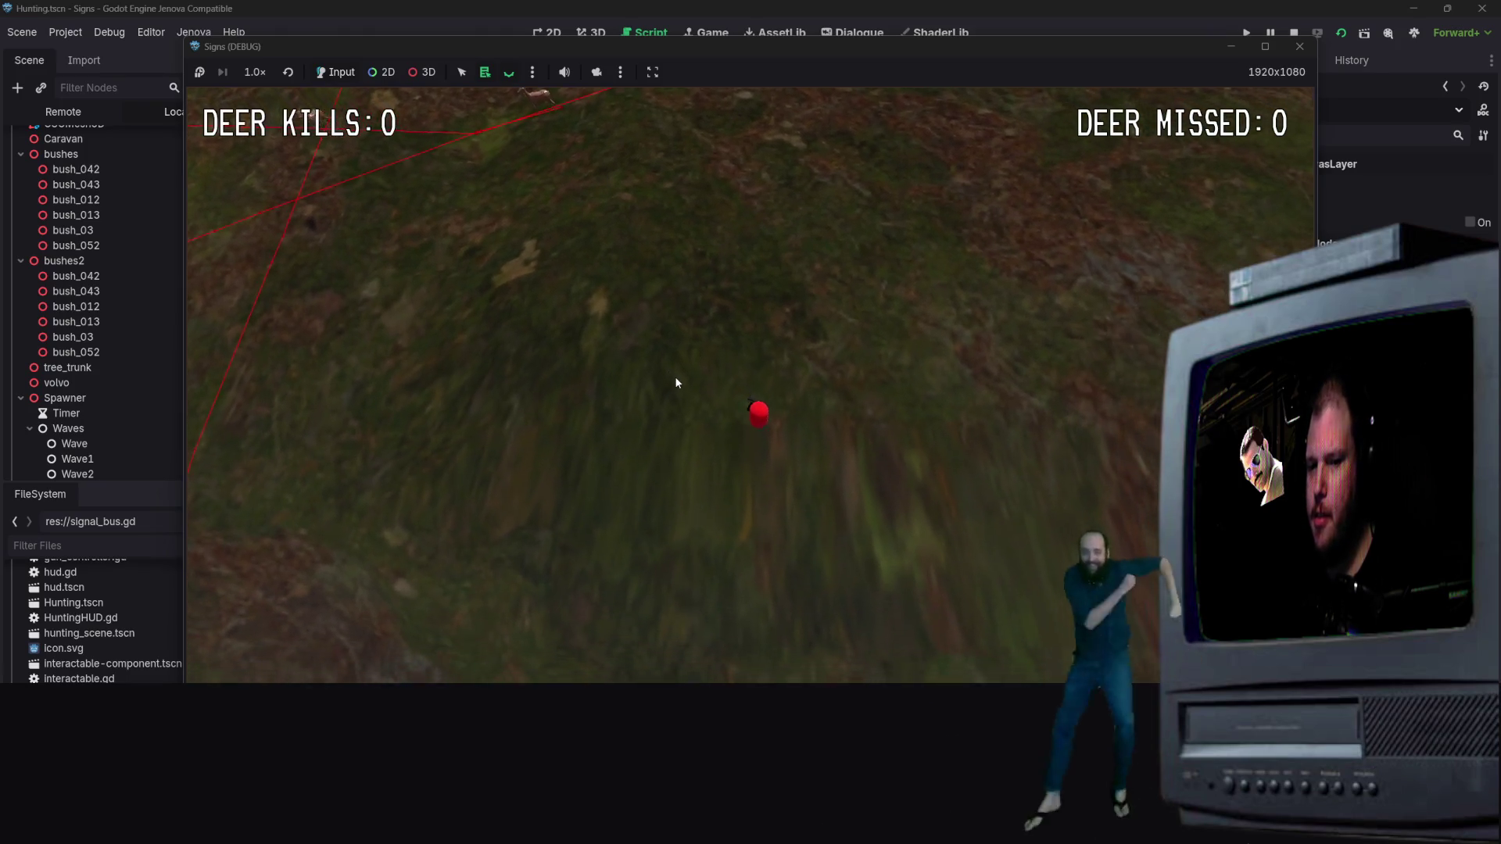
{"action": "key", "text": "w"}
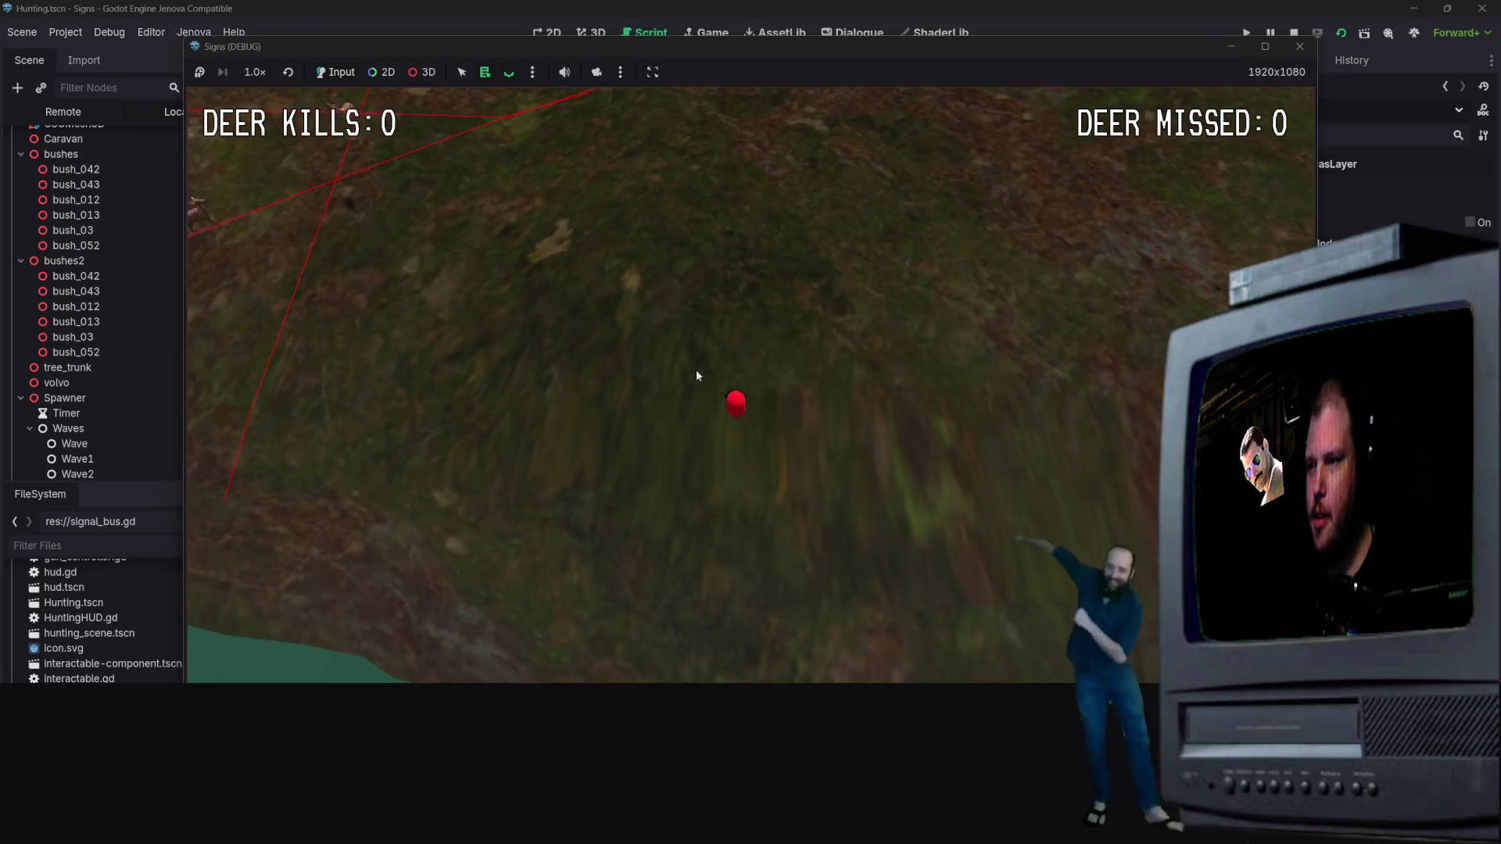
{"action": "key", "text": "a"}
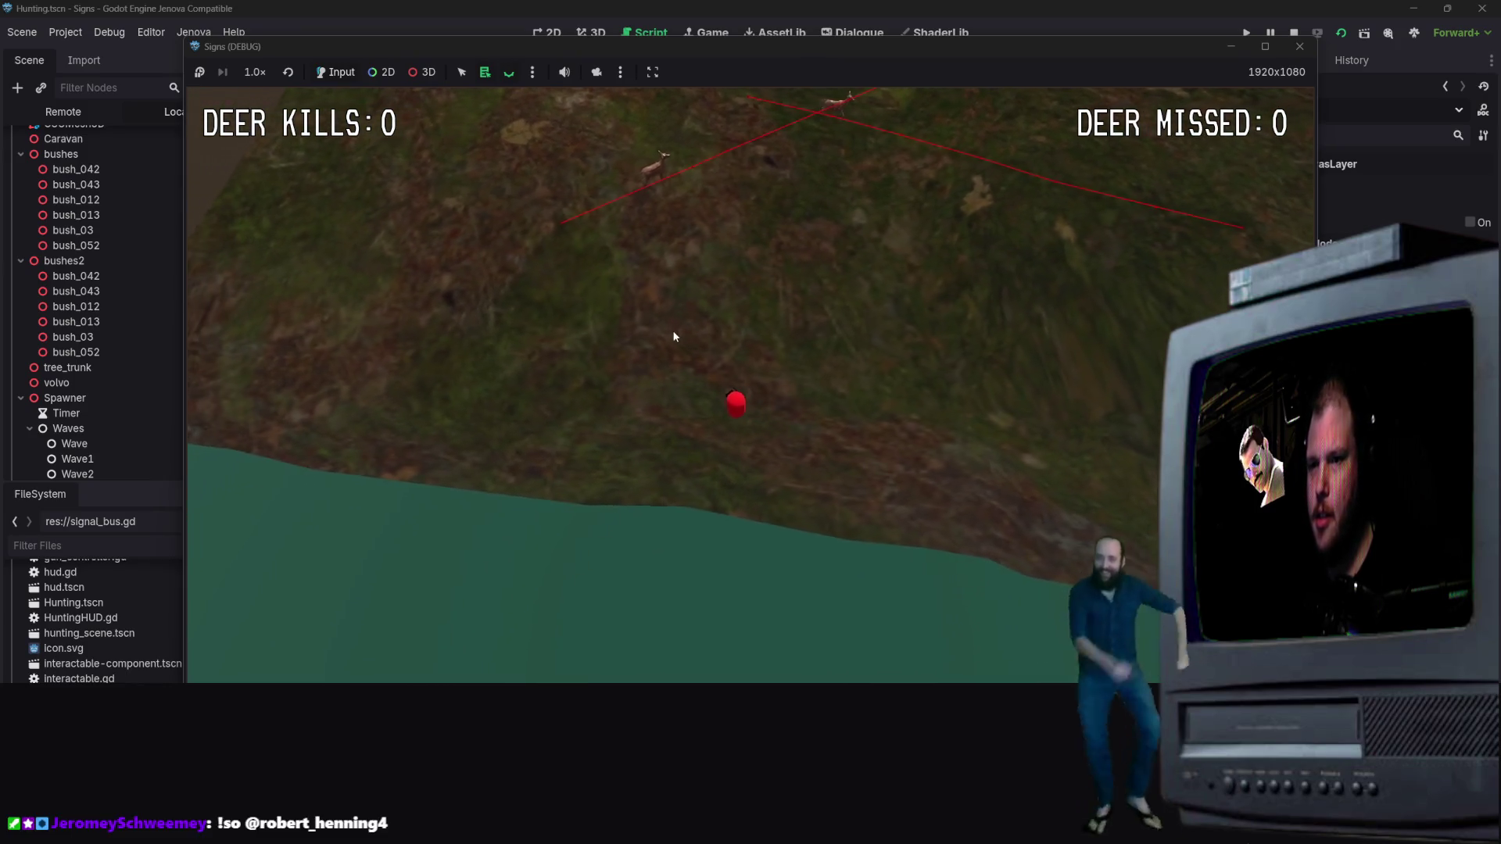
{"action": "key", "text": "a"}
{"action": "key", "text": "w"}
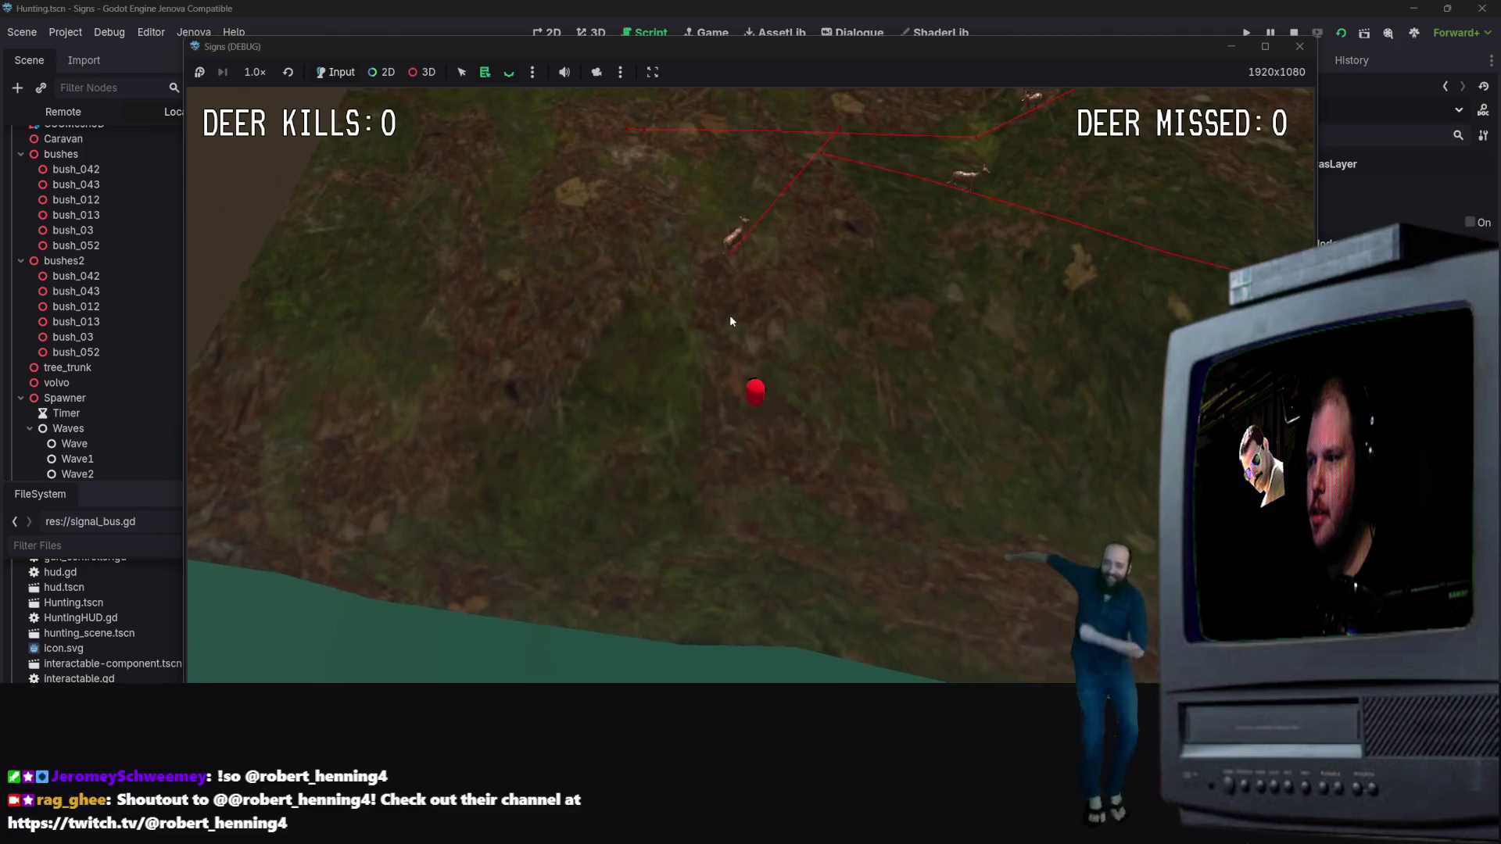
{"action": "key", "text": "w"}
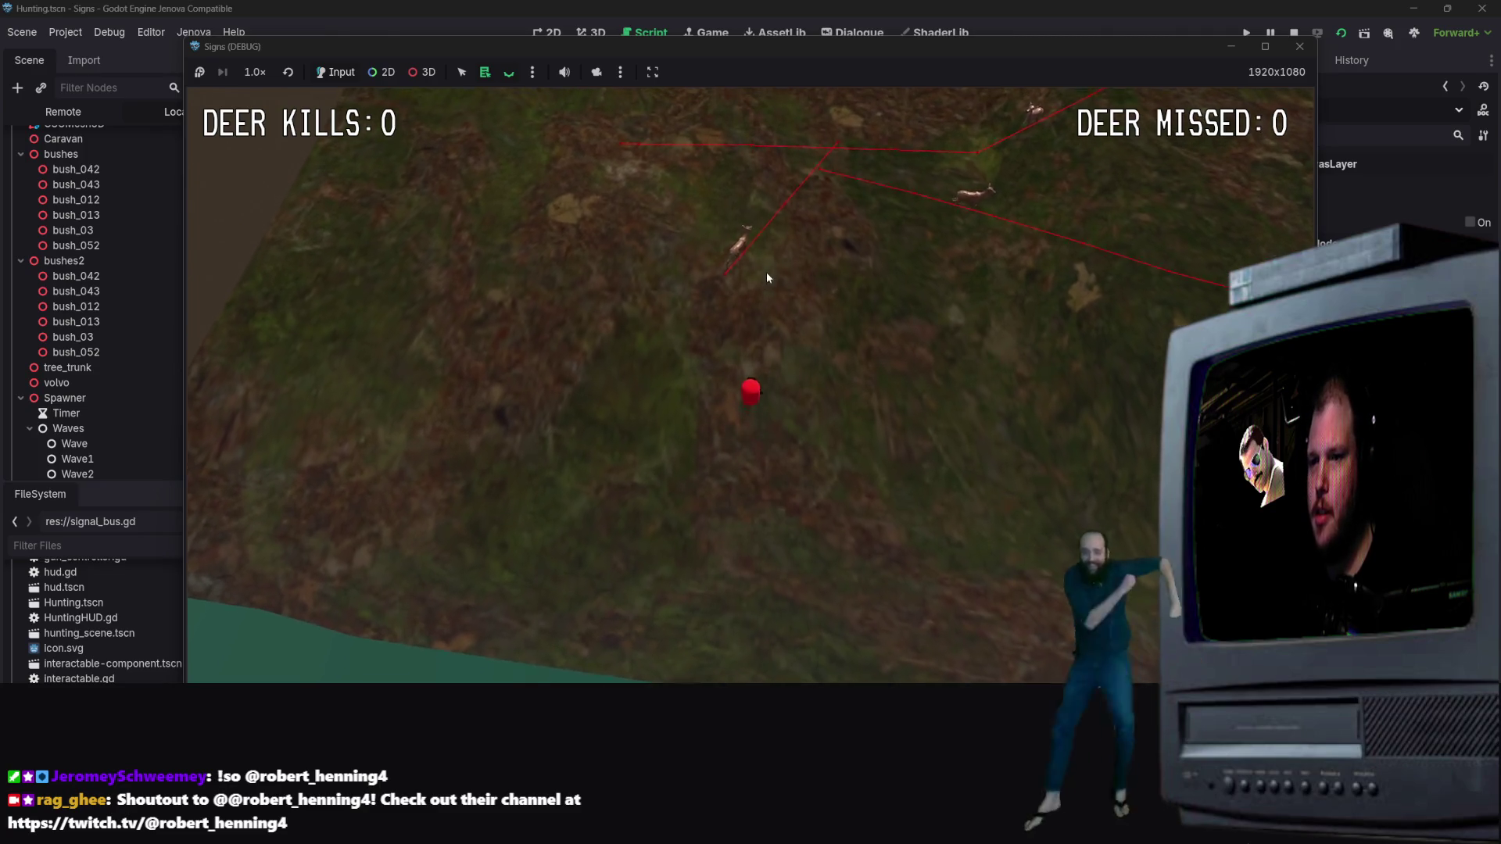
{"action": "left_click", "coordinate": [762, 278]}
Chase and shoot more deer while others escape, reaching 2 kills and 2 missed, then stop the game
{"action": "key", "text": "s"}
{"action": "key", "text": "d"}
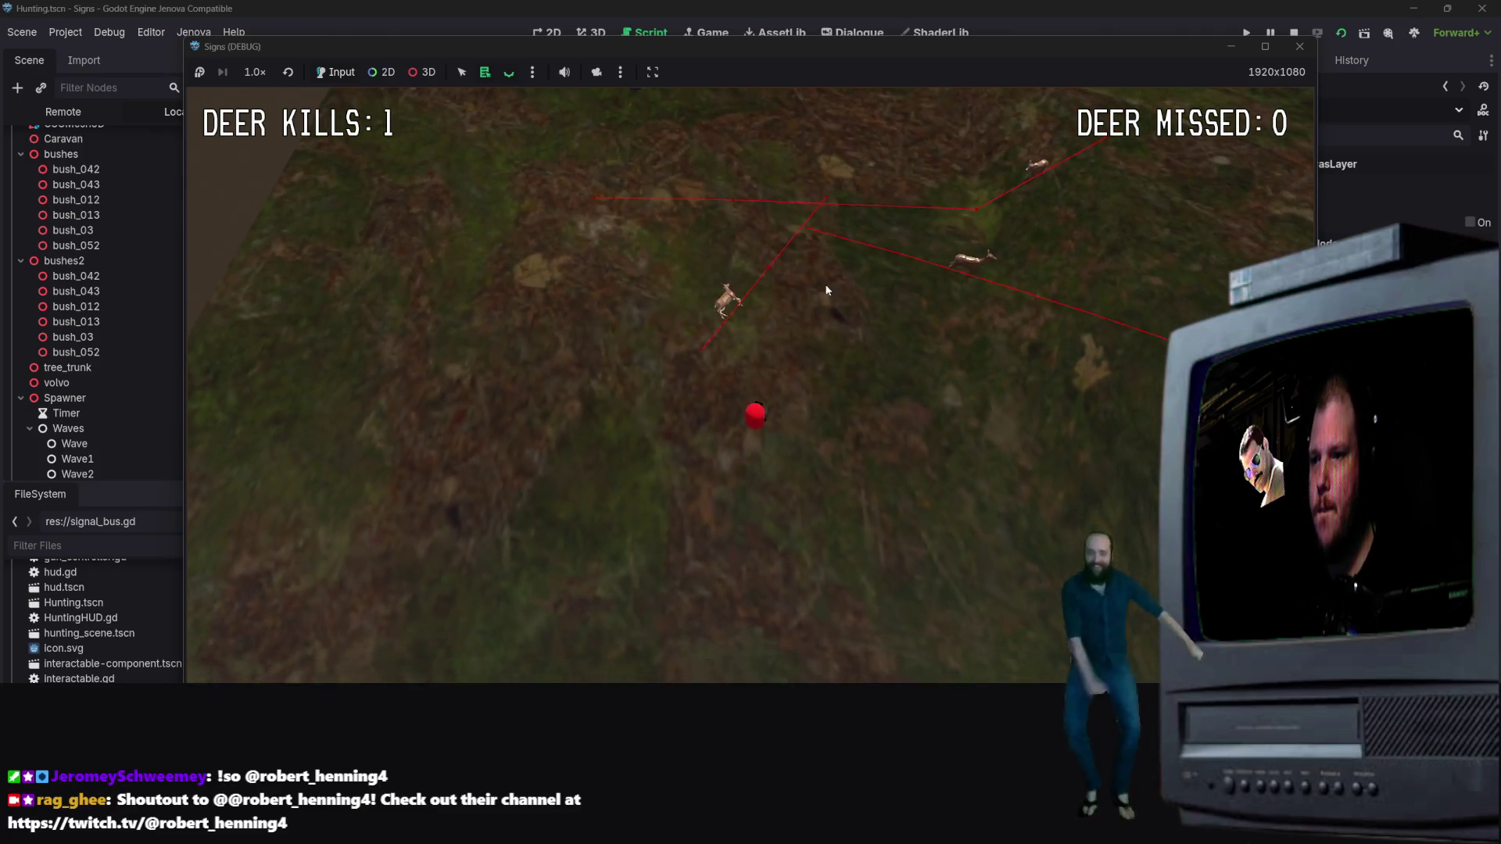
{"action": "key", "text": "w"}
{"action": "key", "text": "d"}
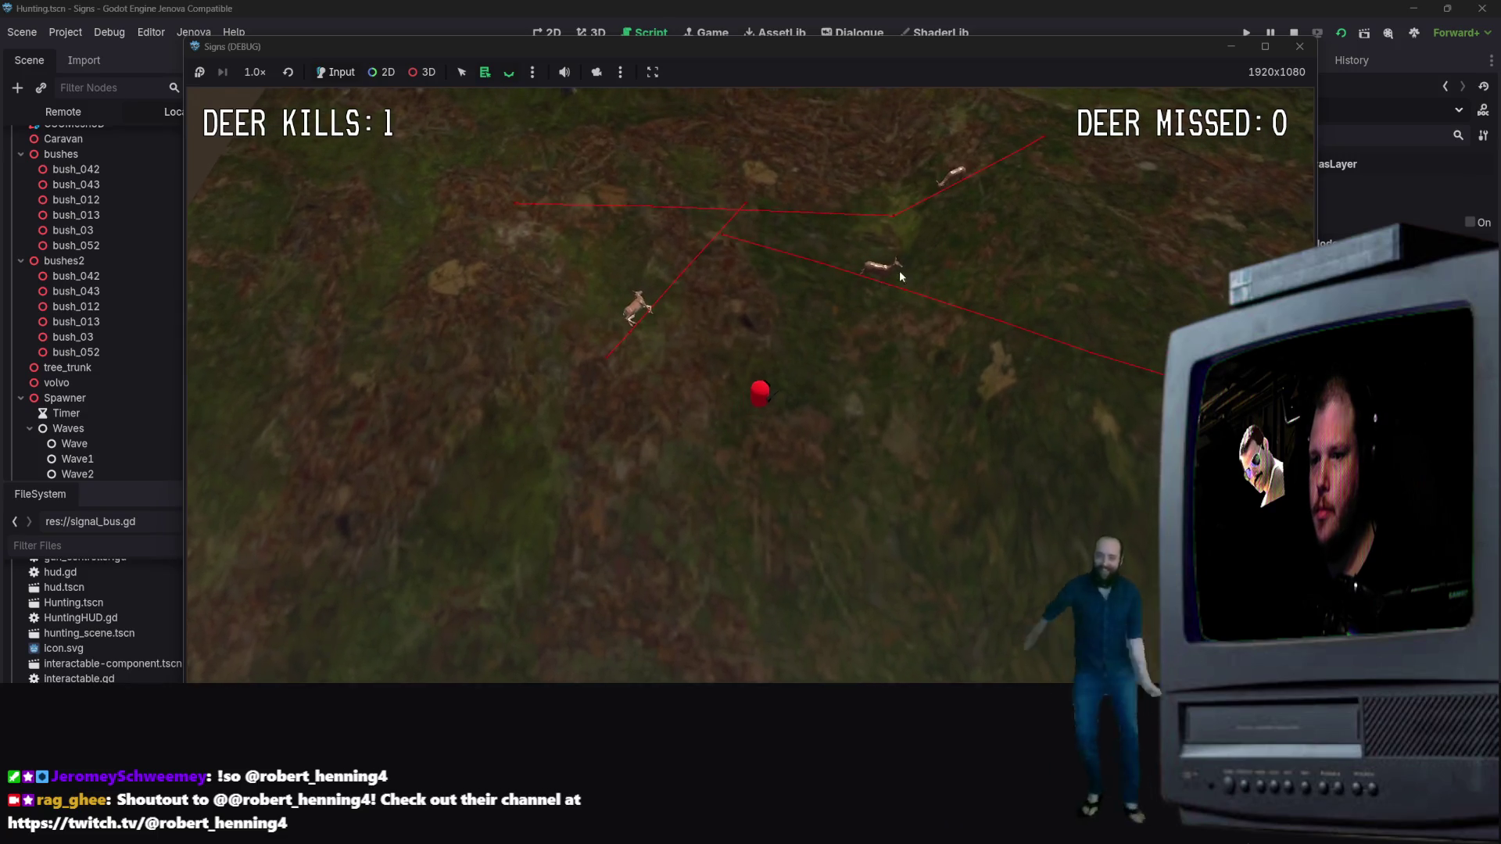
{"action": "key", "text": "d"}
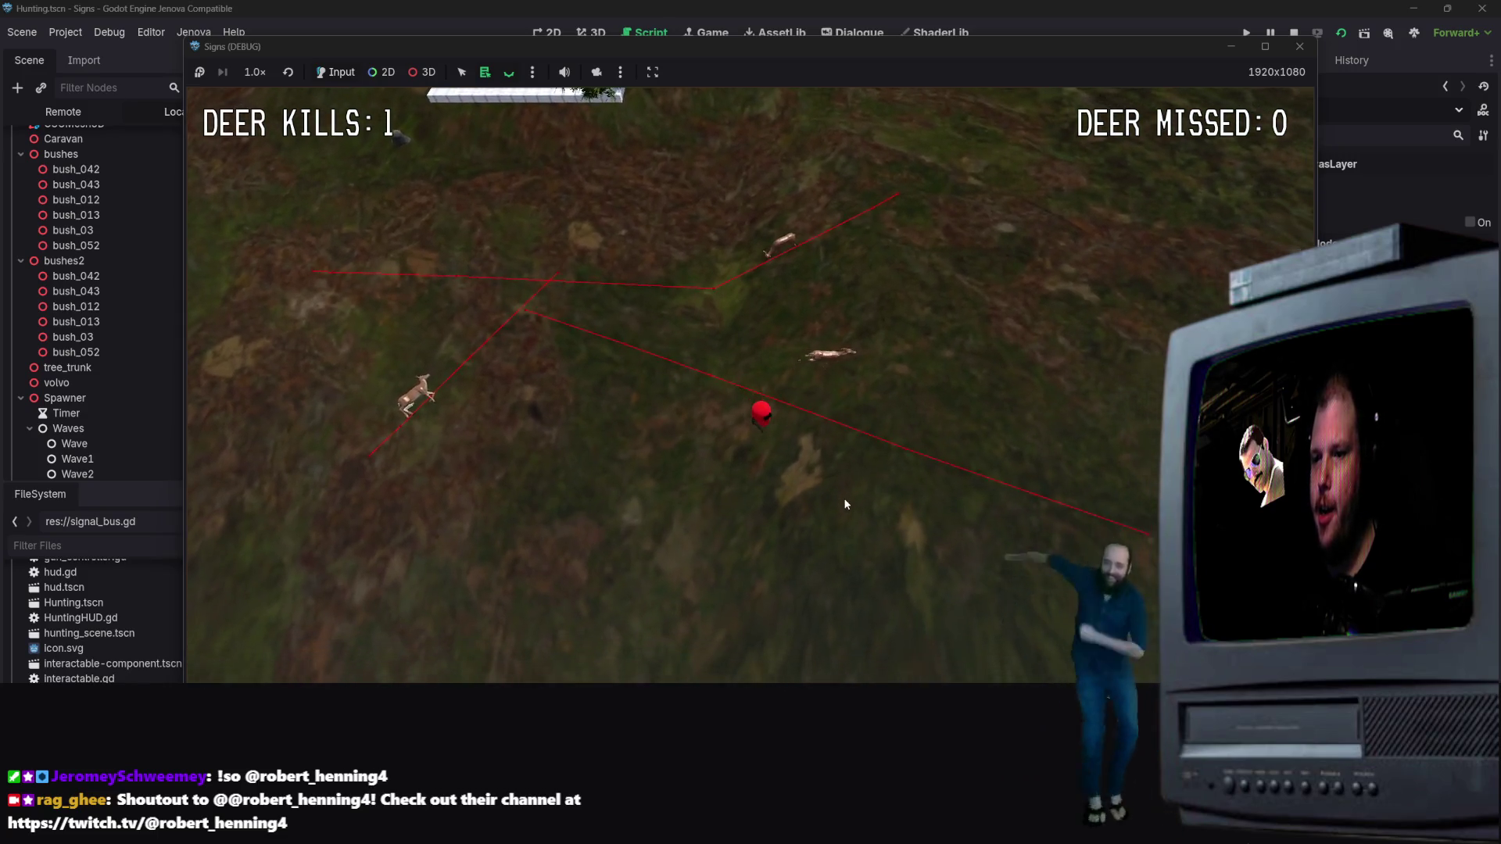
{"action": "key", "text": "d"}
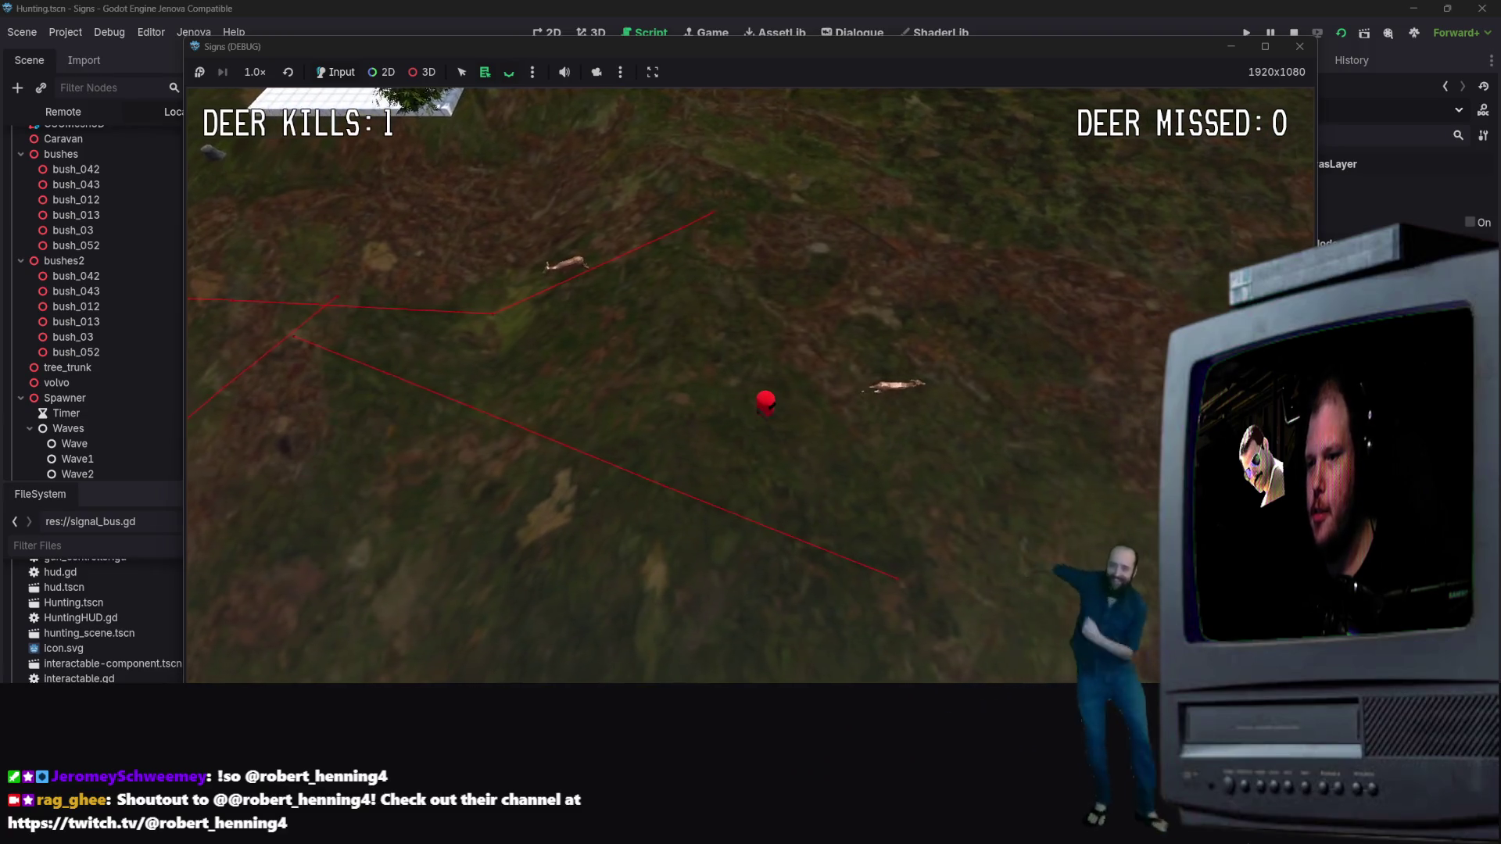
{"action": "key", "text": "w"}
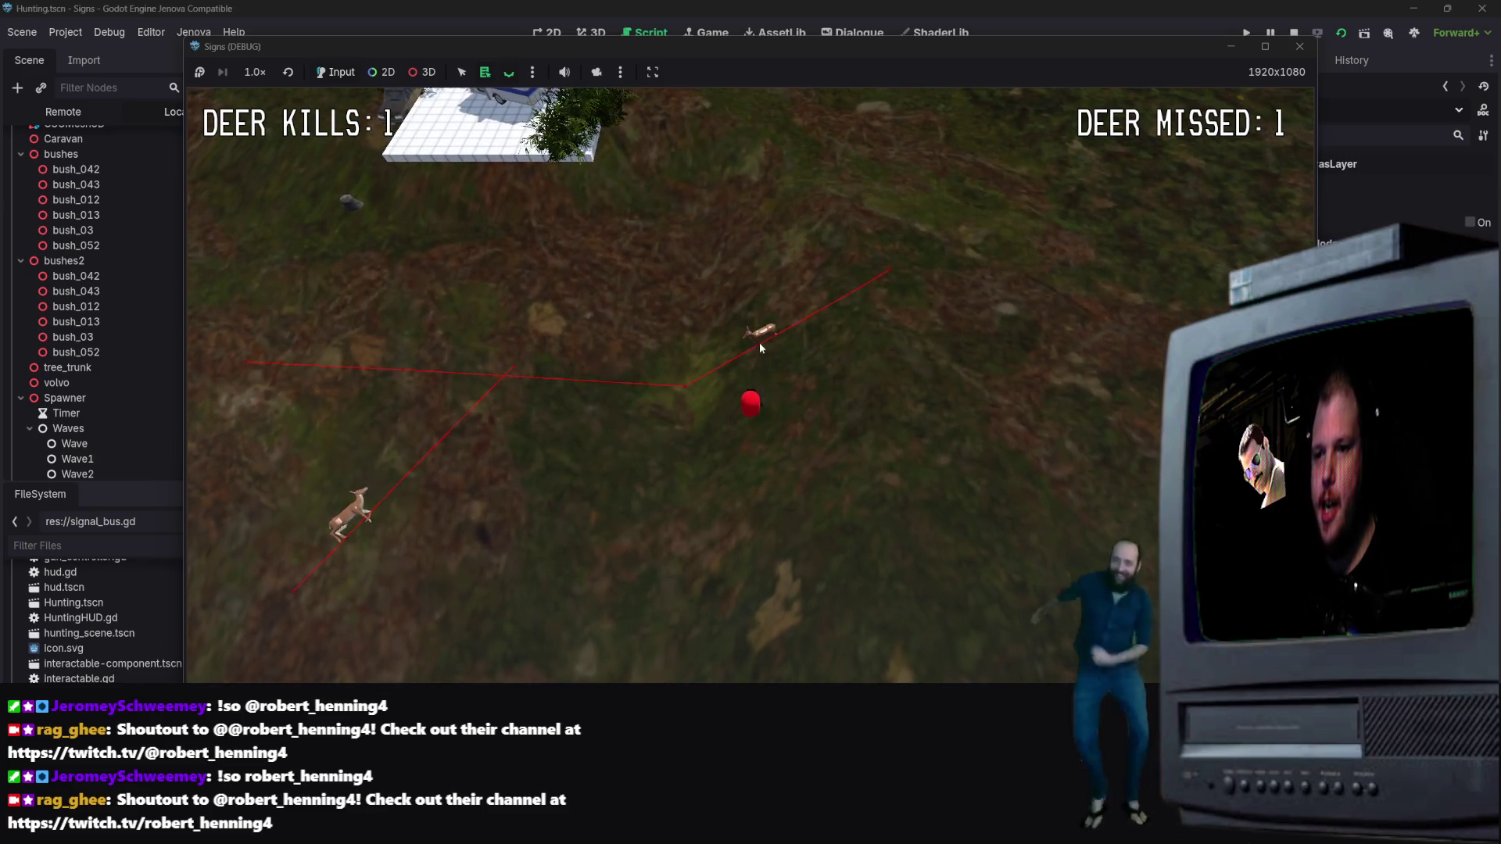
{"action": "left_click", "coordinate": [760, 344]}
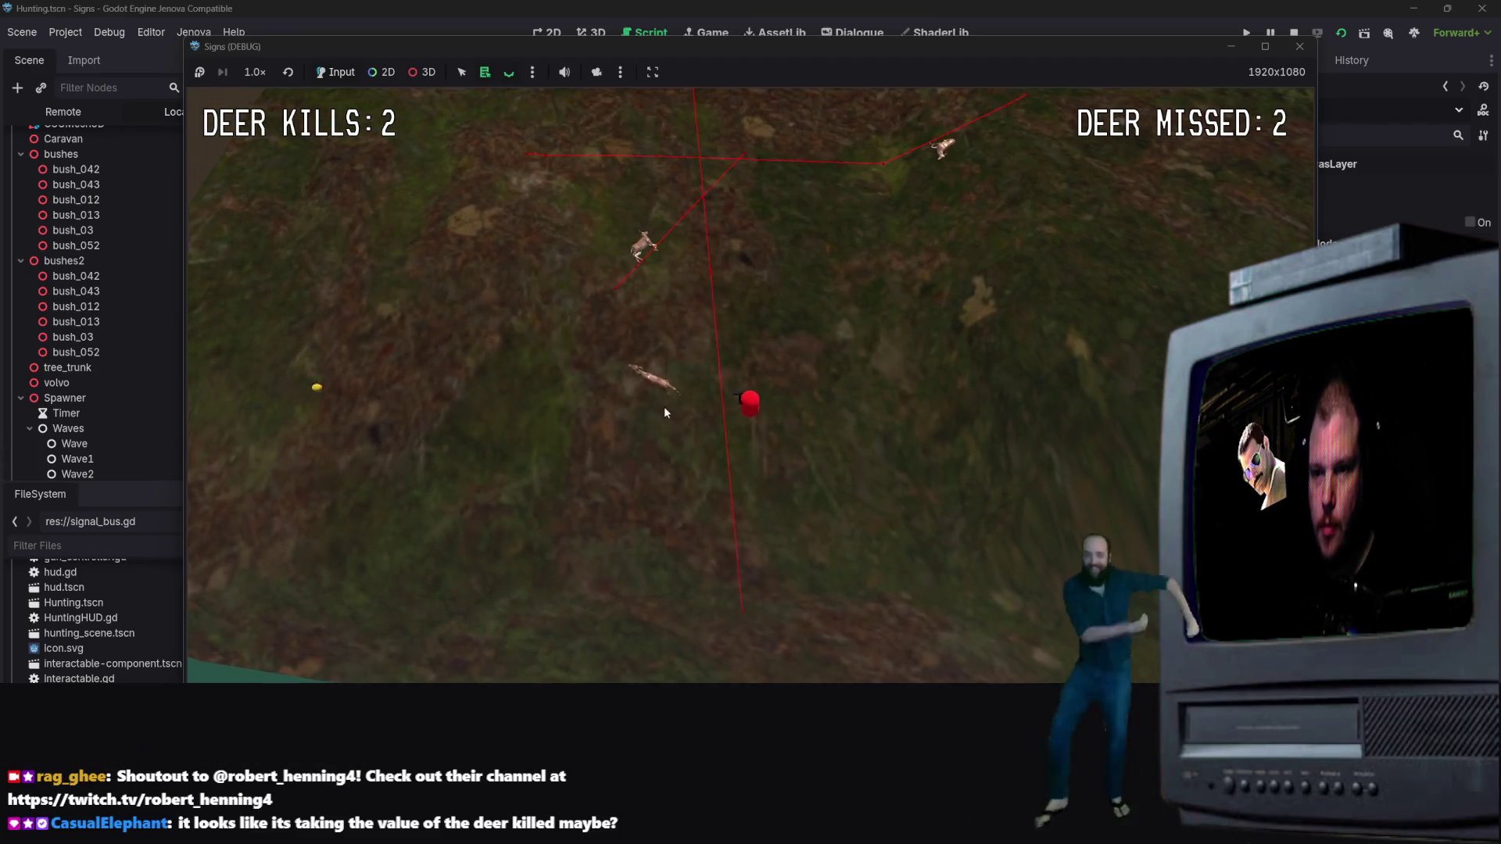
{"action": "left_click", "coordinate": [663, 406]}
{"action": "key", "text": "Escape"}
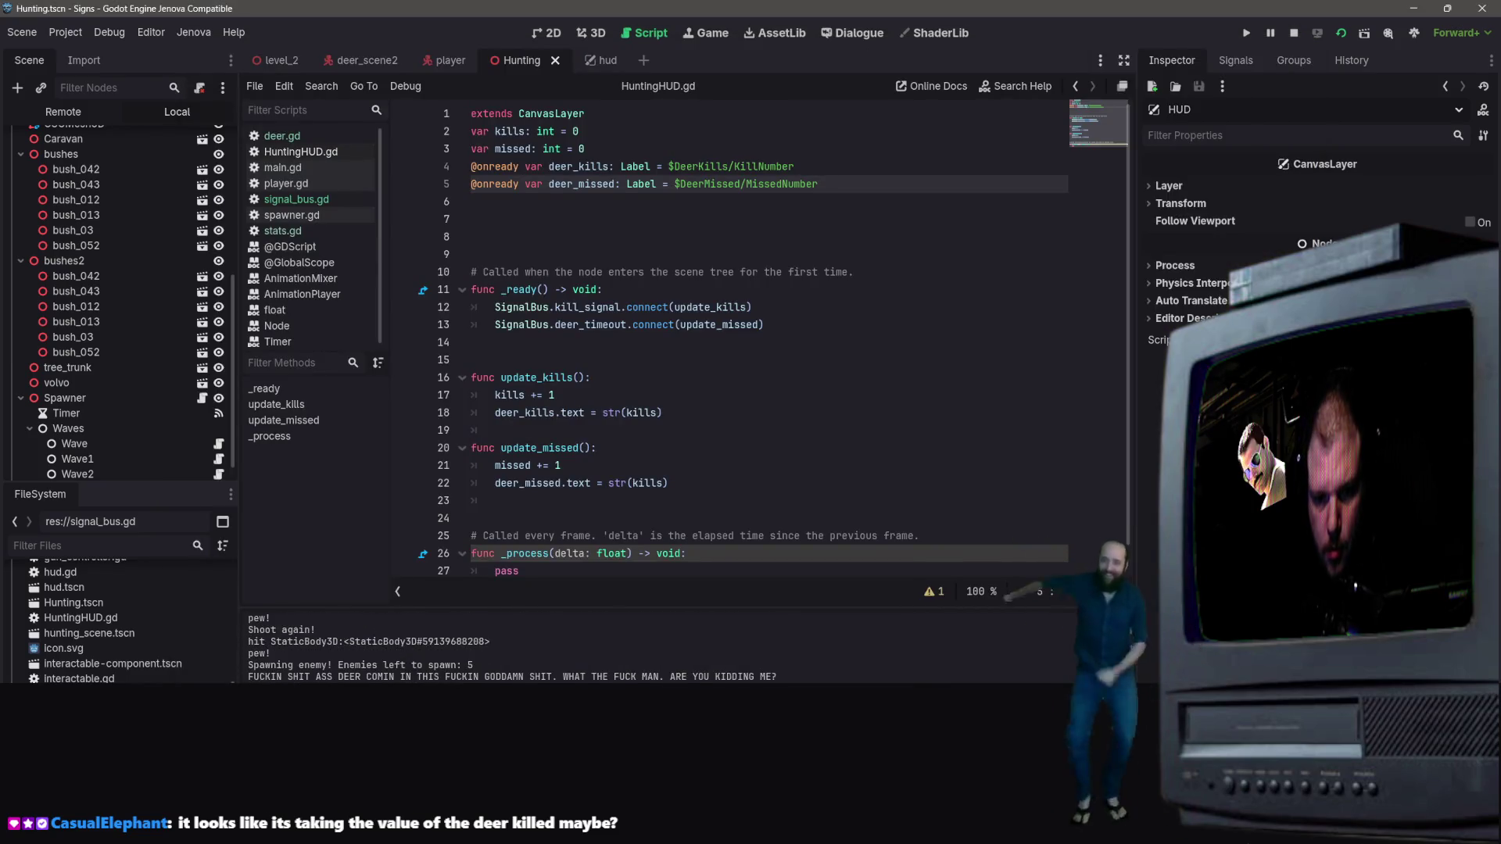
Jump from the Errors list to the deer.gd:212 timer error, then bring up the running game
{"action": "left_click", "coordinate": [389, 499]}
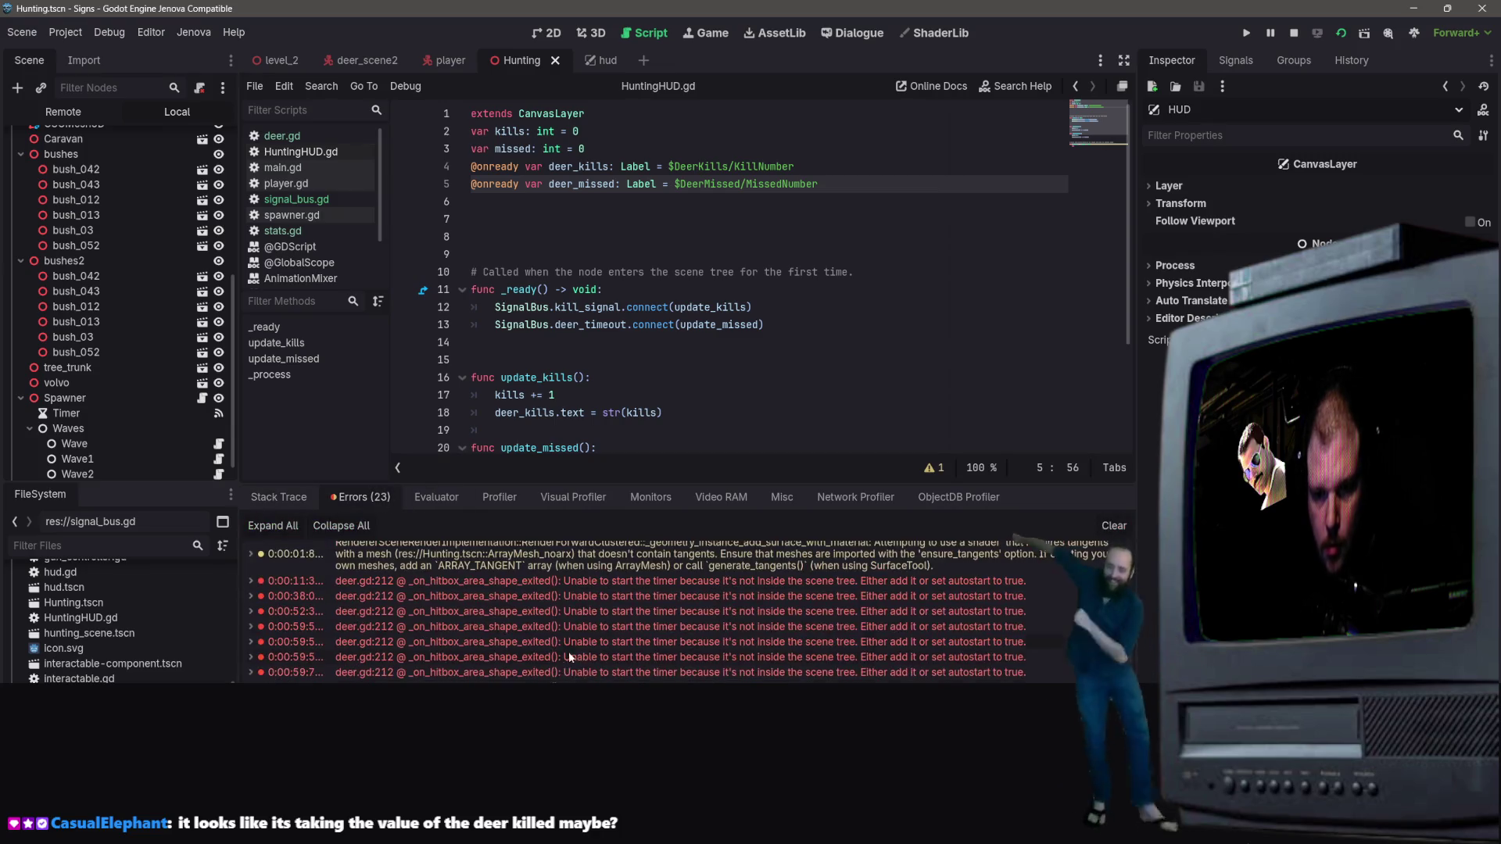
{"action": "double_click", "coordinate": [547, 580]}
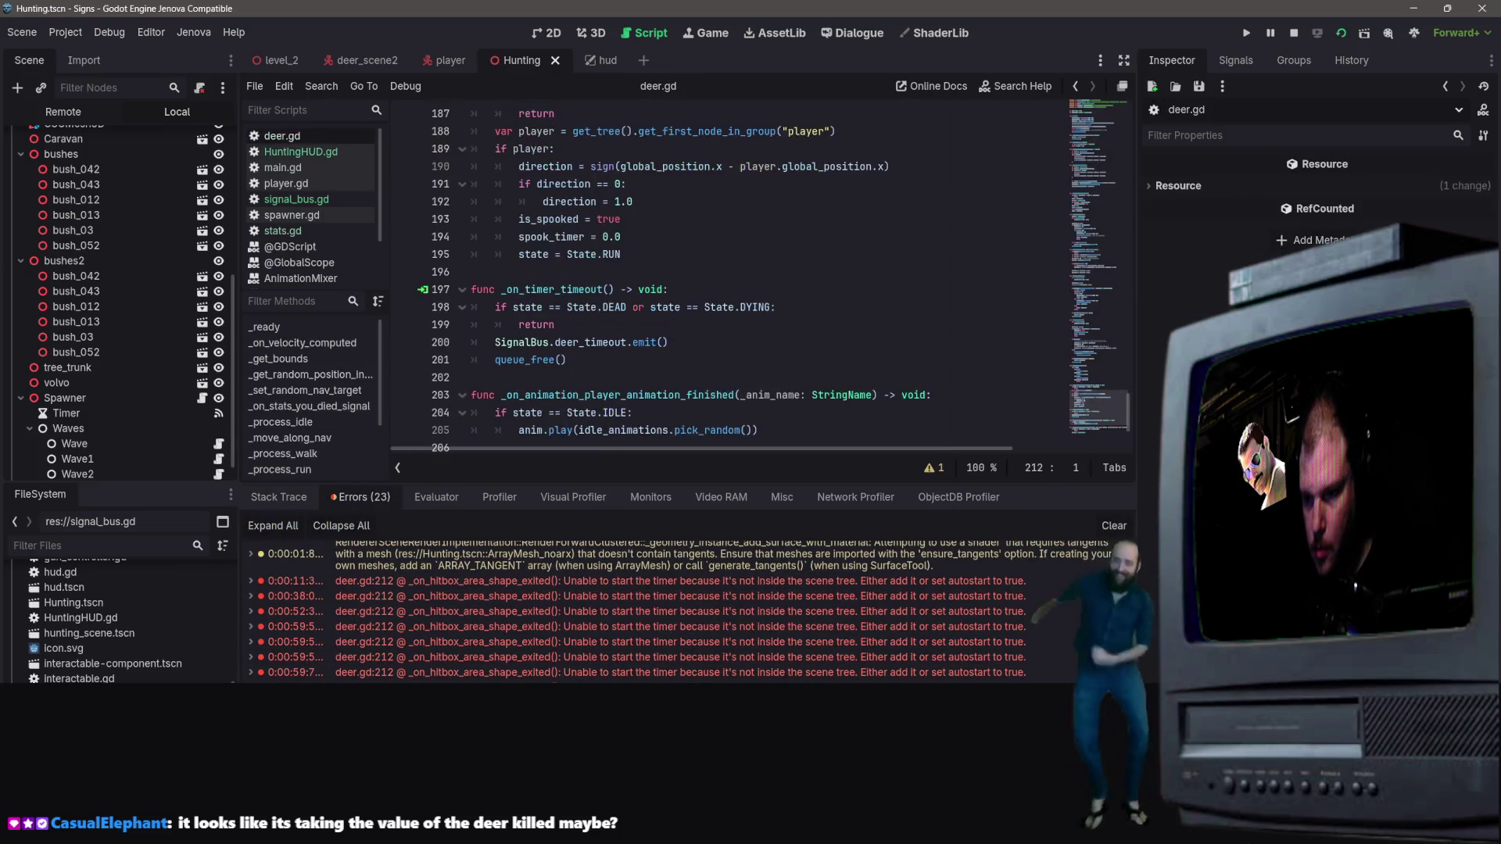
{"action": "right_click", "coordinate": [103, 172]}
{"action": "left_click", "coordinate": [782, 423]}
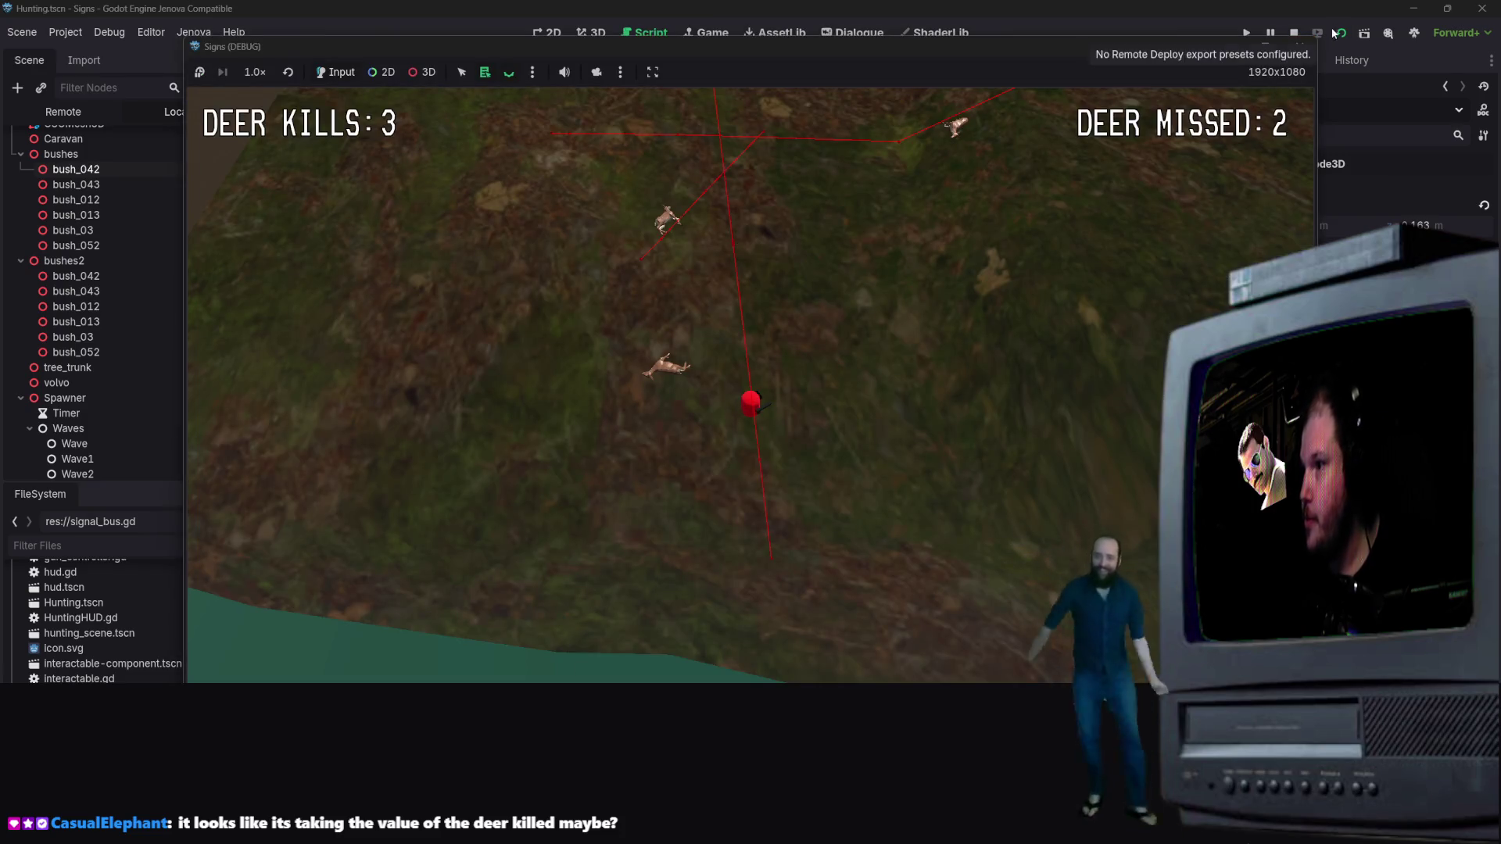
Close the game window and go to the timer.start() call on line 212 of deer.gd
{"action": "left_click", "coordinate": [1298, 52]}
{"action": "left_click", "coordinate": [535, 673]}
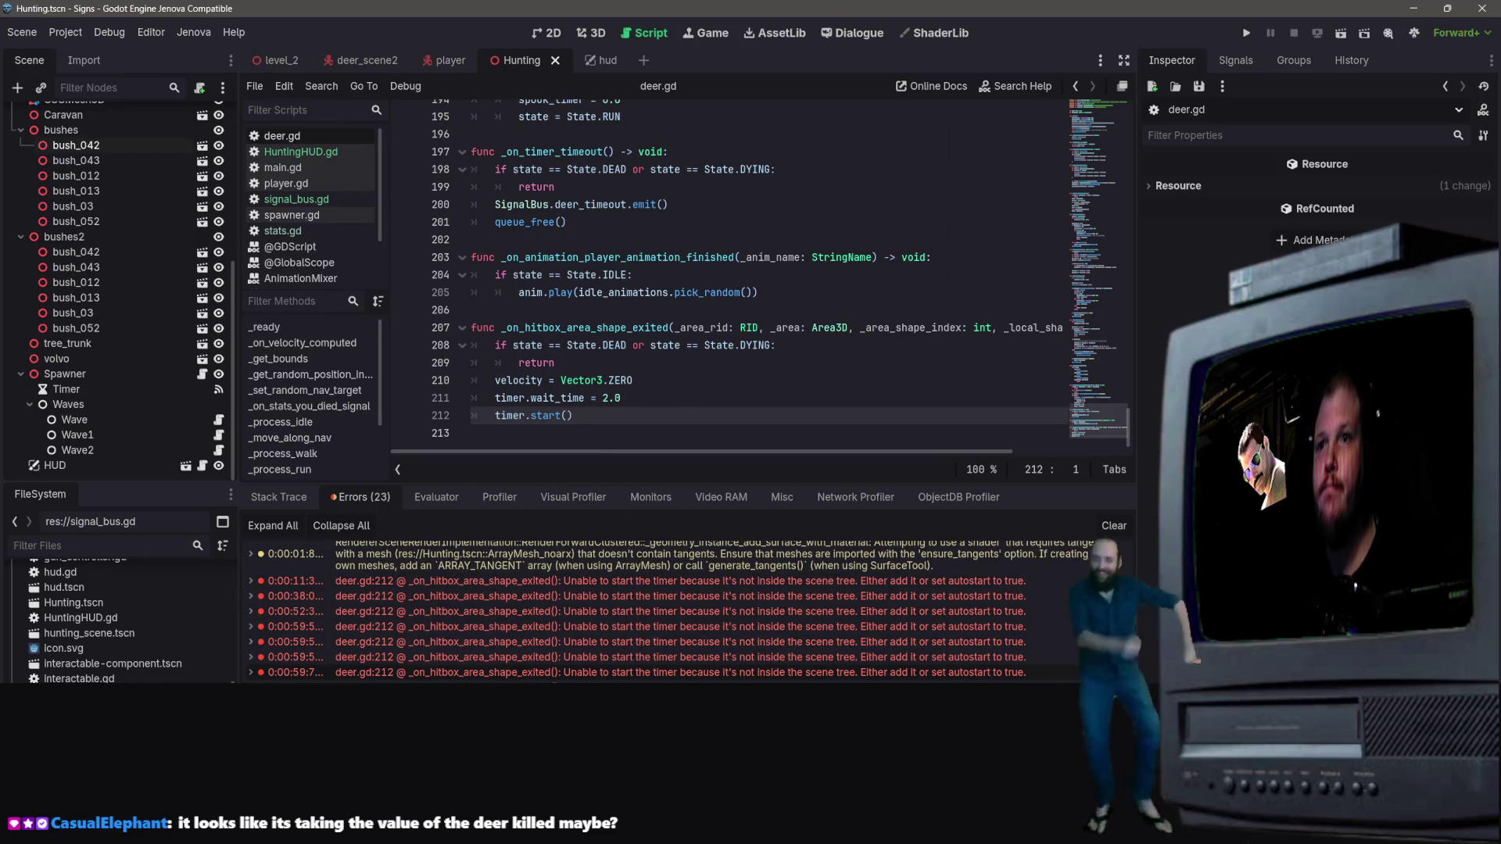
Review the deer.gd hitbox exit handler code around lines 202–210
{"action": "left_click", "coordinate": [646, 380]}
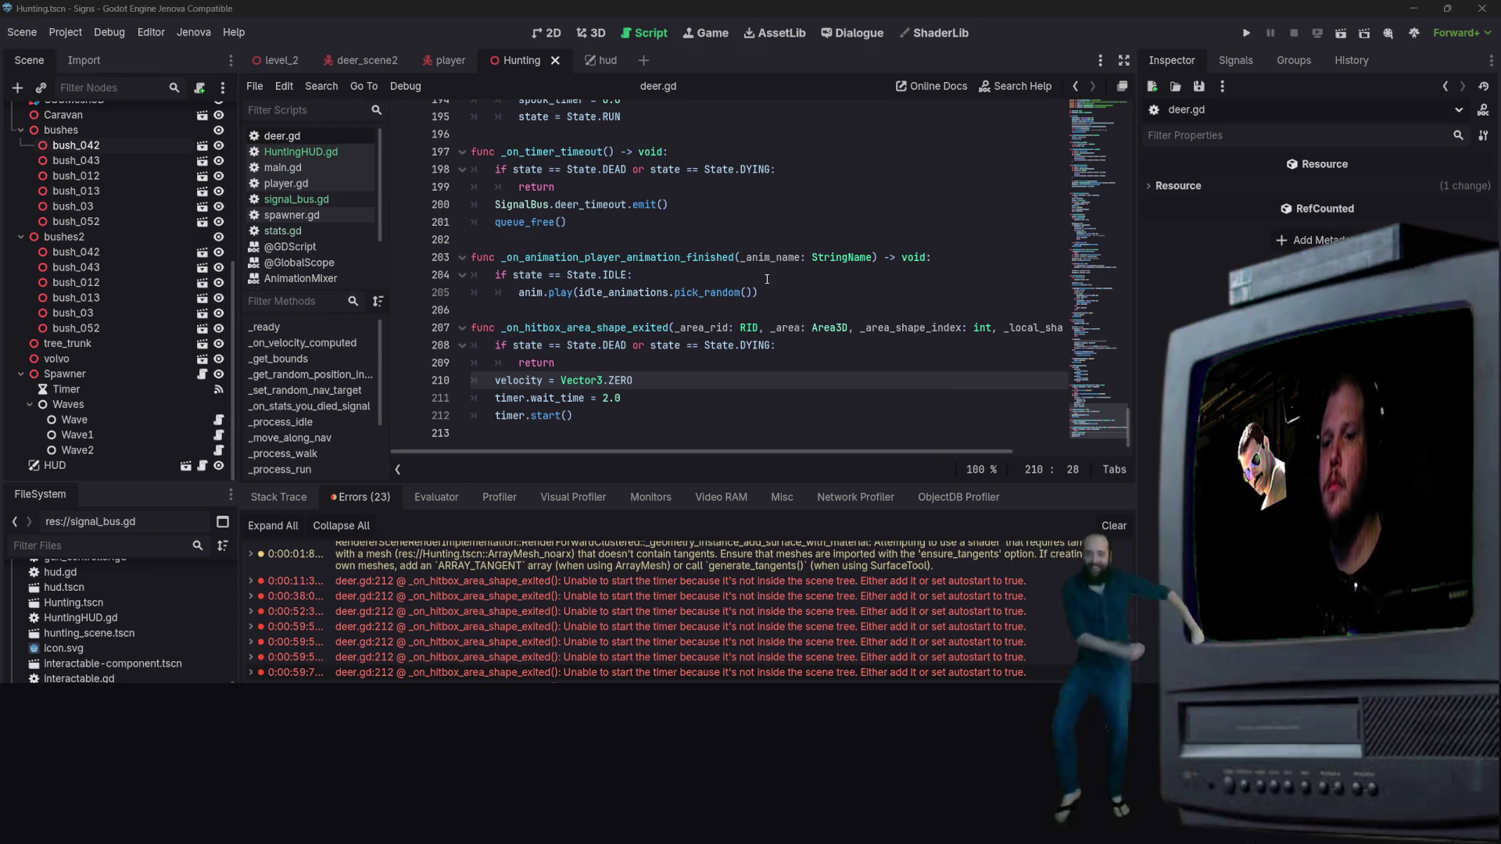
{"action": "scroll", "coordinate": [607, 361], "scroll_direction": "up", "scroll_amount": 1}
{"action": "scroll", "coordinate": [607, 361], "scroll_direction": "down", "scroll_amount": 1}
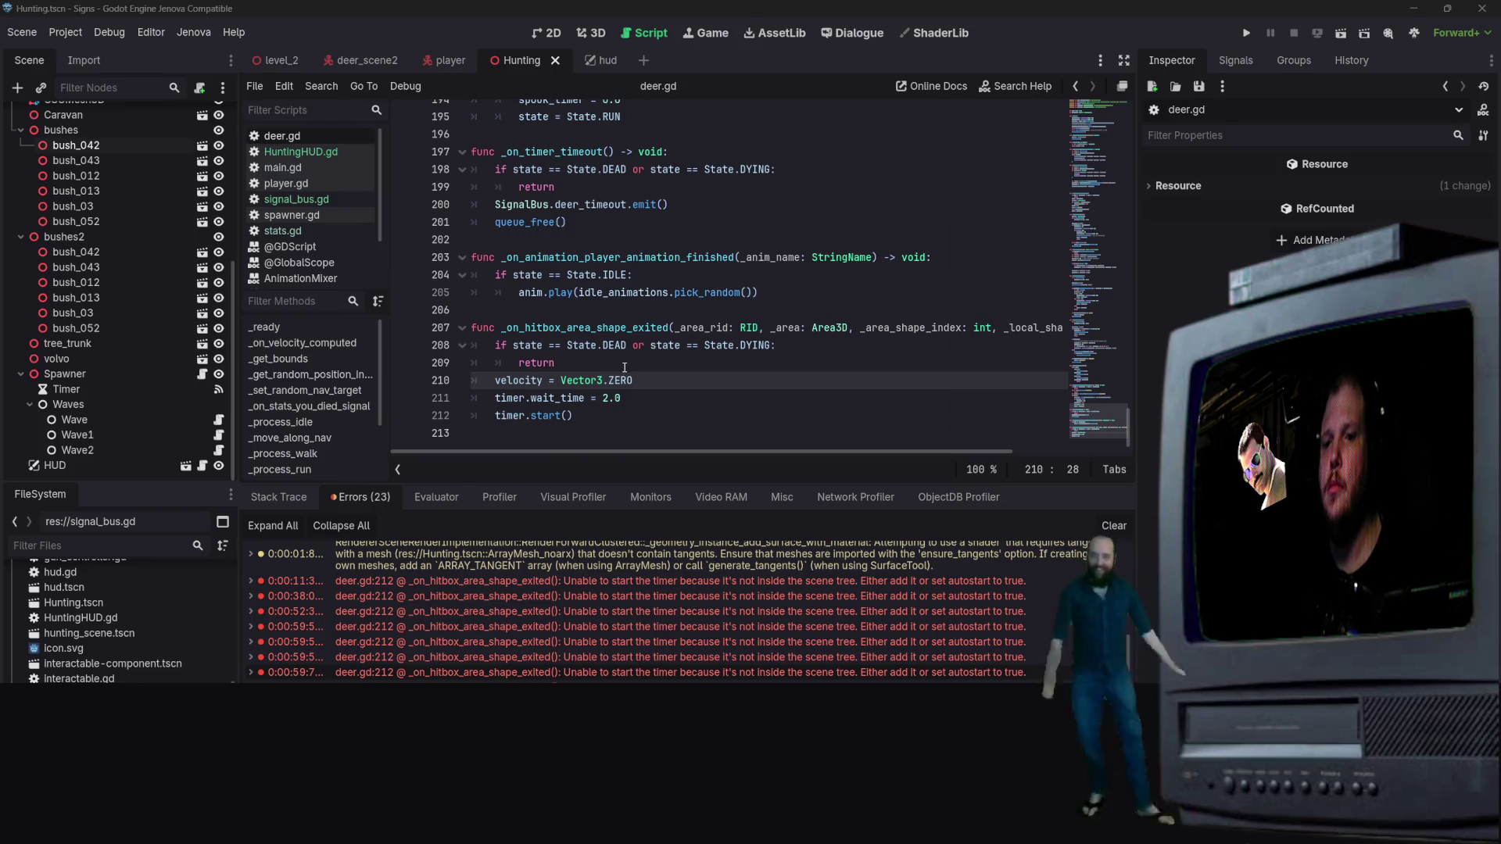
{"action": "left_click", "coordinate": [625, 368]}
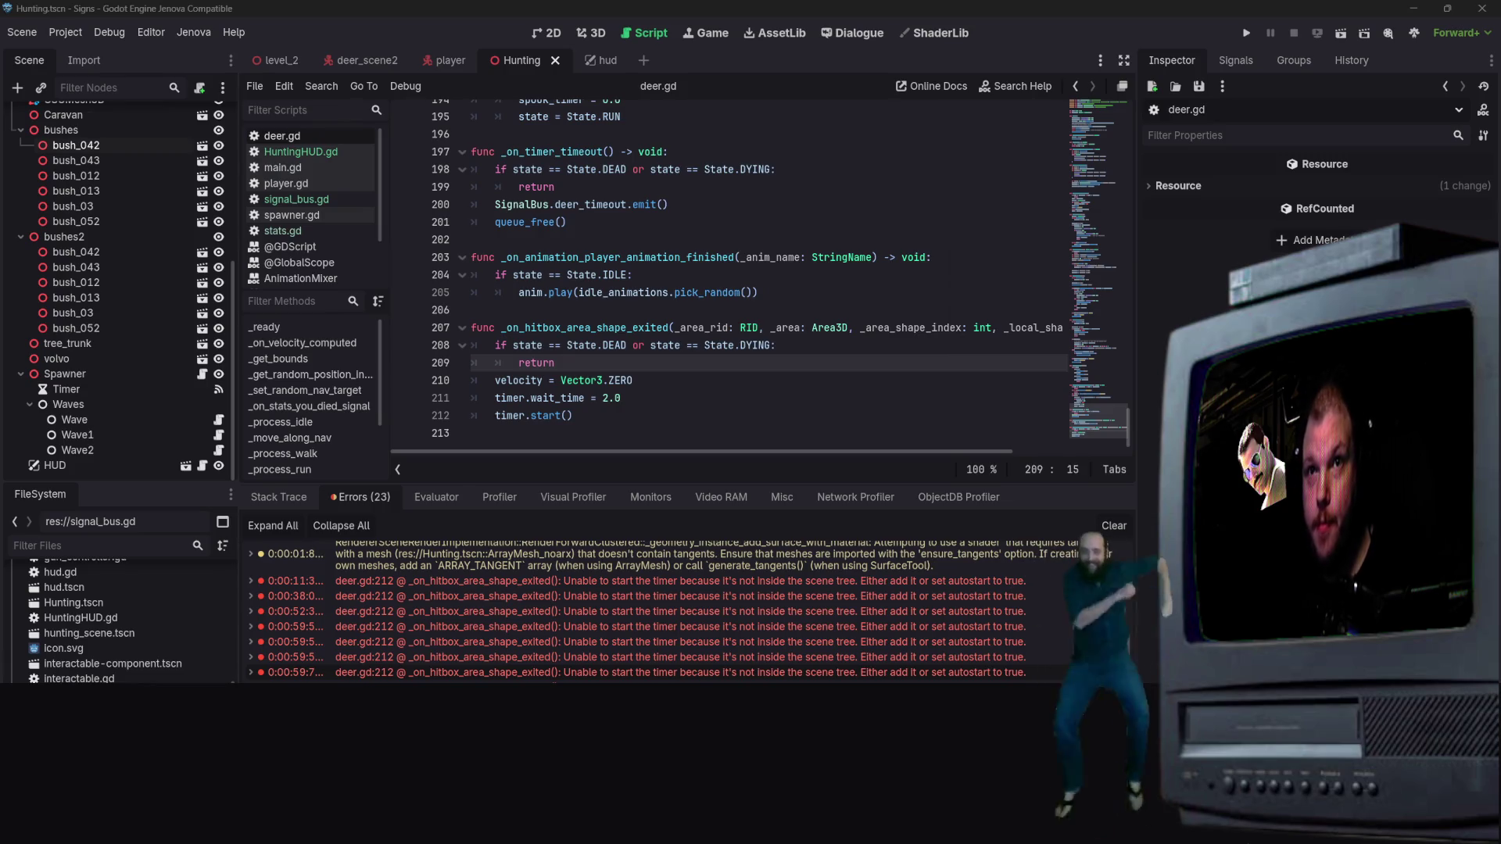
{"action": "left_click", "coordinate": [844, 239]}
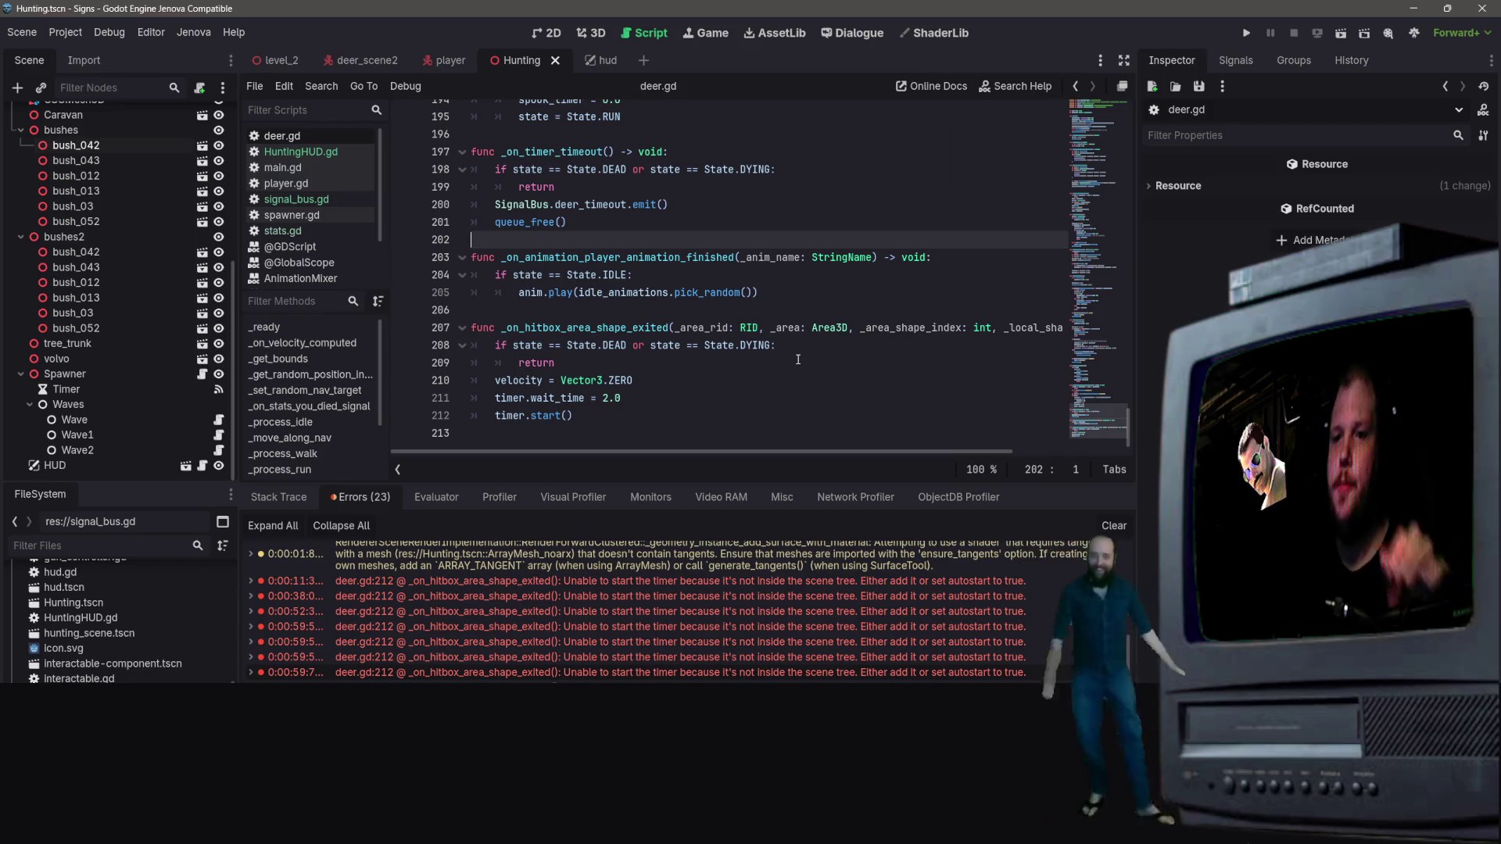
{"action": "scroll", "coordinate": [607, 380], "scroll_direction": "up", "scroll_amount": 1}
{"action": "left_click", "coordinate": [607, 380]}
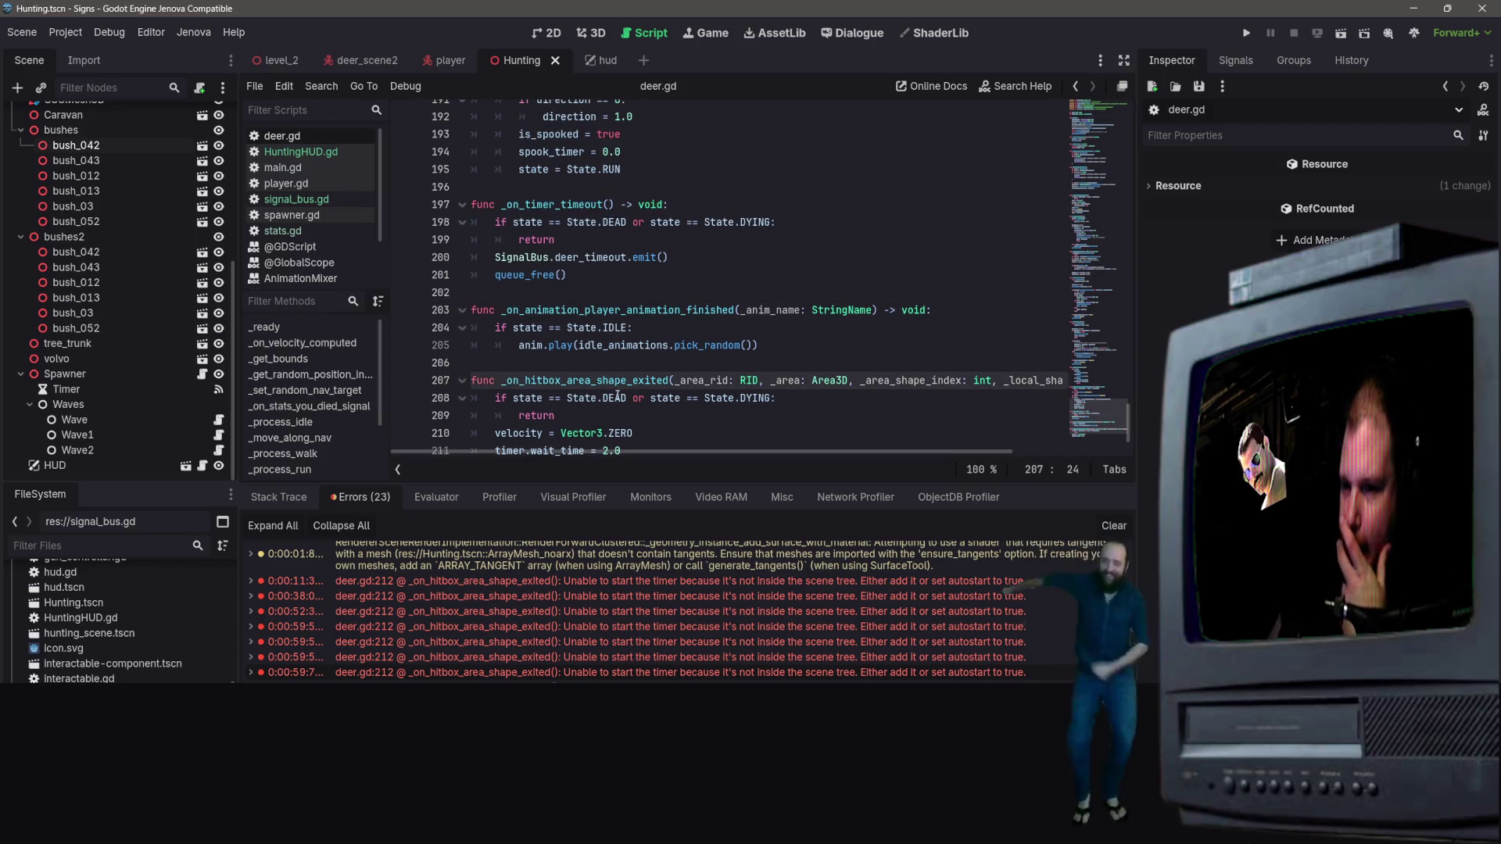
{"action": "right_click", "coordinate": [585, 382]}
{"action": "key", "text": "Escape"}
{"action": "scroll", "coordinate": [698, 382], "scroll_direction": "down", "scroll_amount": 1}
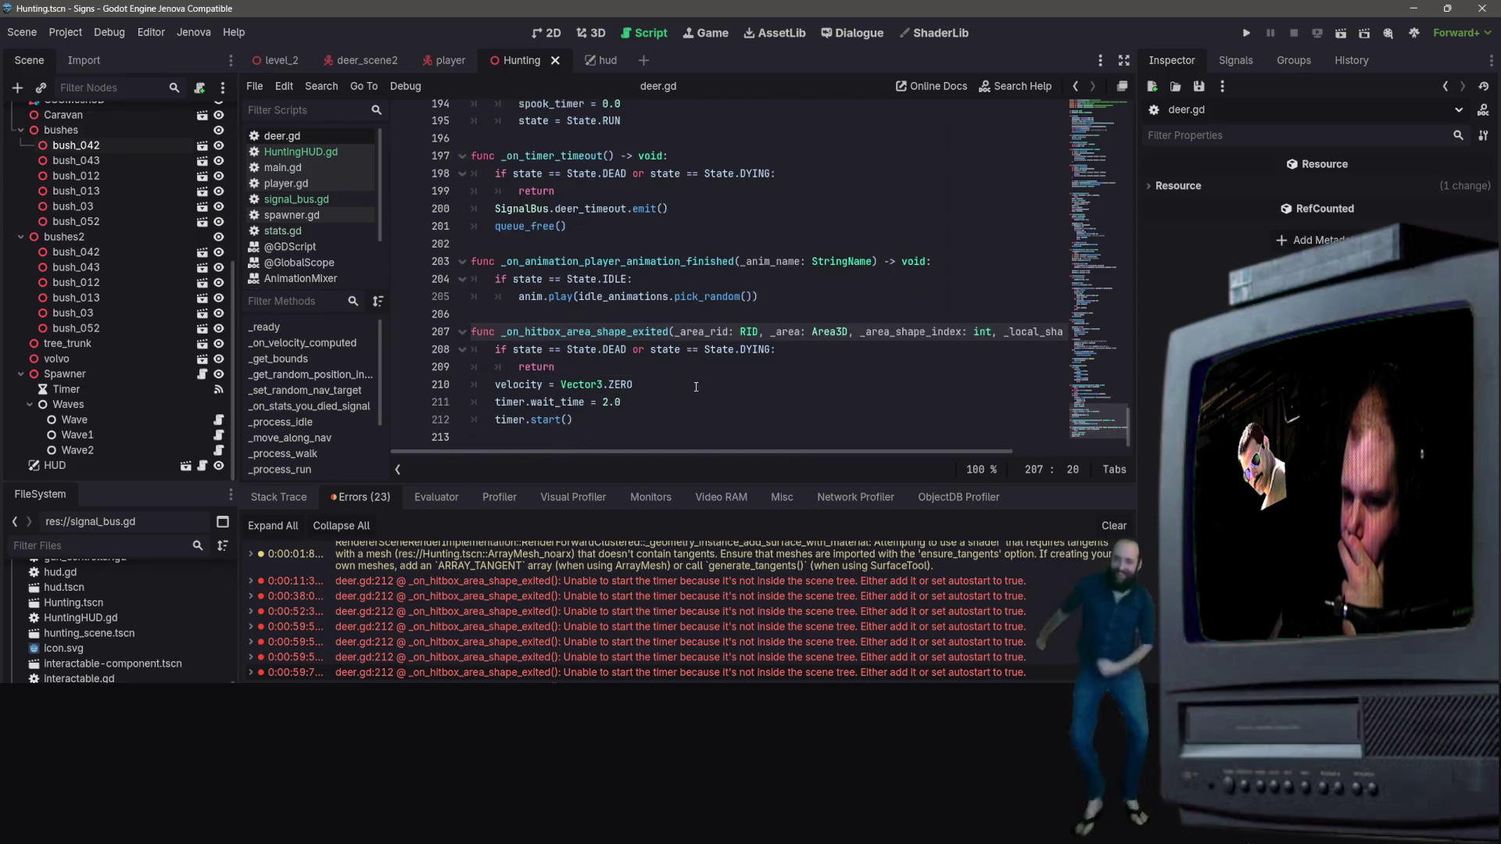
Check the Timer node, then view deer_scene2's Hitbox in the 3D workspace
{"action": "left_click", "coordinate": [124, 387]}
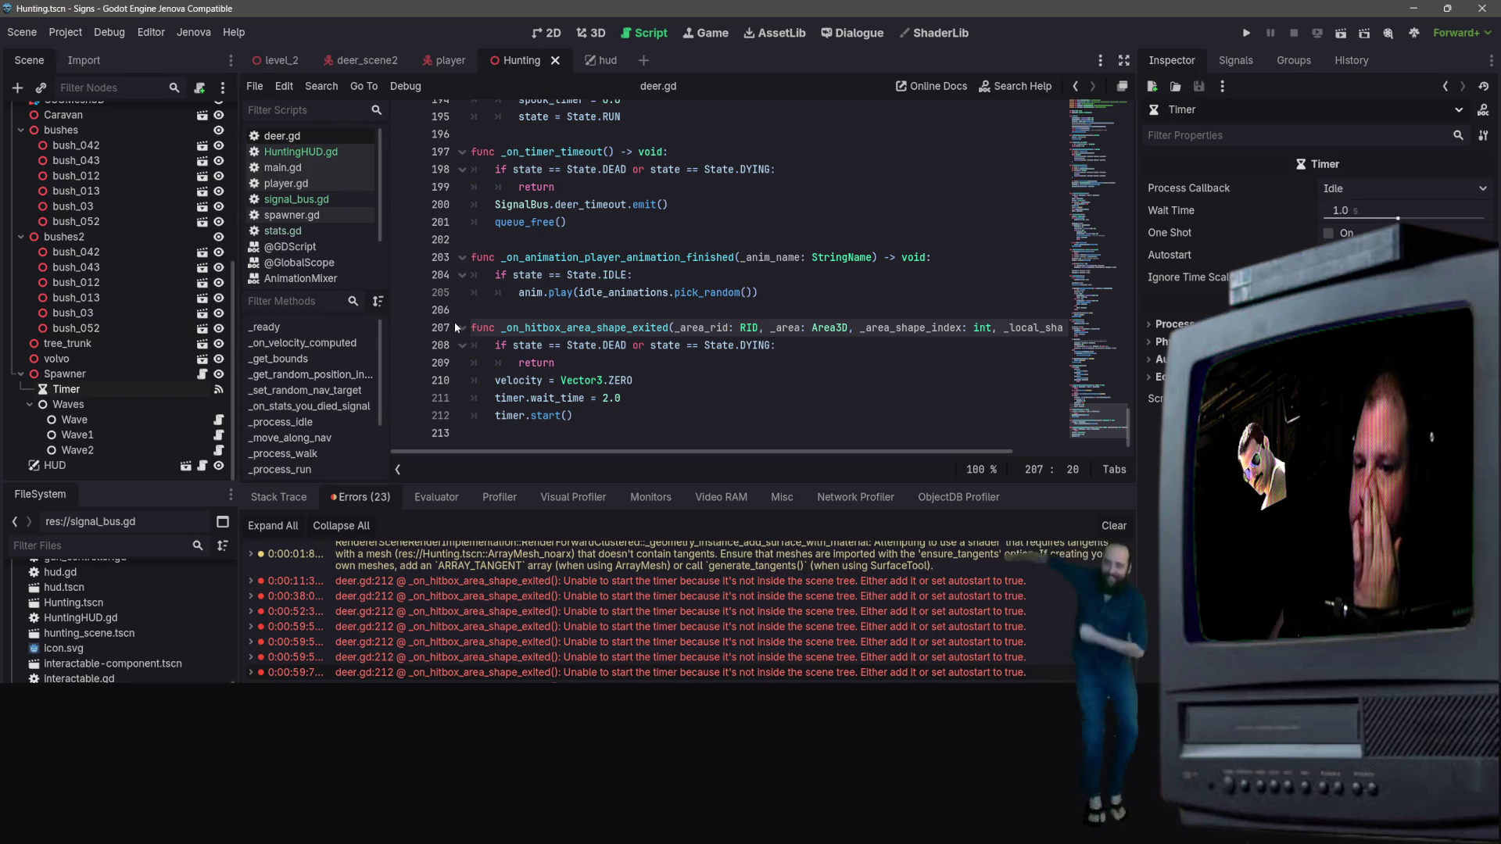
{"action": "left_click", "coordinate": [349, 63]}
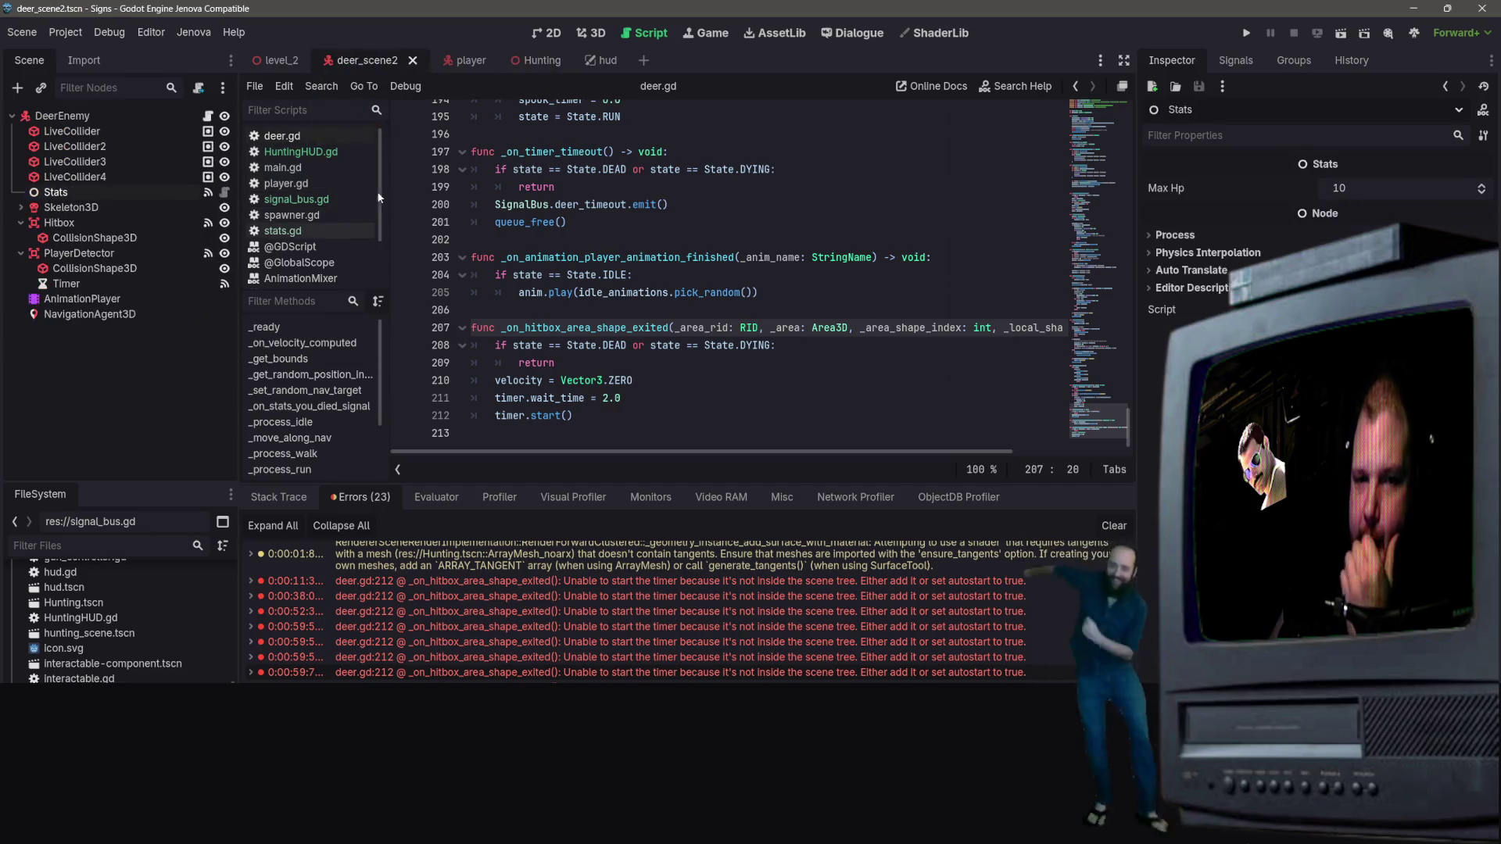
{"action": "left_click", "coordinate": [118, 221]}
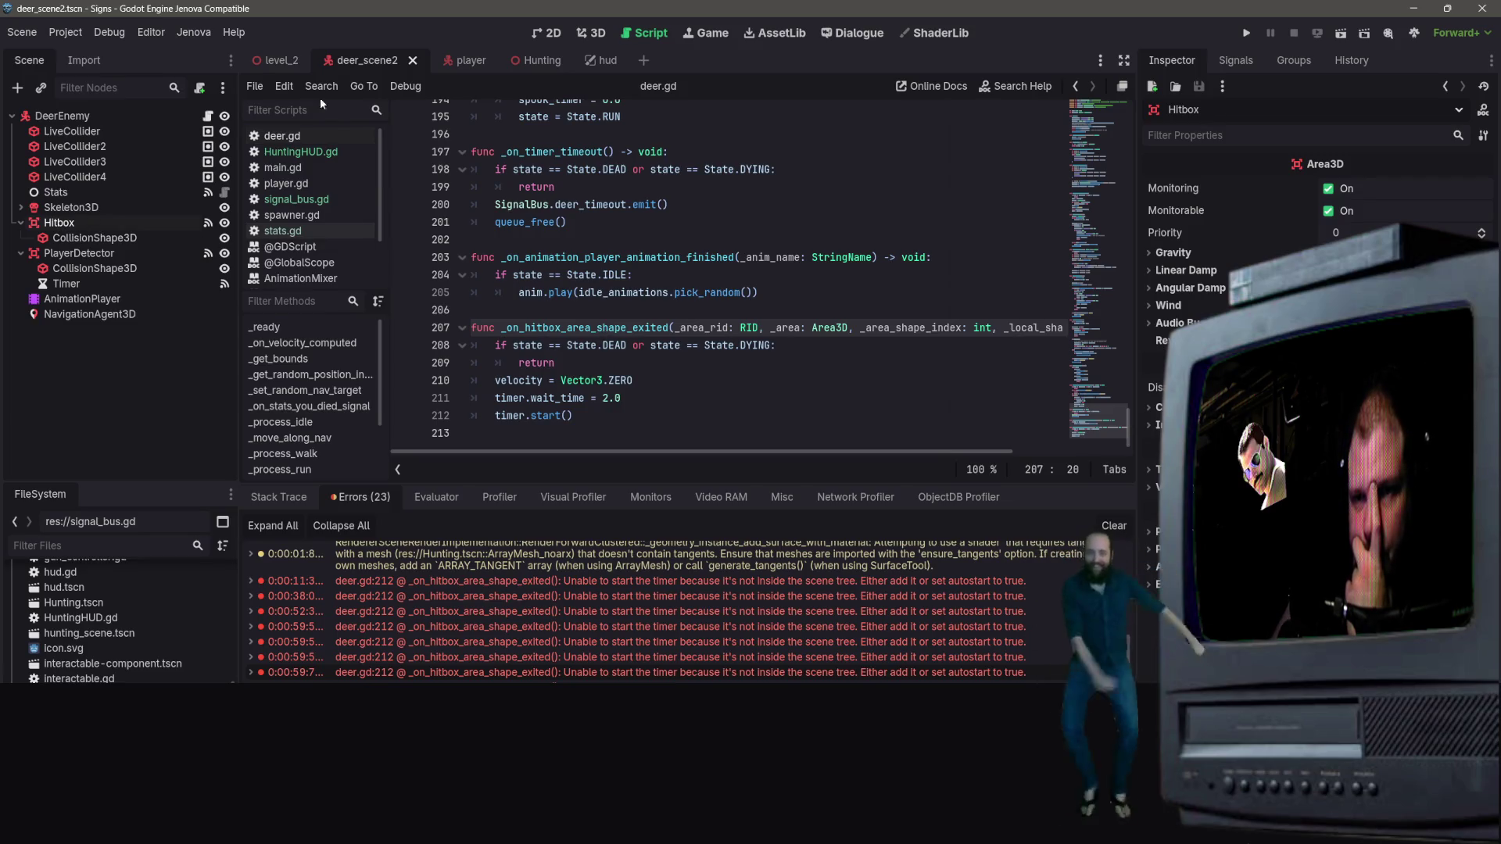
{"action": "left_click", "coordinate": [592, 33]}
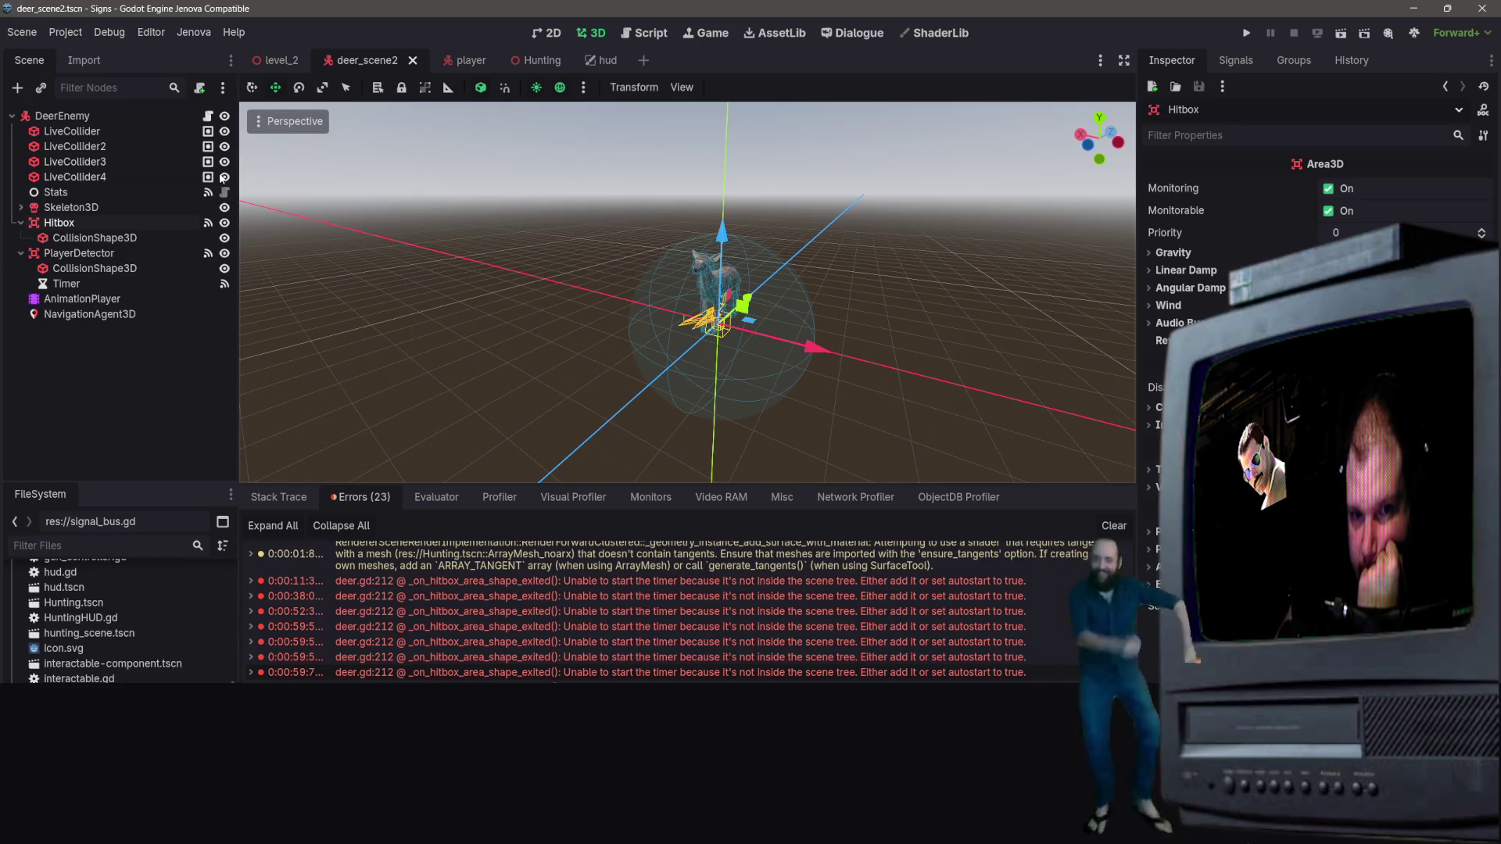
Zoom in on the deer and test-move and scale the Hitbox, undoing each change
{"action": "left_click_drag", "start_coordinate": [664, 185], "coordinate": [1055, 227]}
{"action": "scroll", "coordinate": [1055, 227], "scroll_direction": "up", "scroll_amount": 3}
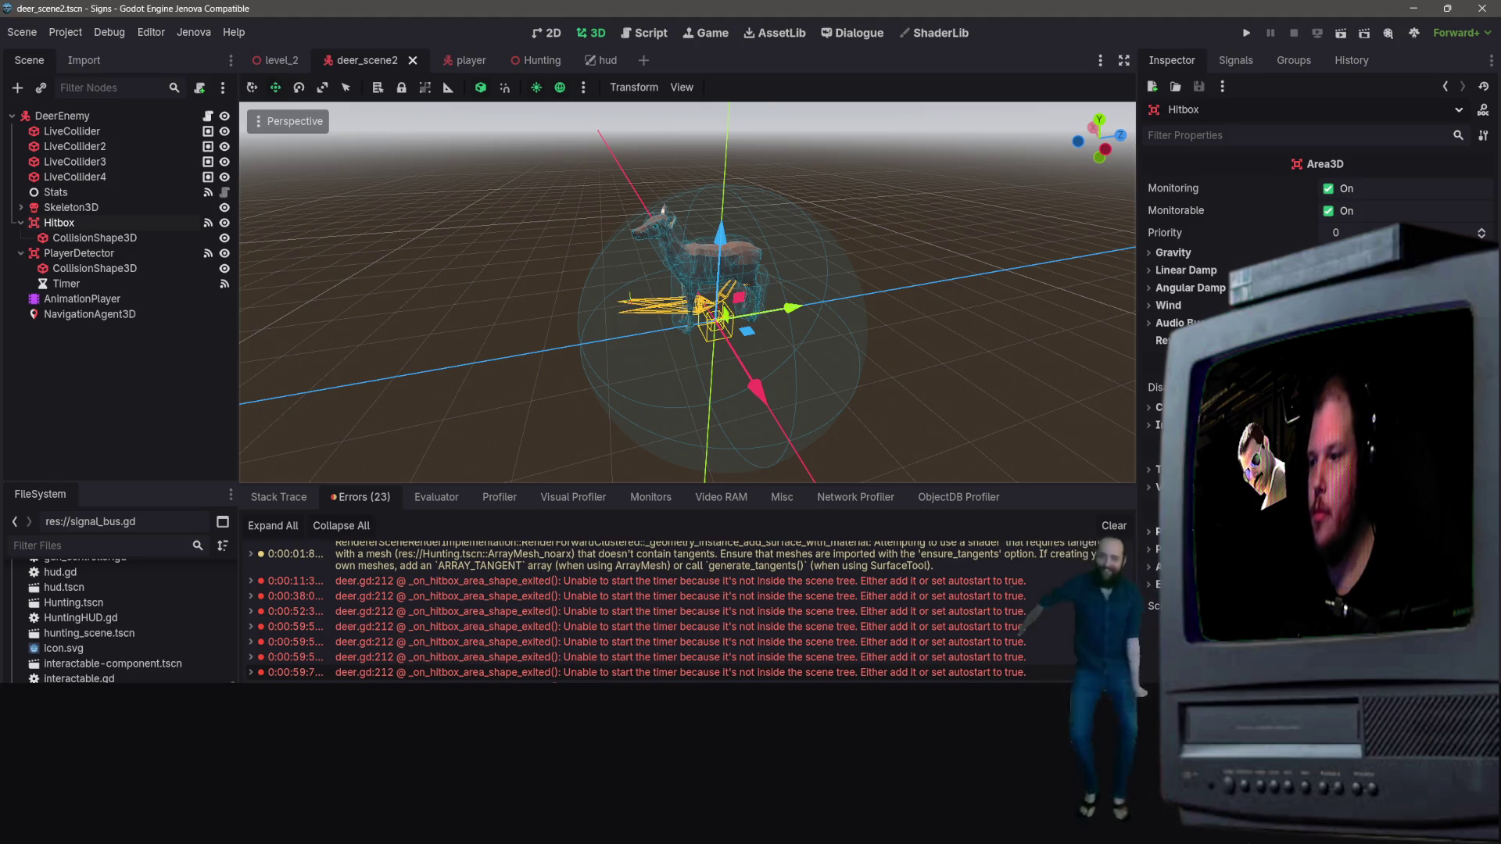
{"action": "mouse_move", "coordinate": [749, 345]}
{"action": "left_mouse_down"}
{"action": "mouse_move", "coordinate": [724, 320]}
{"action": "mouse_move", "coordinate": [734, 334]}
{"action": "left_mouse_up"}
{"action": "key", "text": "ctrl+z"}
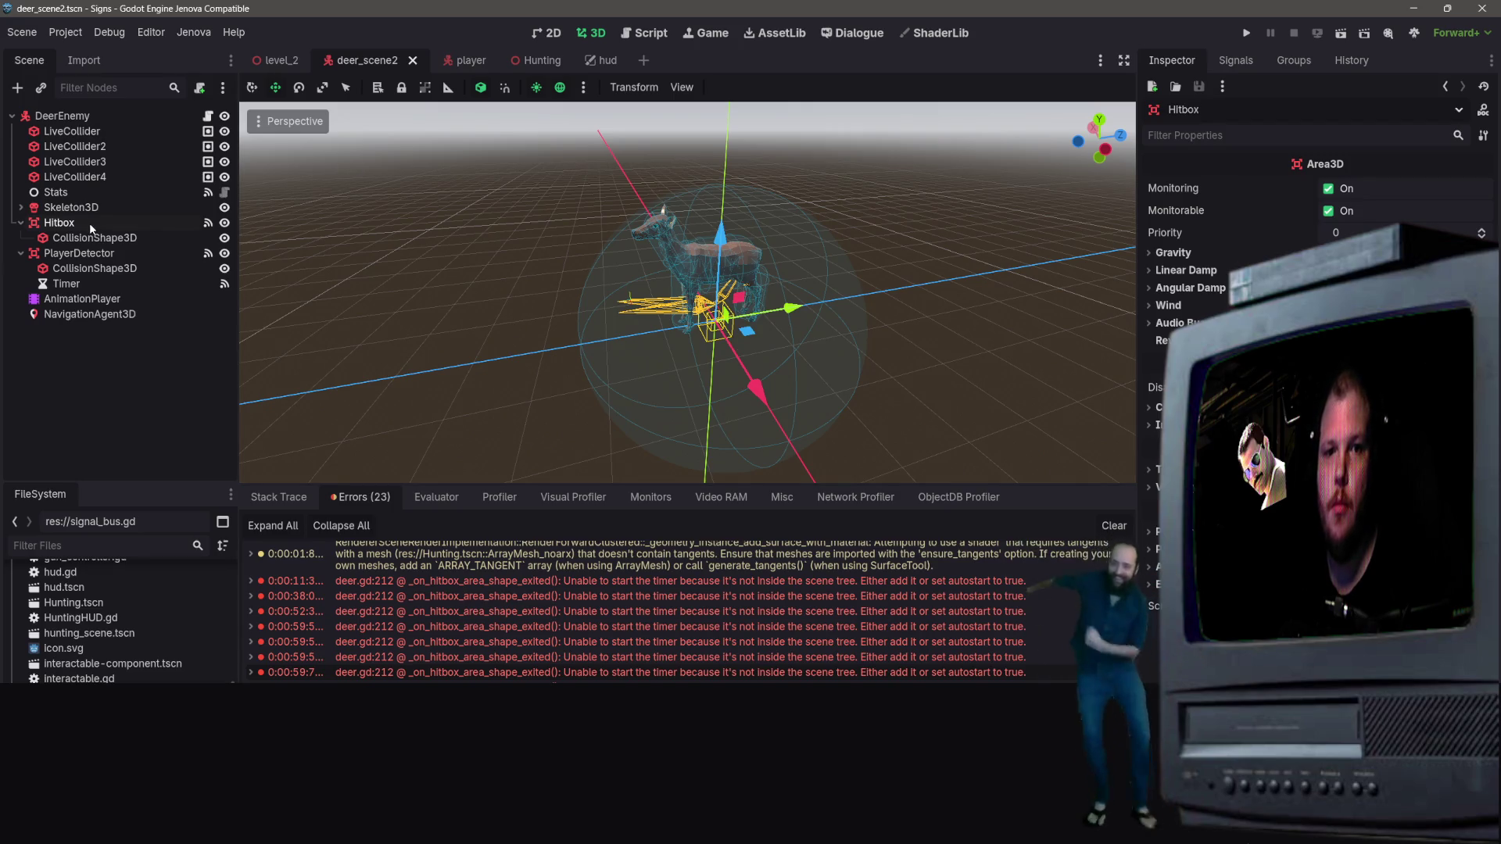
{"action": "left_click", "coordinate": [322, 86]}
{"action": "mouse_move", "coordinate": [791, 309]}
{"action": "left_mouse_down"}
{"action": "mouse_move", "coordinate": [760, 317]}
{"action": "mouse_move", "coordinate": [789, 309]}
{"action": "left_mouse_up"}
{"action": "key", "text": "ctrl+z"}
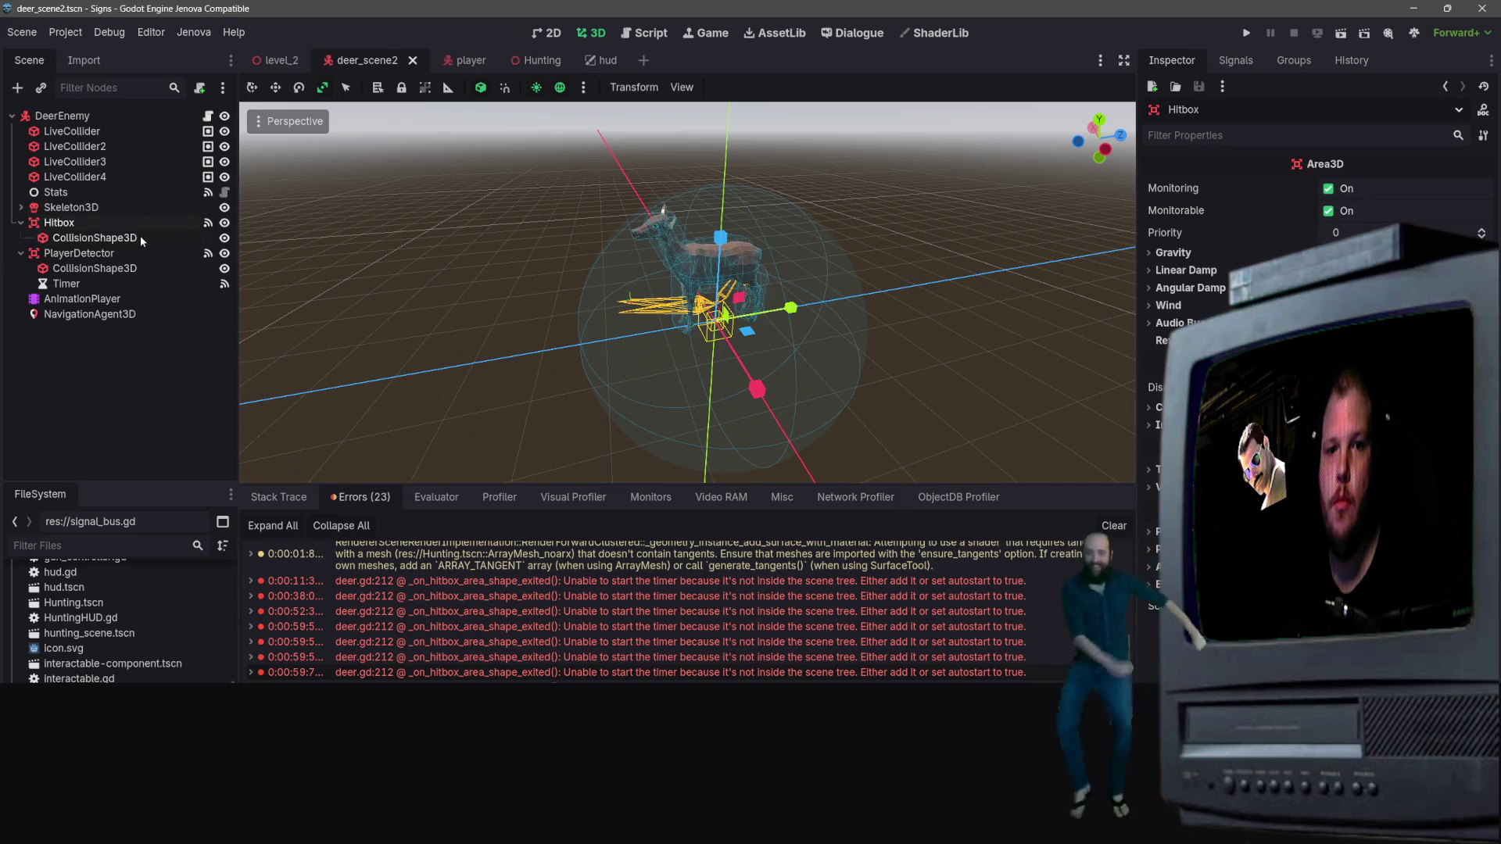
{"action": "left_click", "coordinate": [139, 236]}
{"action": "left_click_drag", "start_coordinate": [791, 308], "coordinate": [791, 307]}
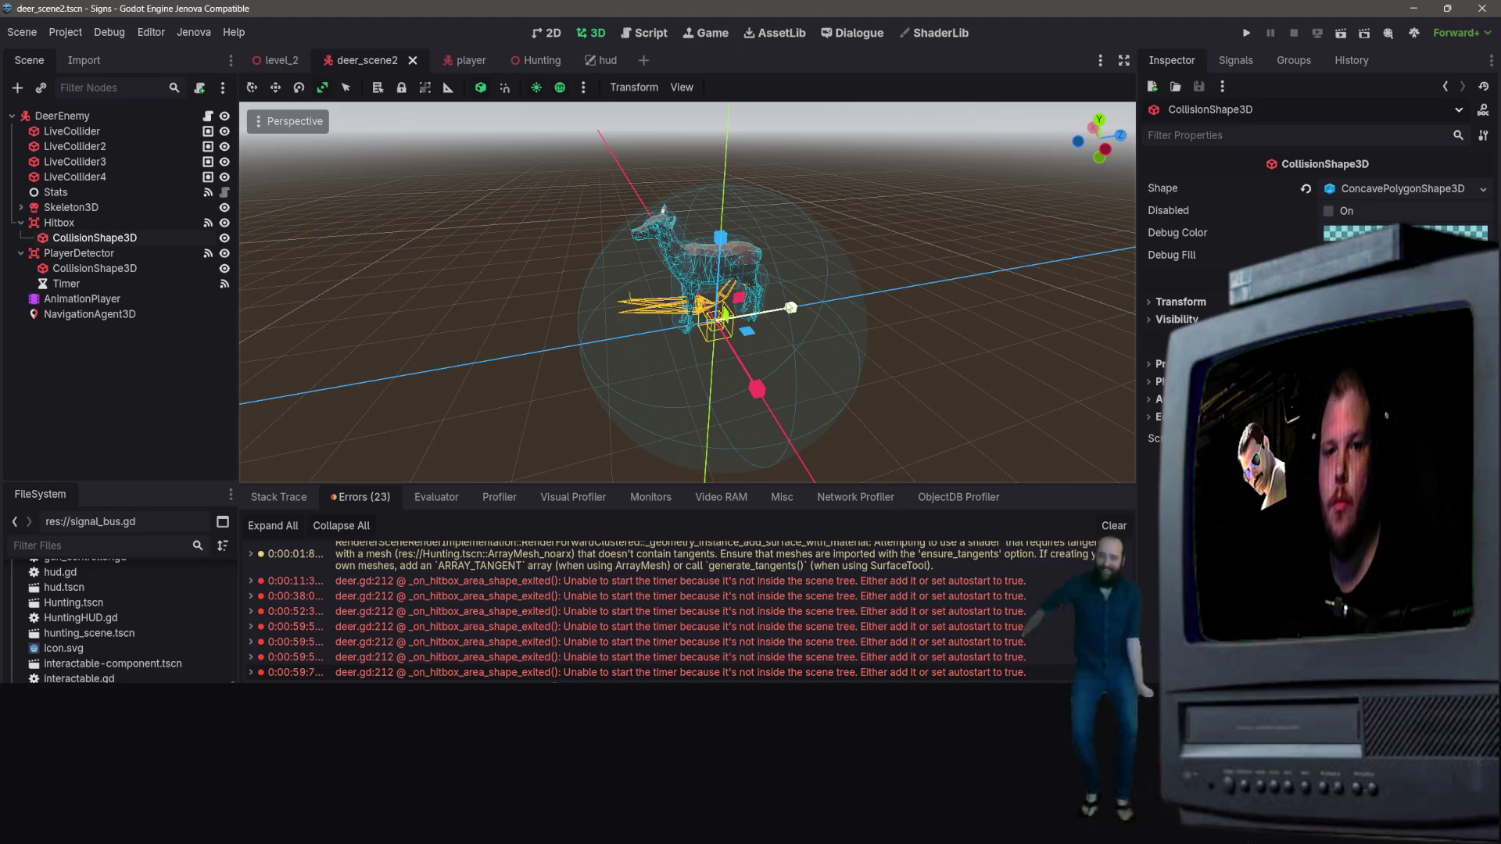
Toggle the PlayerDetector sphere's visibility, check the Timer node, and save the deer scene
{"action": "left_click", "coordinate": [106, 256]}
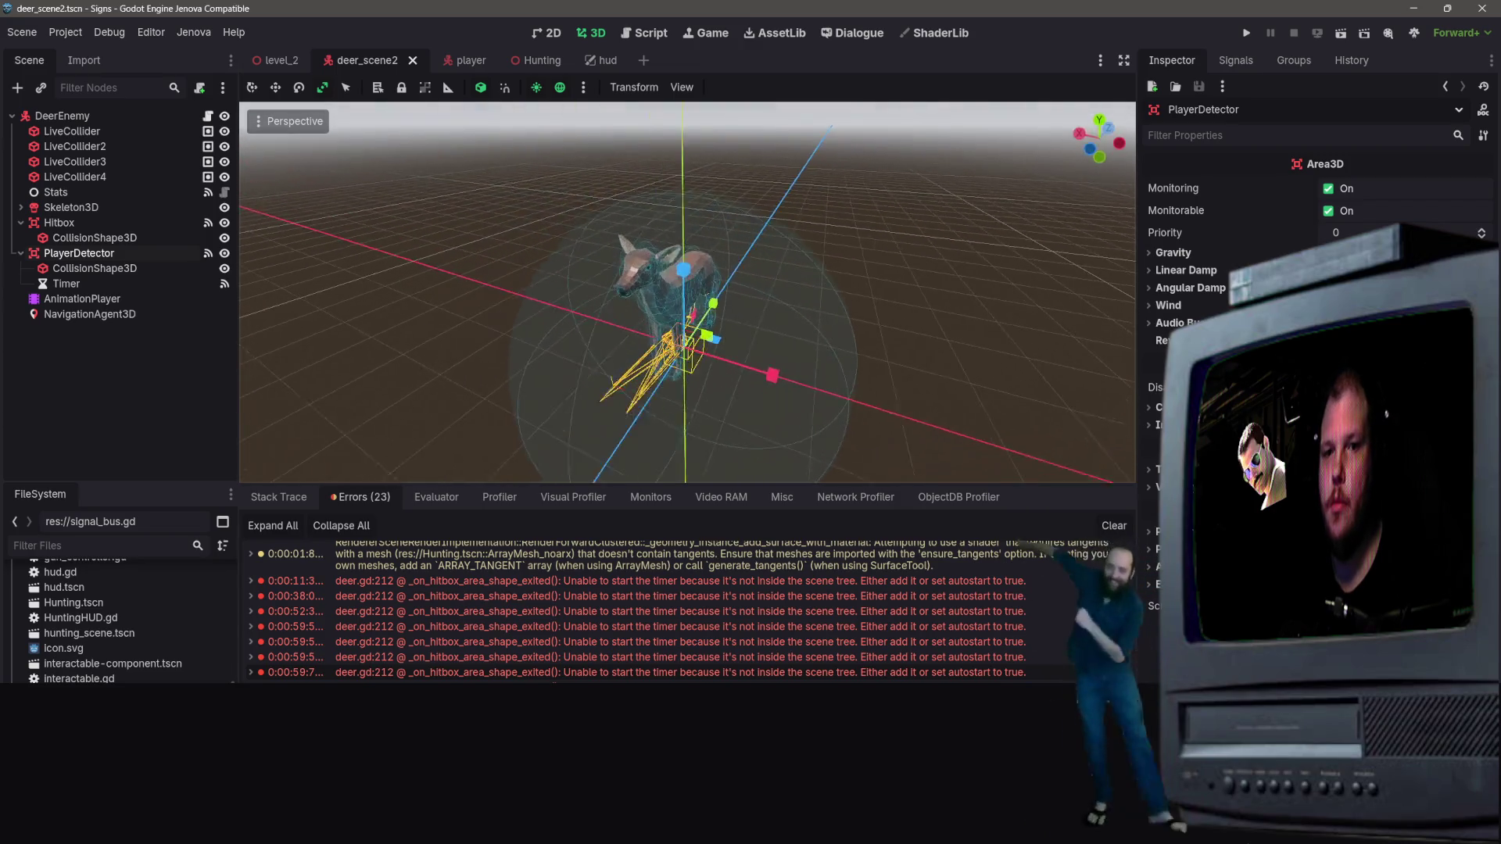
{"action": "left_click", "coordinate": [224, 256]}
{"action": "left_click", "coordinate": [225, 255]}
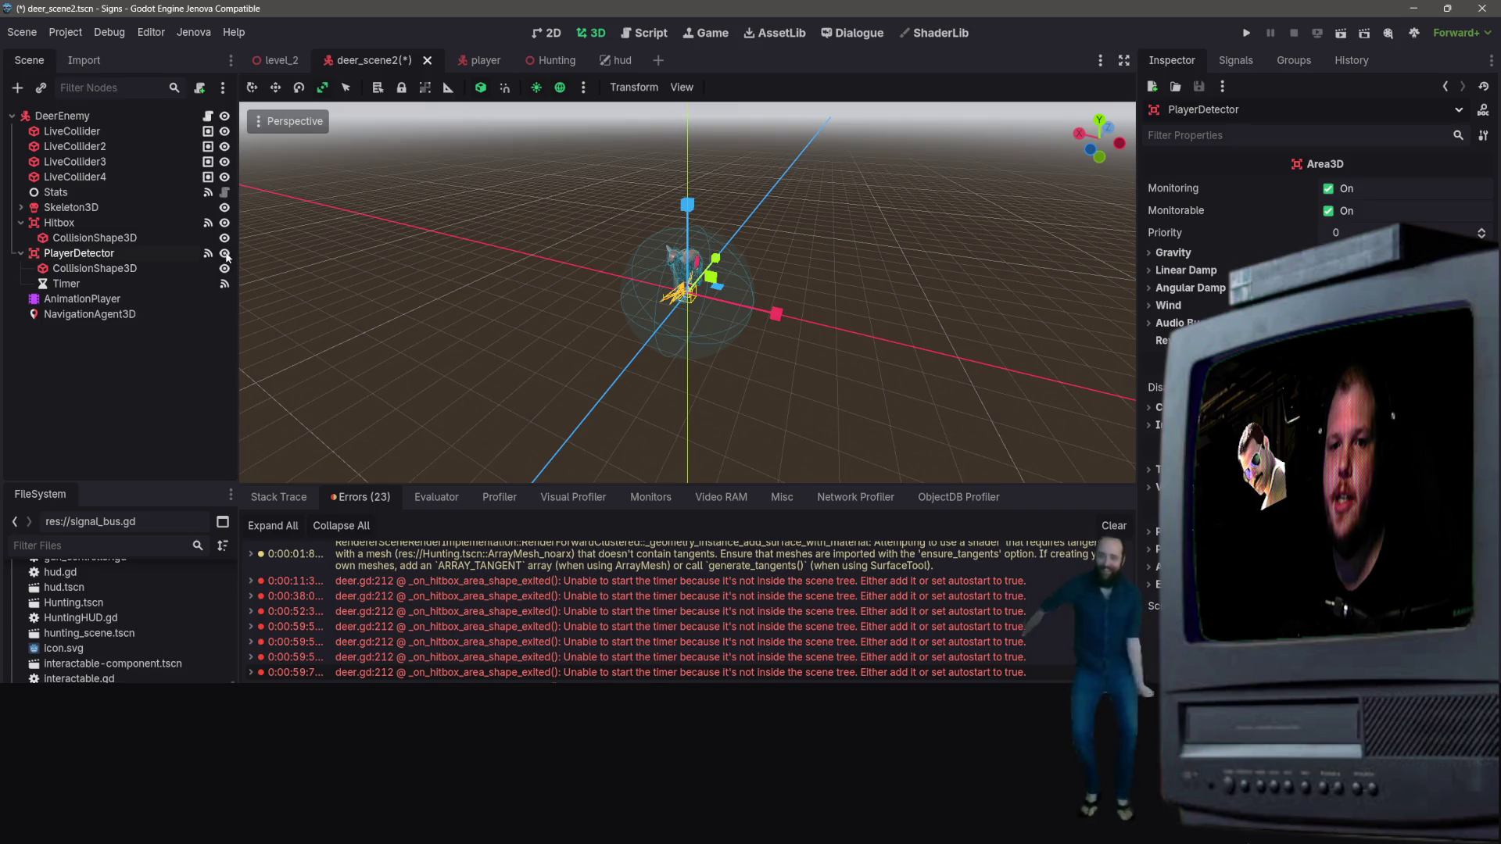
{"action": "left_click", "coordinate": [172, 238]}
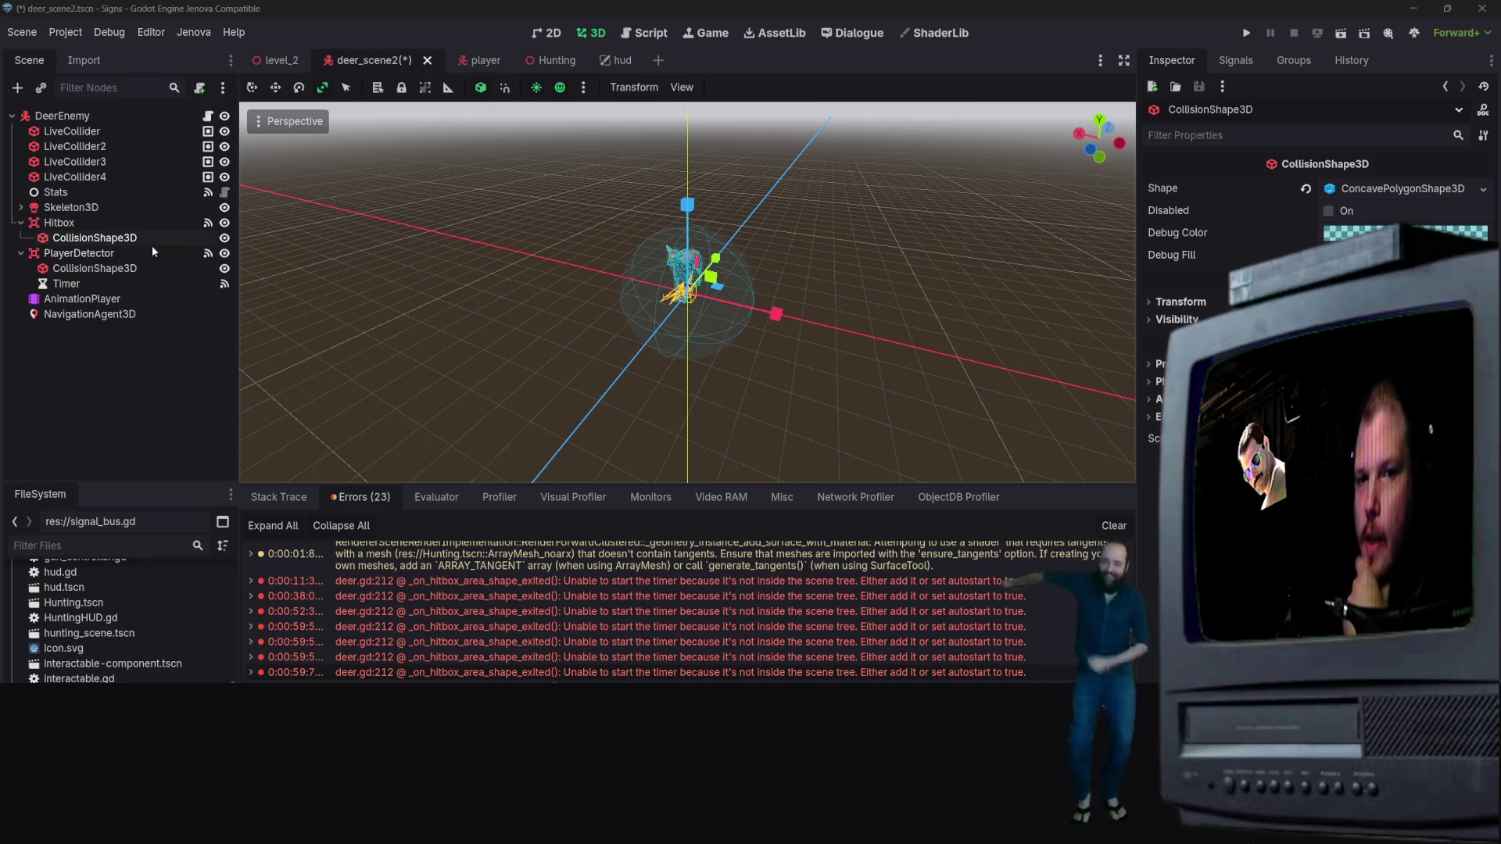
{"action": "left_click", "coordinate": [110, 285]}
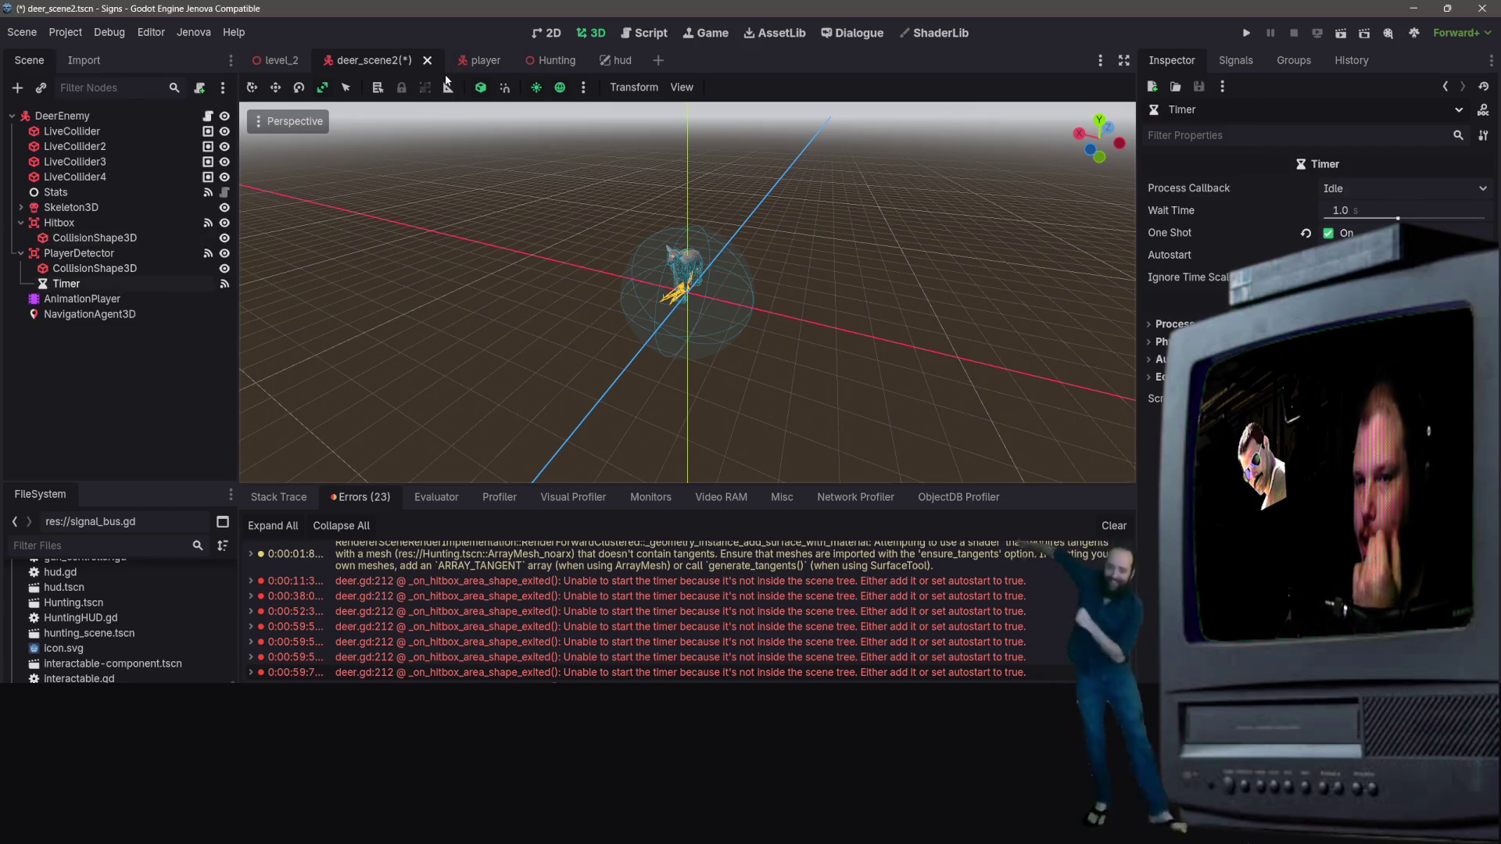
{"action": "key", "text": "ctrl+s"}
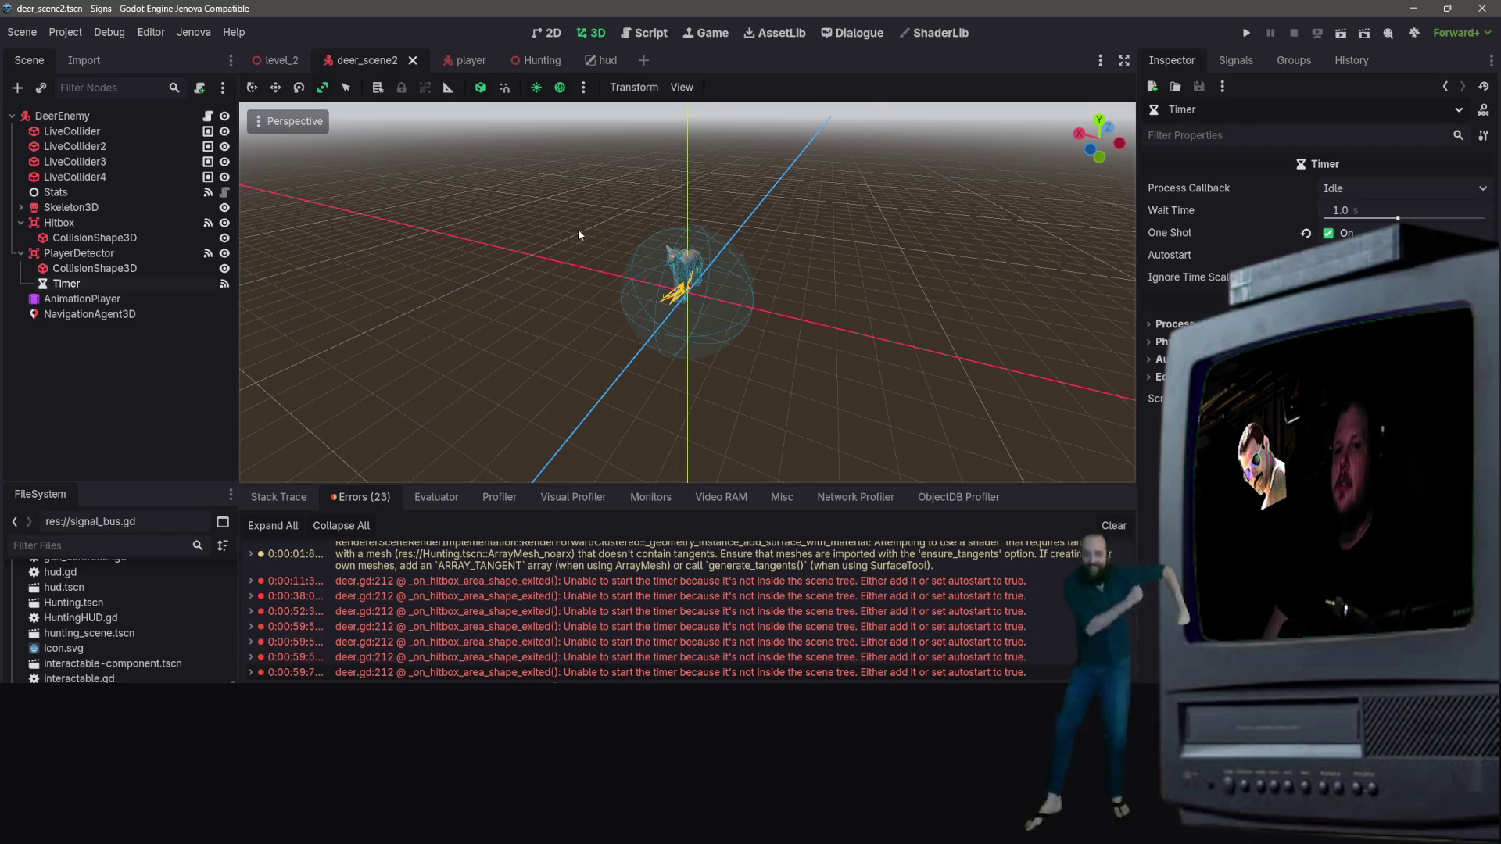
Return to deer_scene2 and open deer.gd in the script editor
{"action": "left_click", "coordinate": [469, 61]}
{"action": "left_click", "coordinate": [361, 61]}
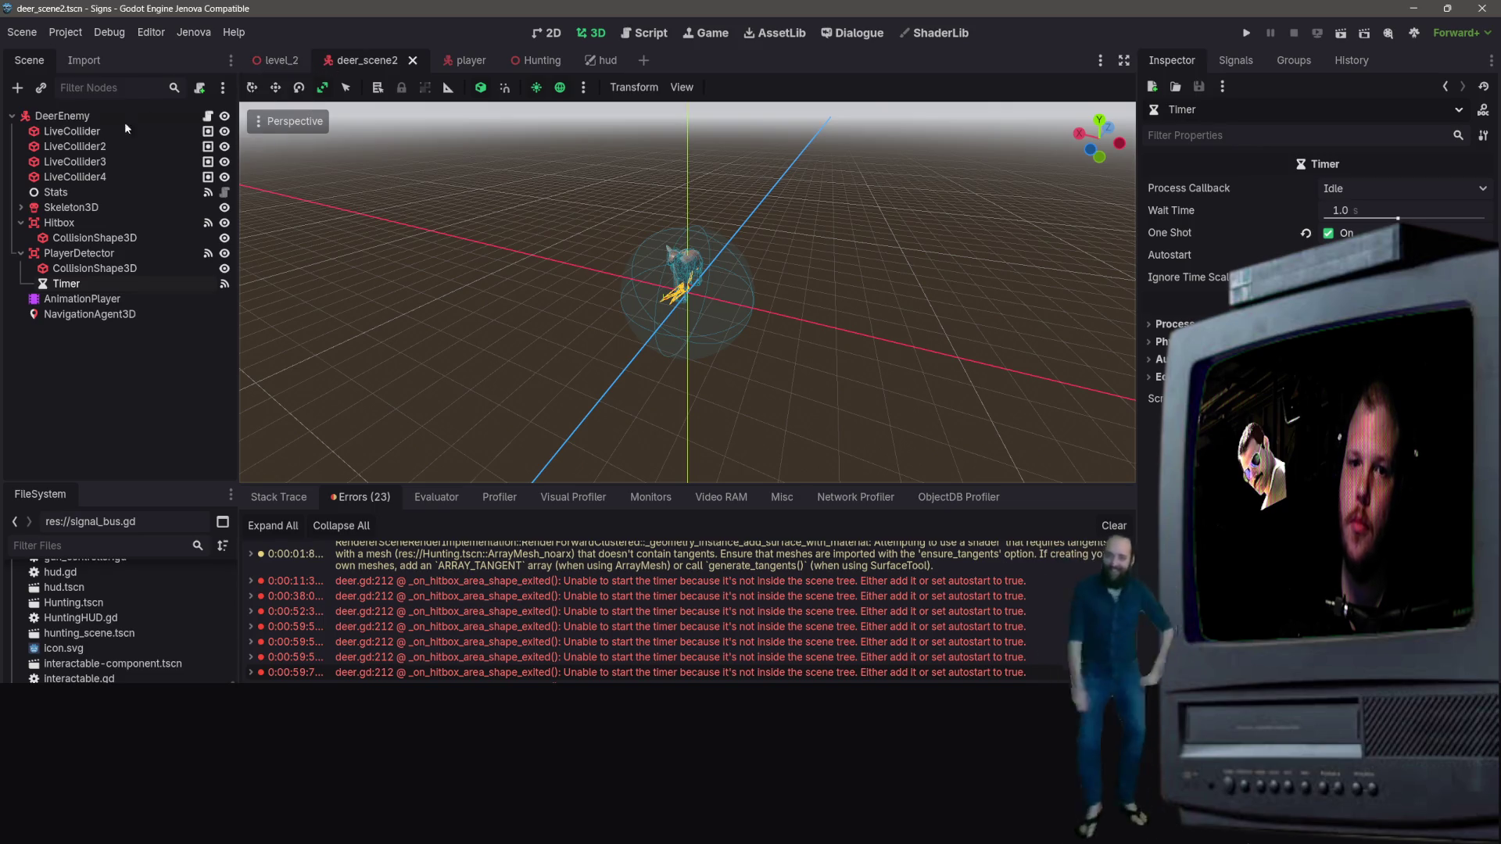
{"action": "left_click", "coordinate": [207, 116]}
{"action": "scroll", "coordinate": [647, 360], "scroll_direction": "up", "scroll_amount": 3}
{"action": "scroll", "coordinate": [647, 359], "scroll_direction": "up", "scroll_amount": 3}
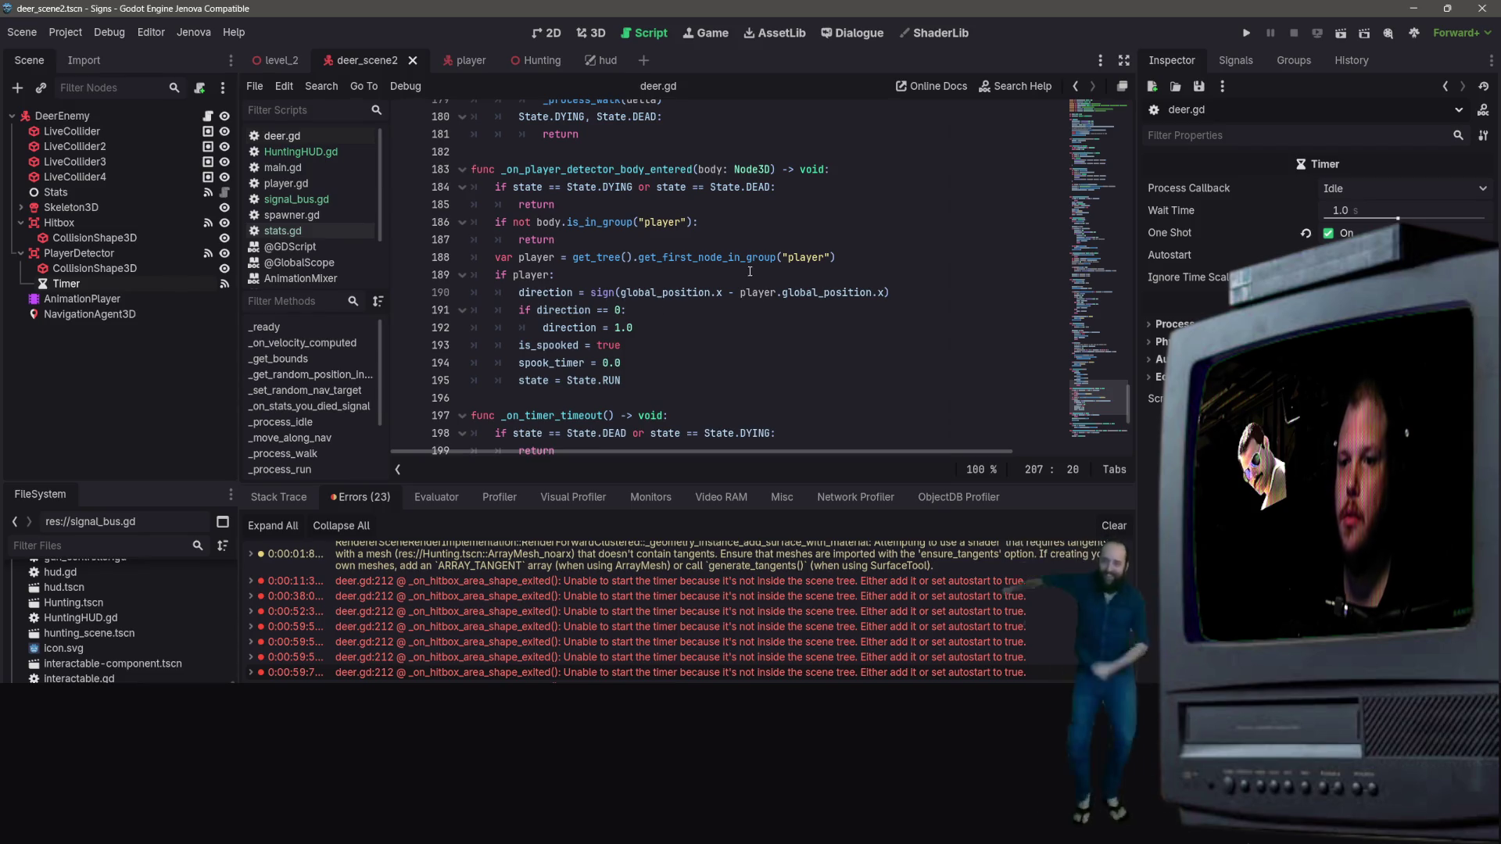
{"action": "scroll", "coordinate": [781, 277], "scroll_direction": "up", "scroll_amount": 5}
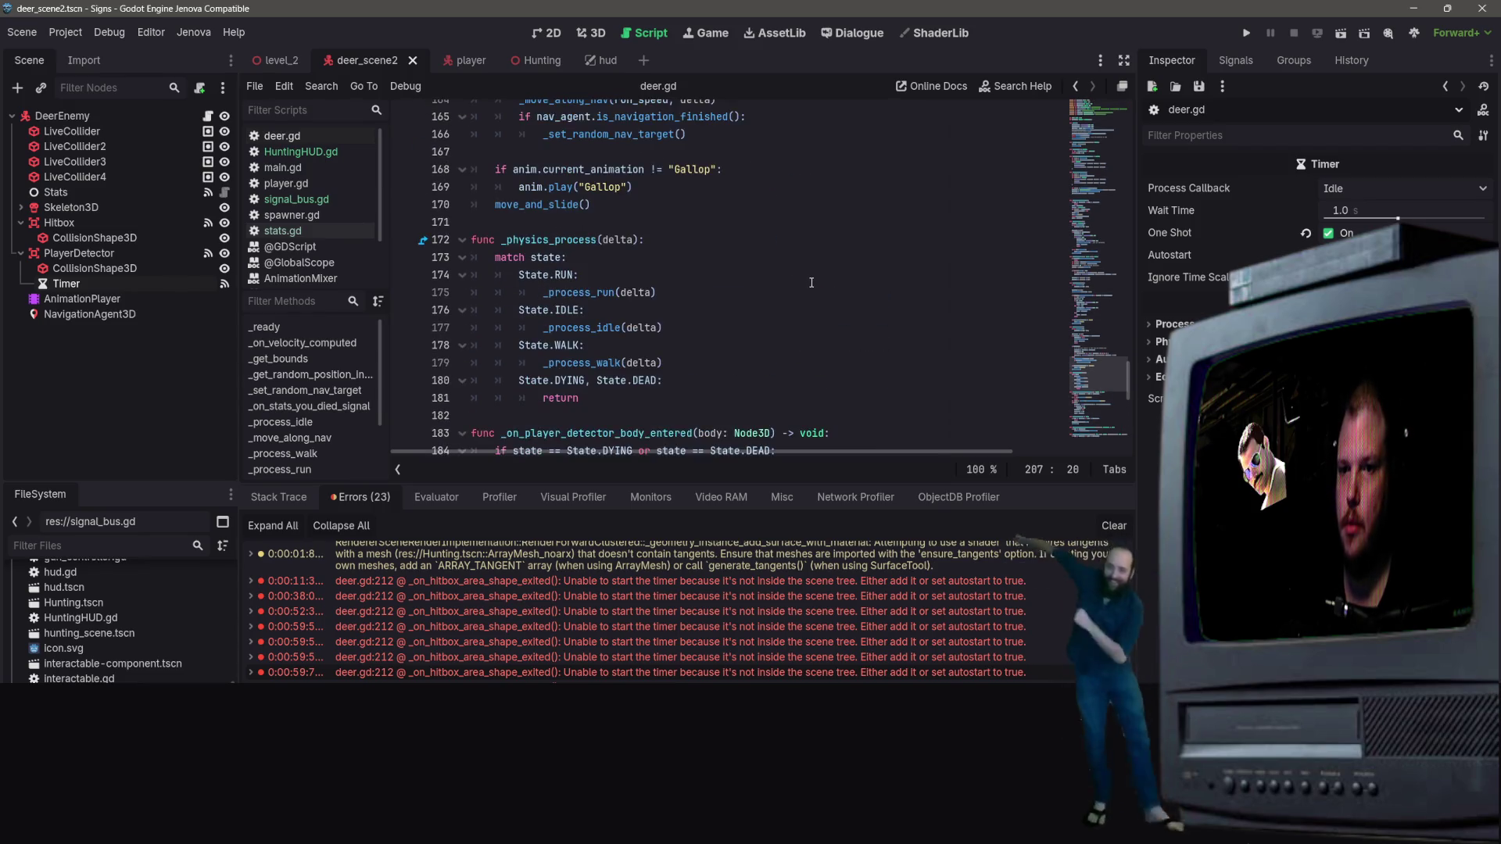
{"action": "scroll", "coordinate": [811, 283], "scroll_direction": "up", "scroll_amount": 4}
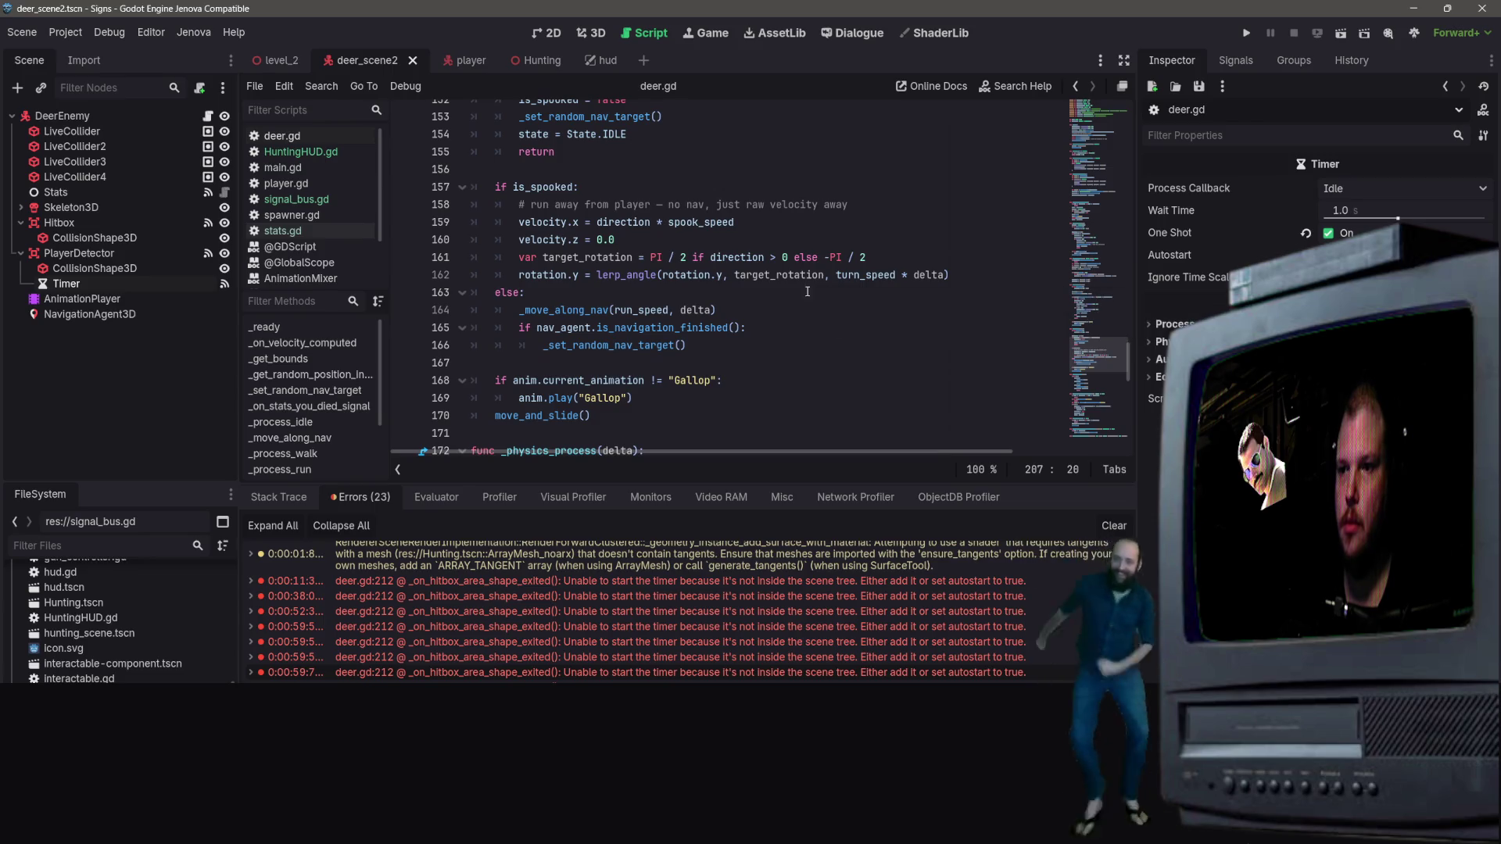
{"action": "scroll", "coordinate": [784, 258], "scroll_direction": "up", "scroll_amount": 5}
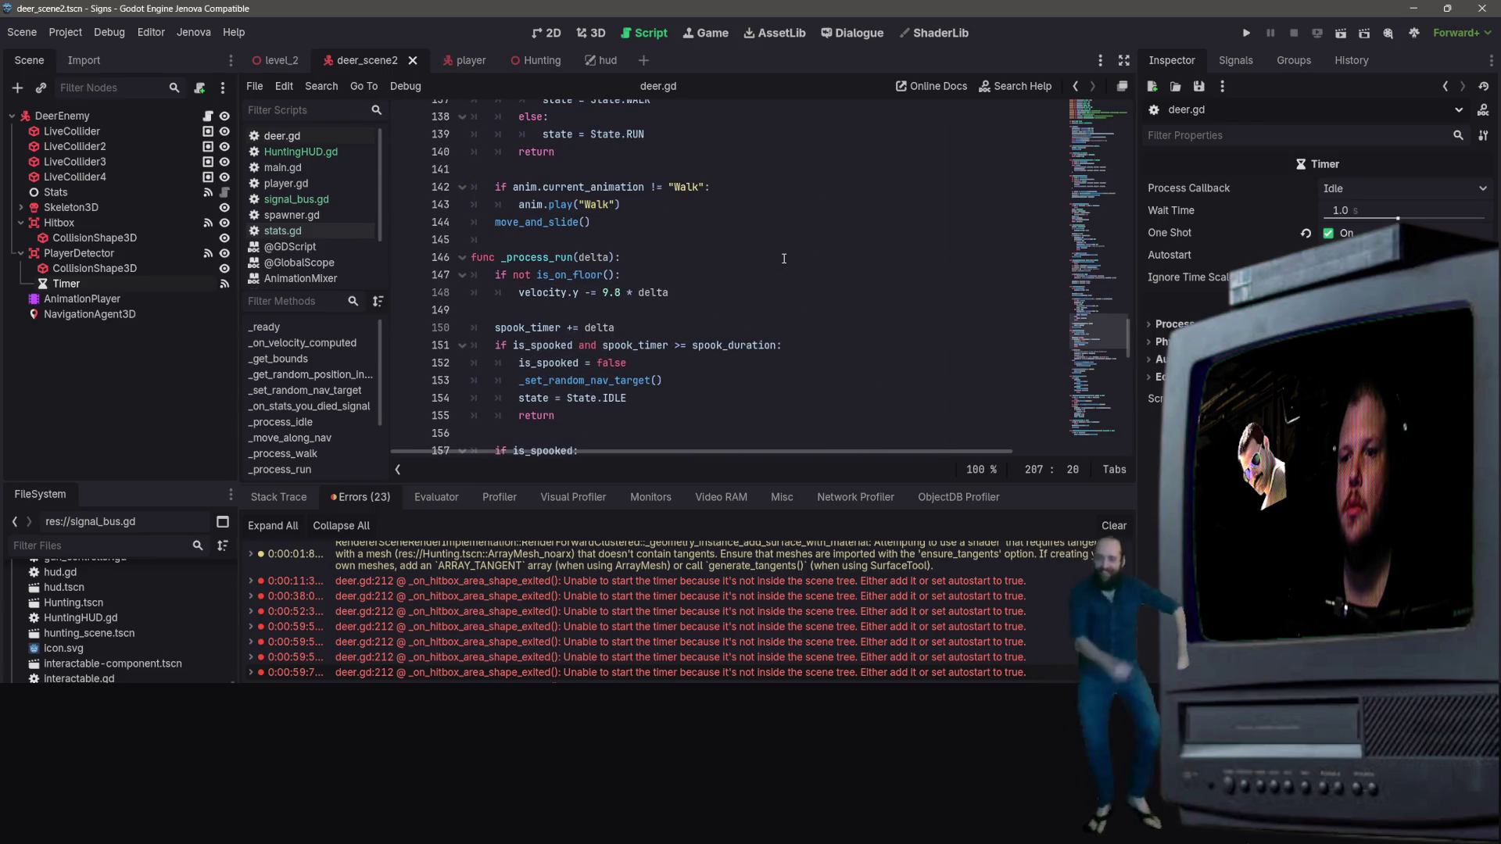
{"action": "scroll", "coordinate": [784, 258], "scroll_direction": "up", "scroll_amount": 20}
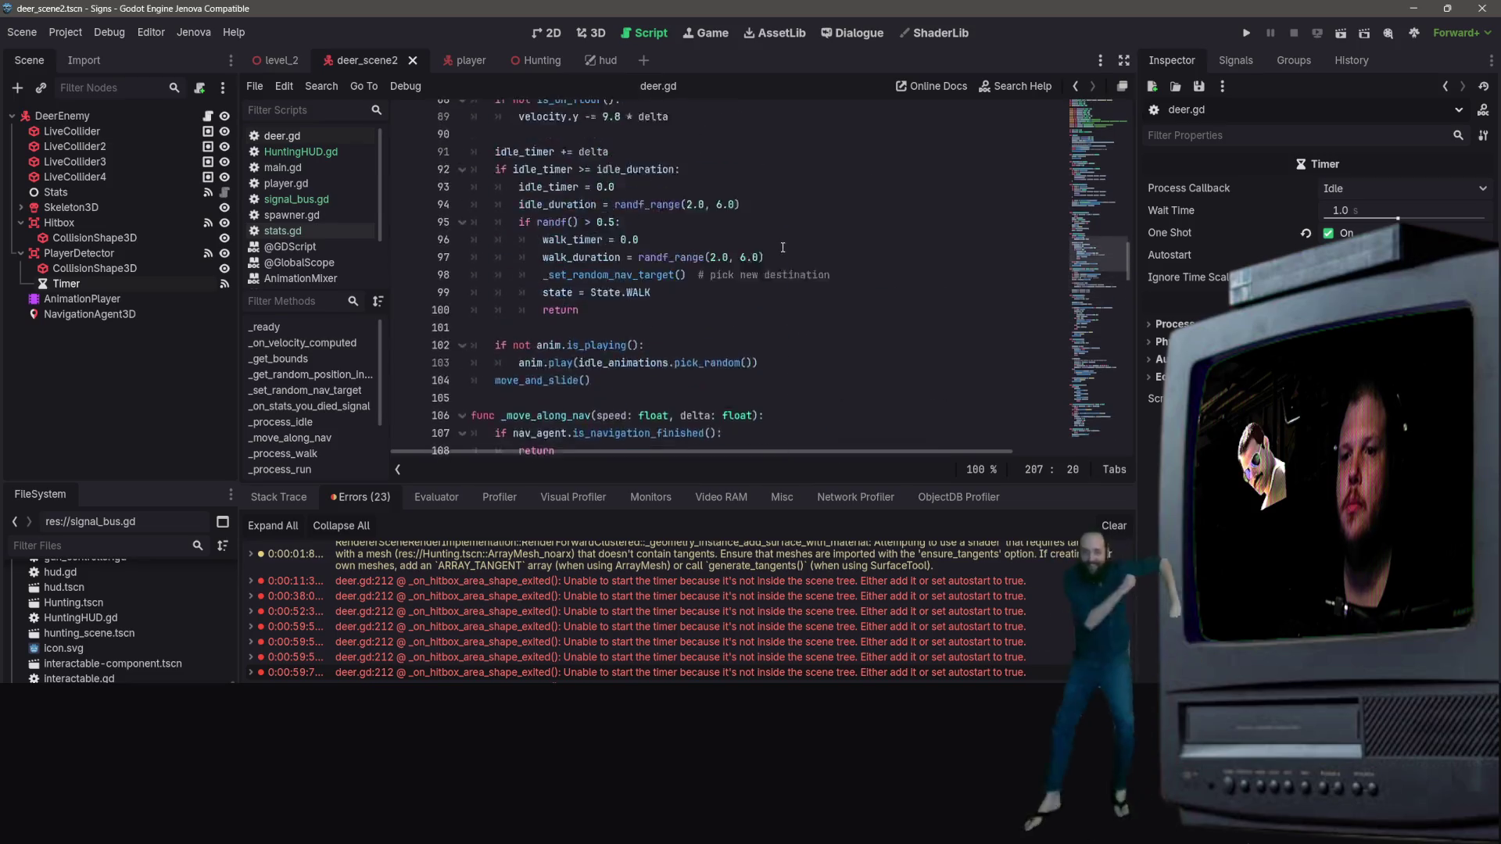
{"action": "scroll", "coordinate": [784, 254], "scroll_direction": "up", "scroll_amount": 12}
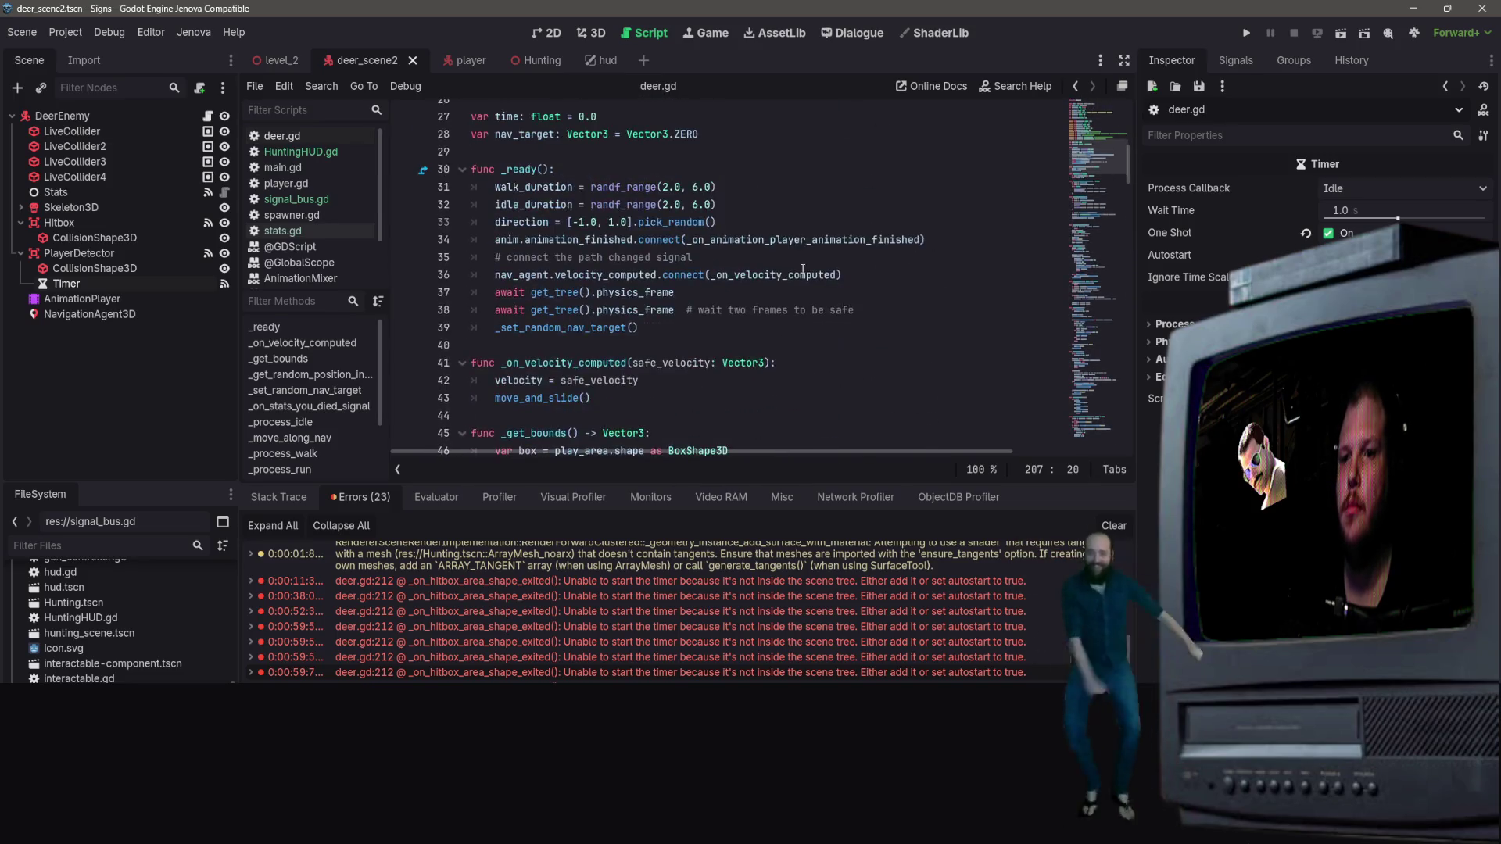
{"action": "scroll", "coordinate": [799, 268], "scroll_direction": "up", "scroll_amount": 6}
{"action": "scroll", "coordinate": [812, 258], "scroll_direction": "down", "scroll_amount": 20}
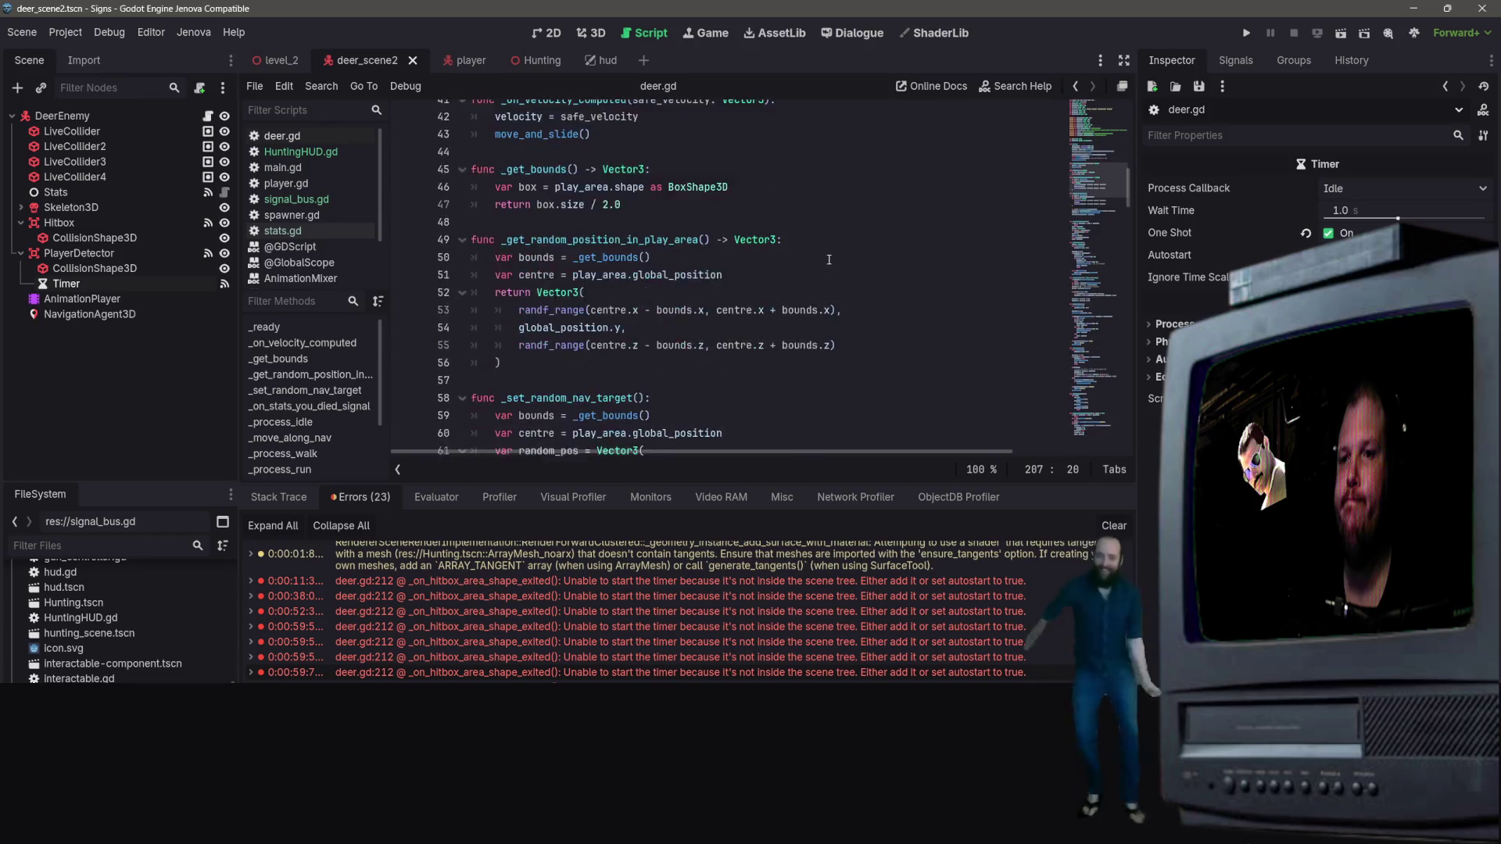
{"action": "scroll", "coordinate": [829, 248], "scroll_direction": "down", "scroll_amount": 11}
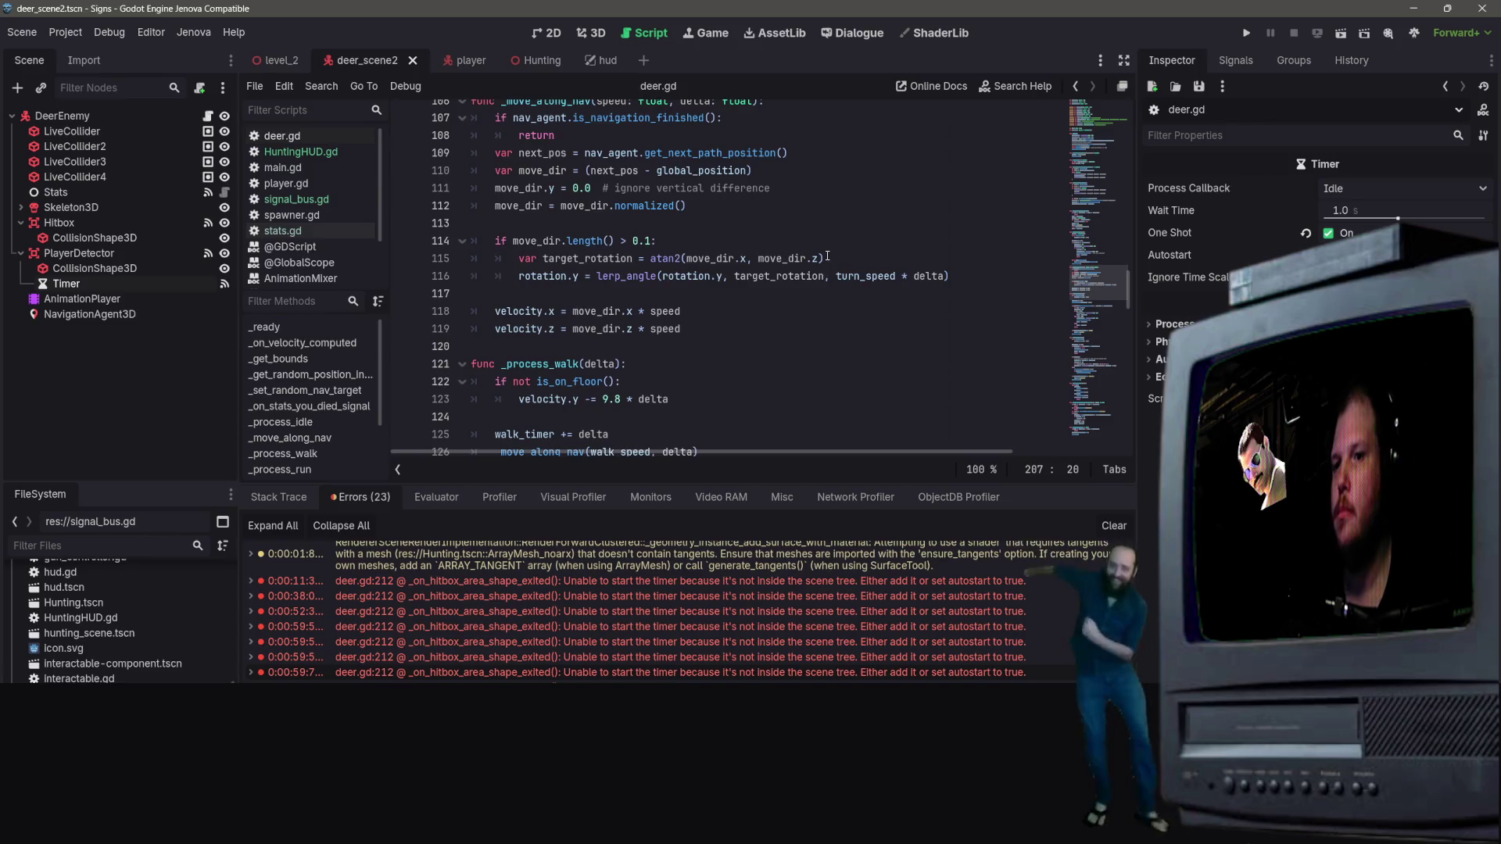
{"action": "scroll", "coordinate": [813, 257], "scroll_direction": "down", "scroll_amount": 5}
{"action": "scroll", "coordinate": [797, 257], "scroll_direction": "up", "scroll_amount": 1}
{"action": "scroll", "coordinate": [786, 257], "scroll_direction": "down", "scroll_amount": 4}
{"action": "scroll", "coordinate": [790, 259], "scroll_direction": "down", "scroll_amount": 12}
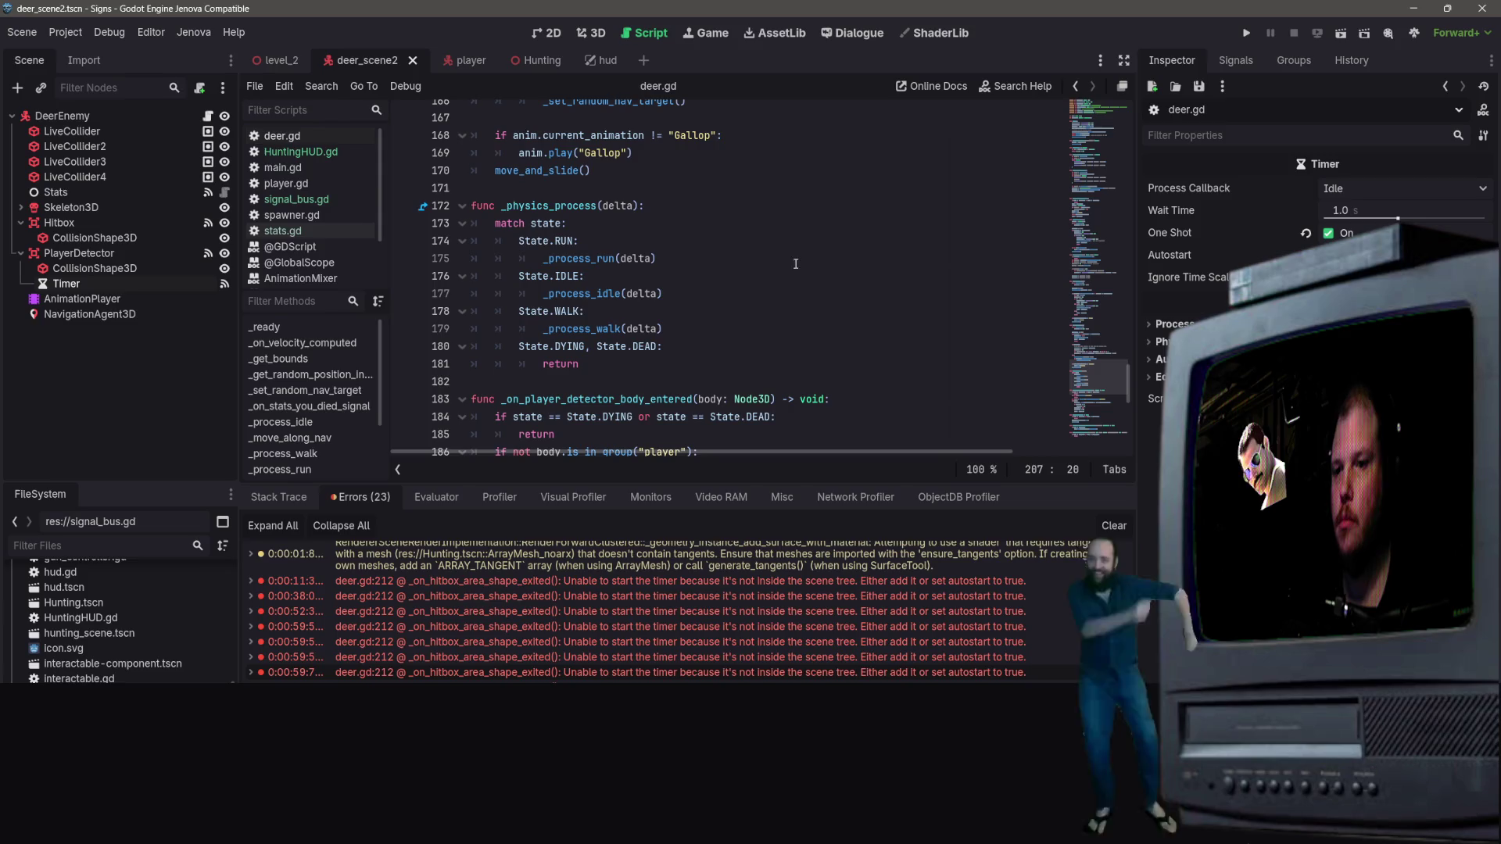
{"action": "scroll", "coordinate": [797, 270], "scroll_direction": "down", "scroll_amount": 1}
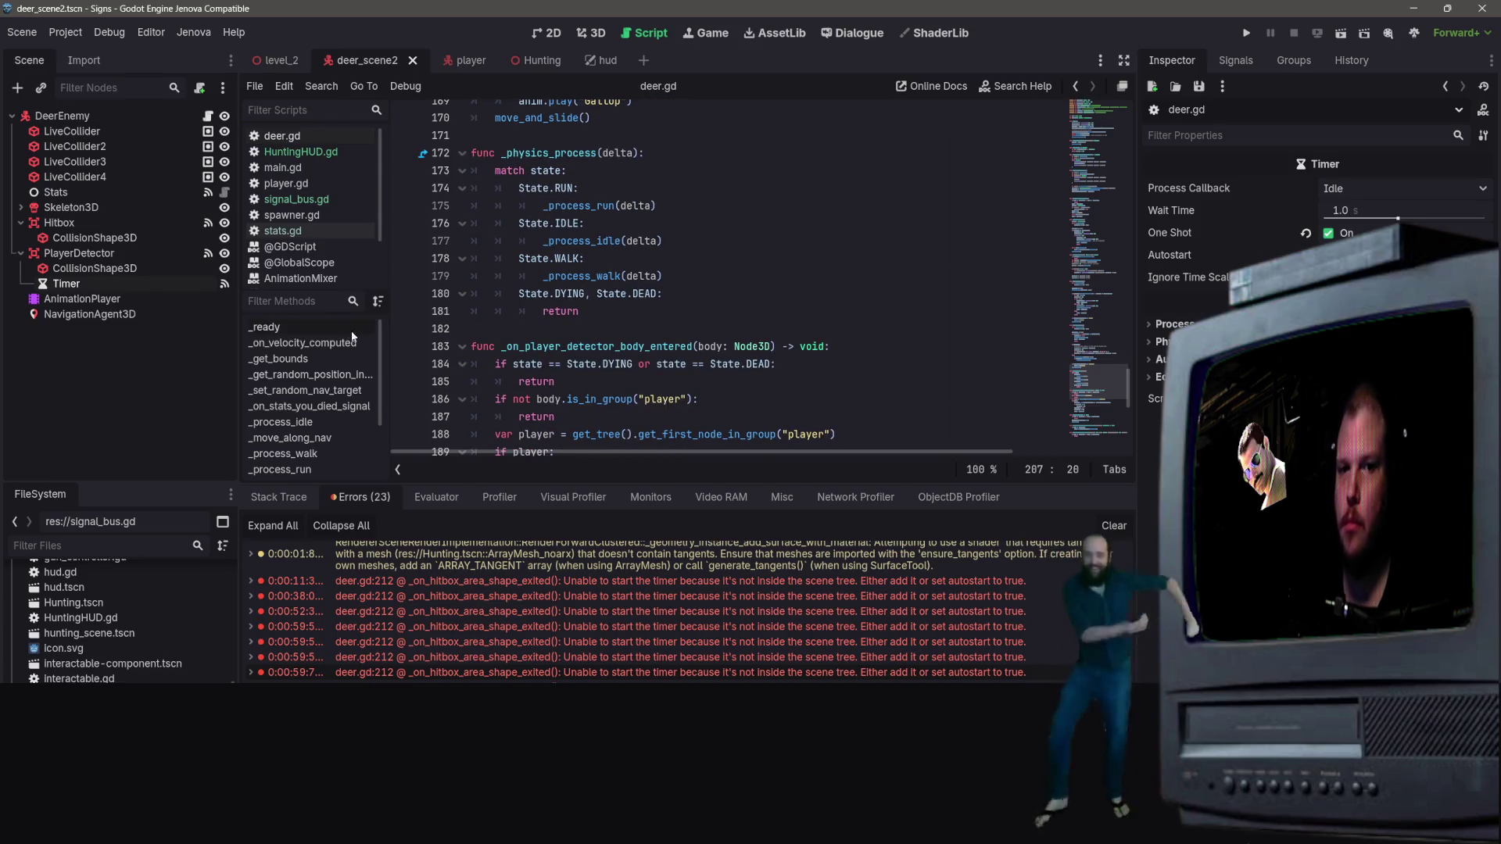
{"action": "left_click", "coordinate": [188, 258]}
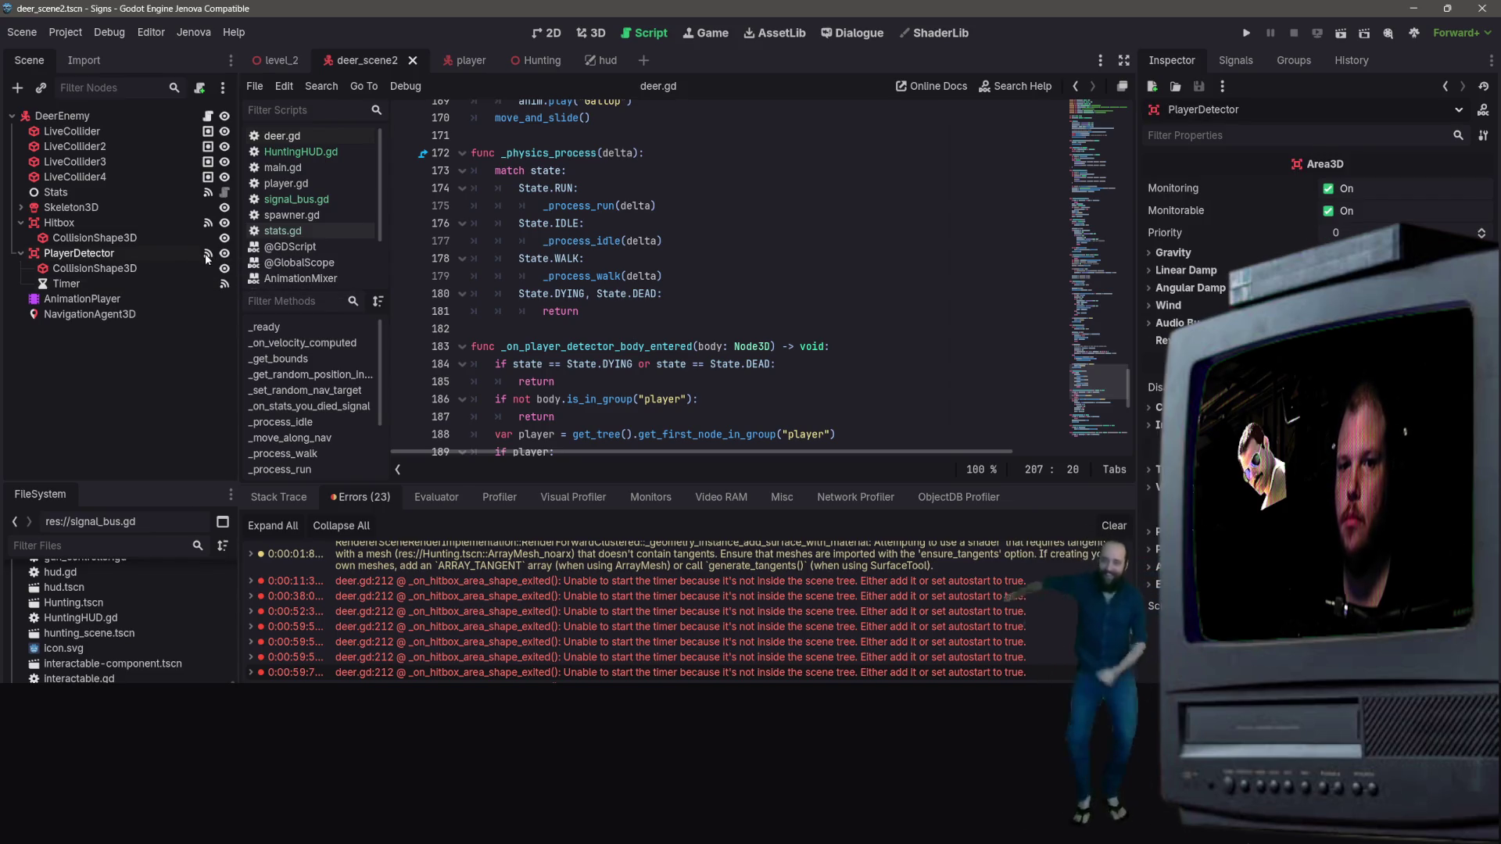
Inspect PlayerDetector's signals, then Hitbox's area_shape_exited link to _on_hitbox_area_shape_exited
{"action": "left_click", "coordinate": [206, 253]}
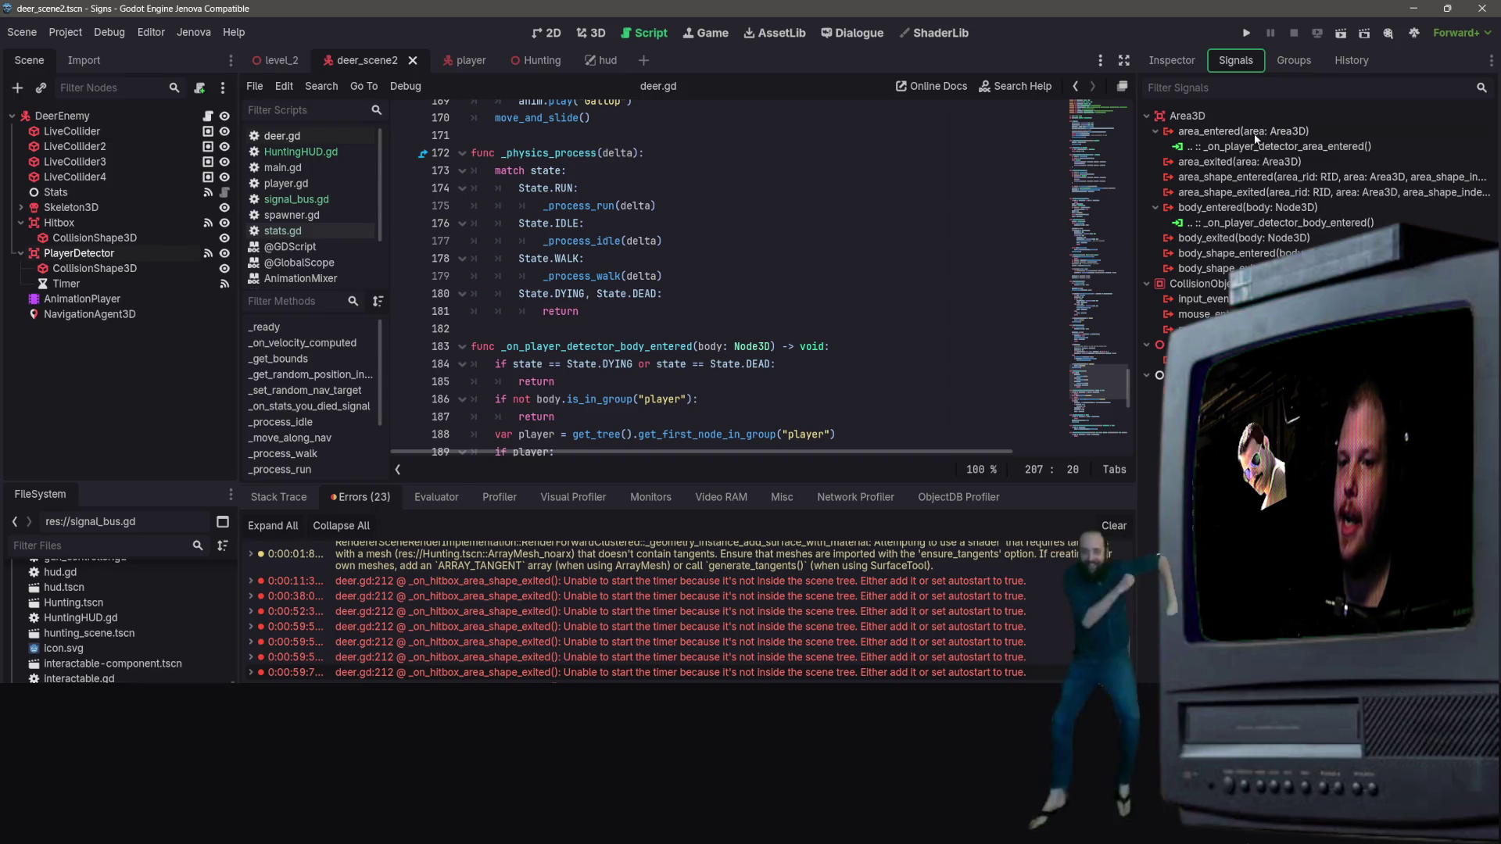
{"action": "scroll", "coordinate": [742, 302], "scroll_direction": "down", "scroll_amount": 8}
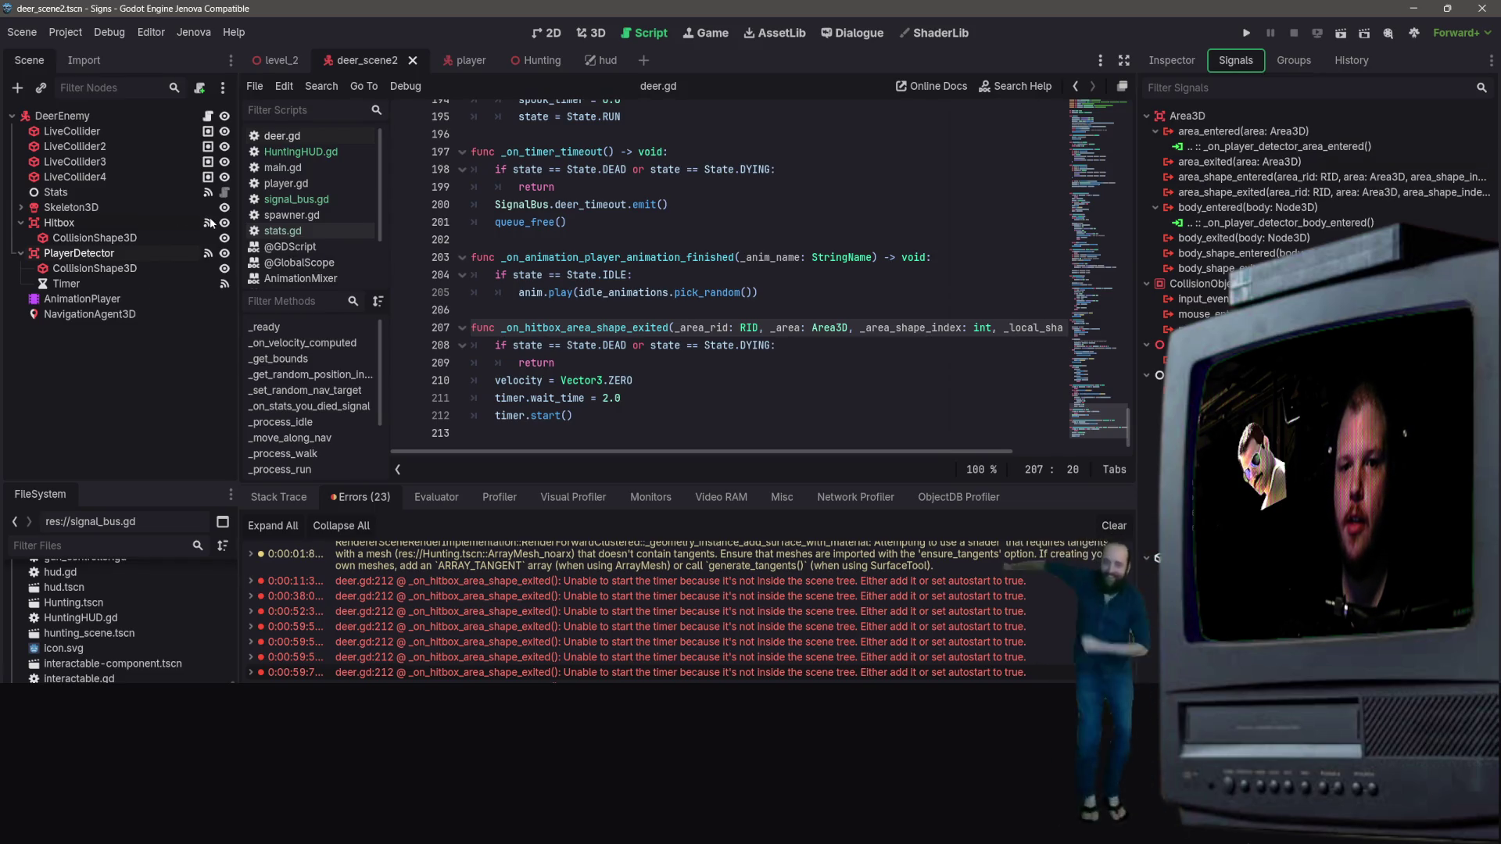
{"action": "left_click", "coordinate": [159, 222]}
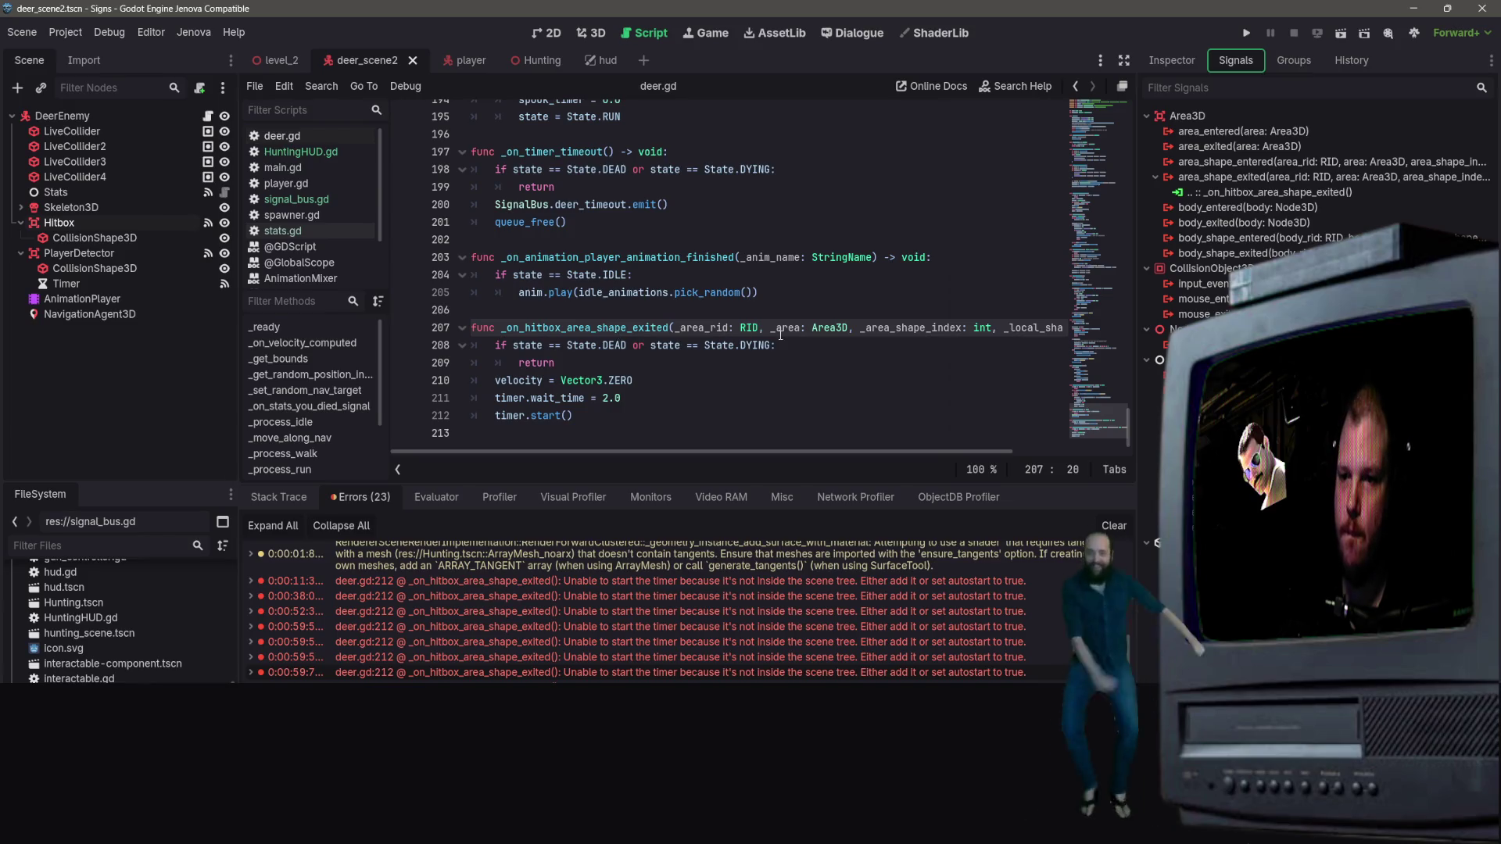
{"action": "scroll", "coordinate": [735, 378], "scroll_direction": "up", "scroll_amount": 5}
Search deer.gd for 'on_hit'
{"action": "left_click", "coordinate": [746, 280]}
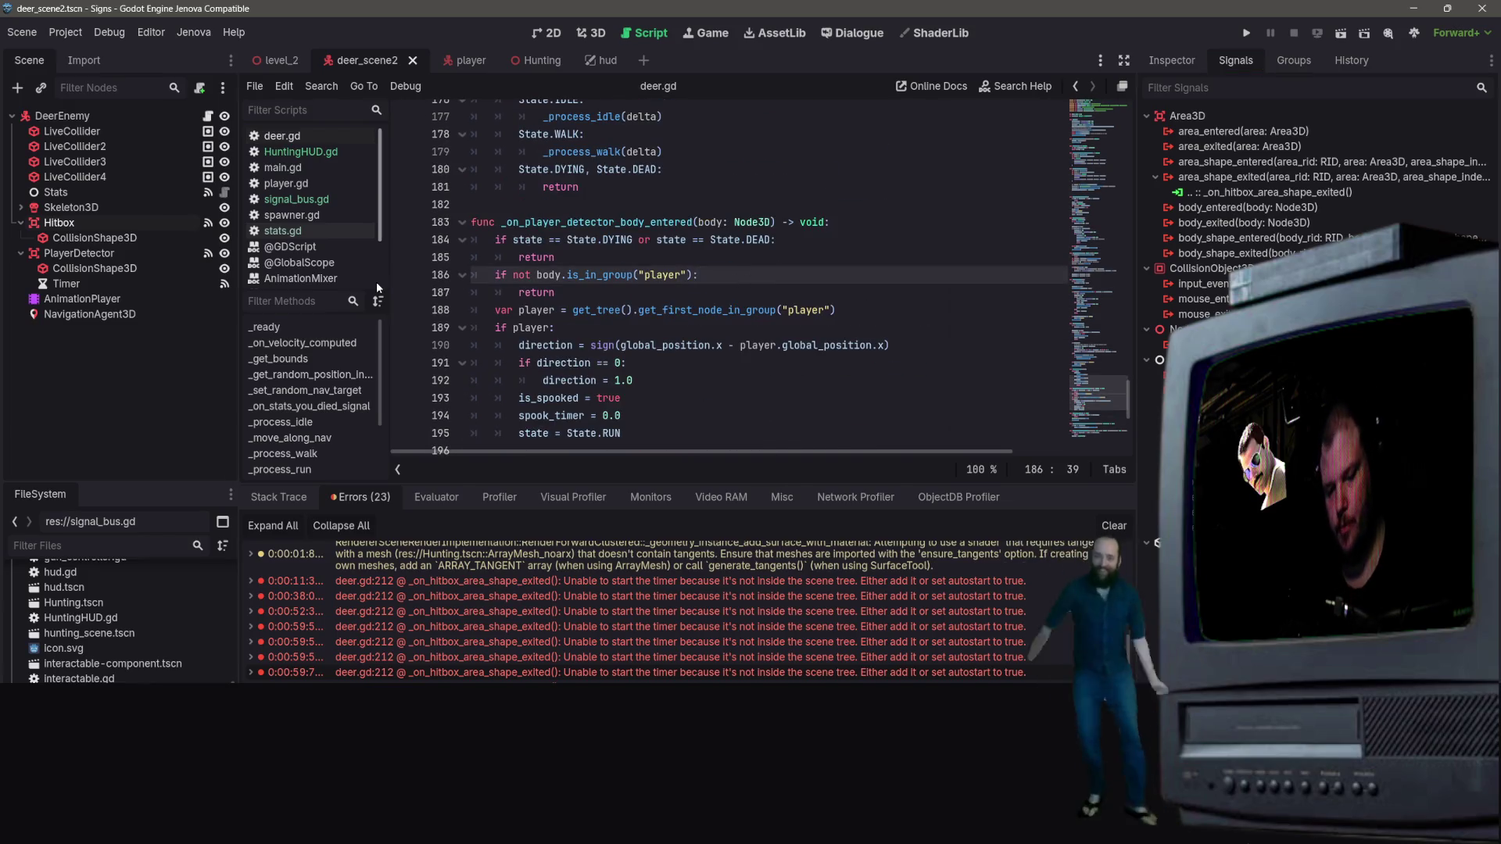
{"action": "key", "text": "ctrl+f"}
{"action": "type", "text": "on_hit"}
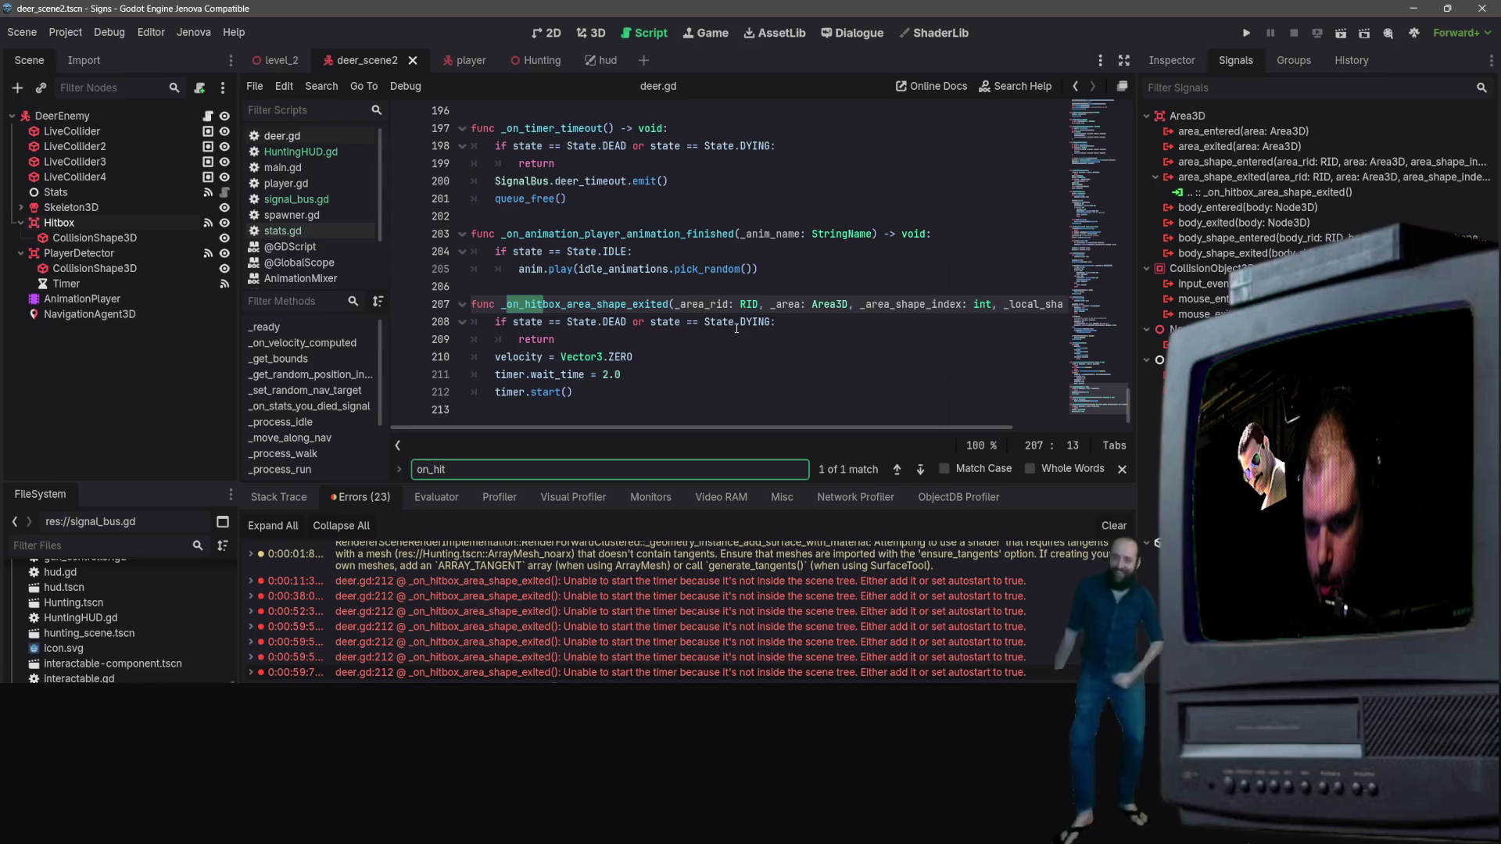
{"action": "scroll", "coordinate": [688, 336], "scroll_direction": "up", "scroll_amount": 1}
{"action": "scroll", "coordinate": [669, 349], "scroll_direction": "down", "scroll_amount": 1}
Step through lines 209–212 of _on_hitbox_area_shape_exited, ending at timer.start()
{"action": "left_click", "coordinate": [669, 349]}
{"action": "right_click", "coordinate": [630, 362]}
{"action": "key", "text": "Escape"}
{"action": "left_click", "coordinate": [645, 363]}
{"action": "left_click", "coordinate": [629, 376]}
{"action": "left_click", "coordinate": [602, 396]}
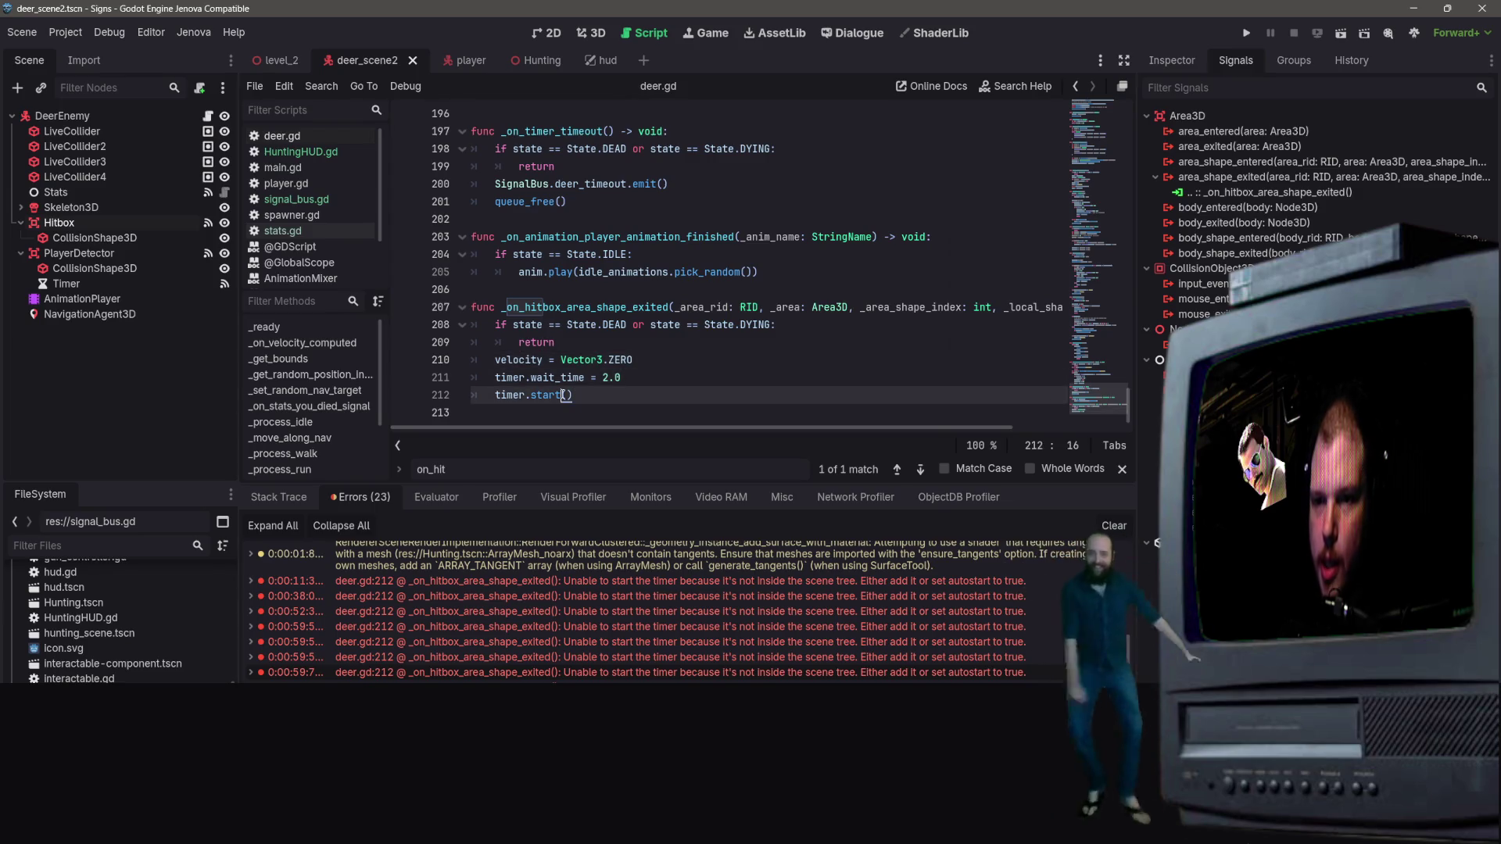
{"action": "scroll", "coordinate": [603, 383], "scroll_direction": "up", "scroll_amount": 5}
{"action": "scroll", "coordinate": [603, 383], "scroll_direction": "up", "scroll_amount": 5}
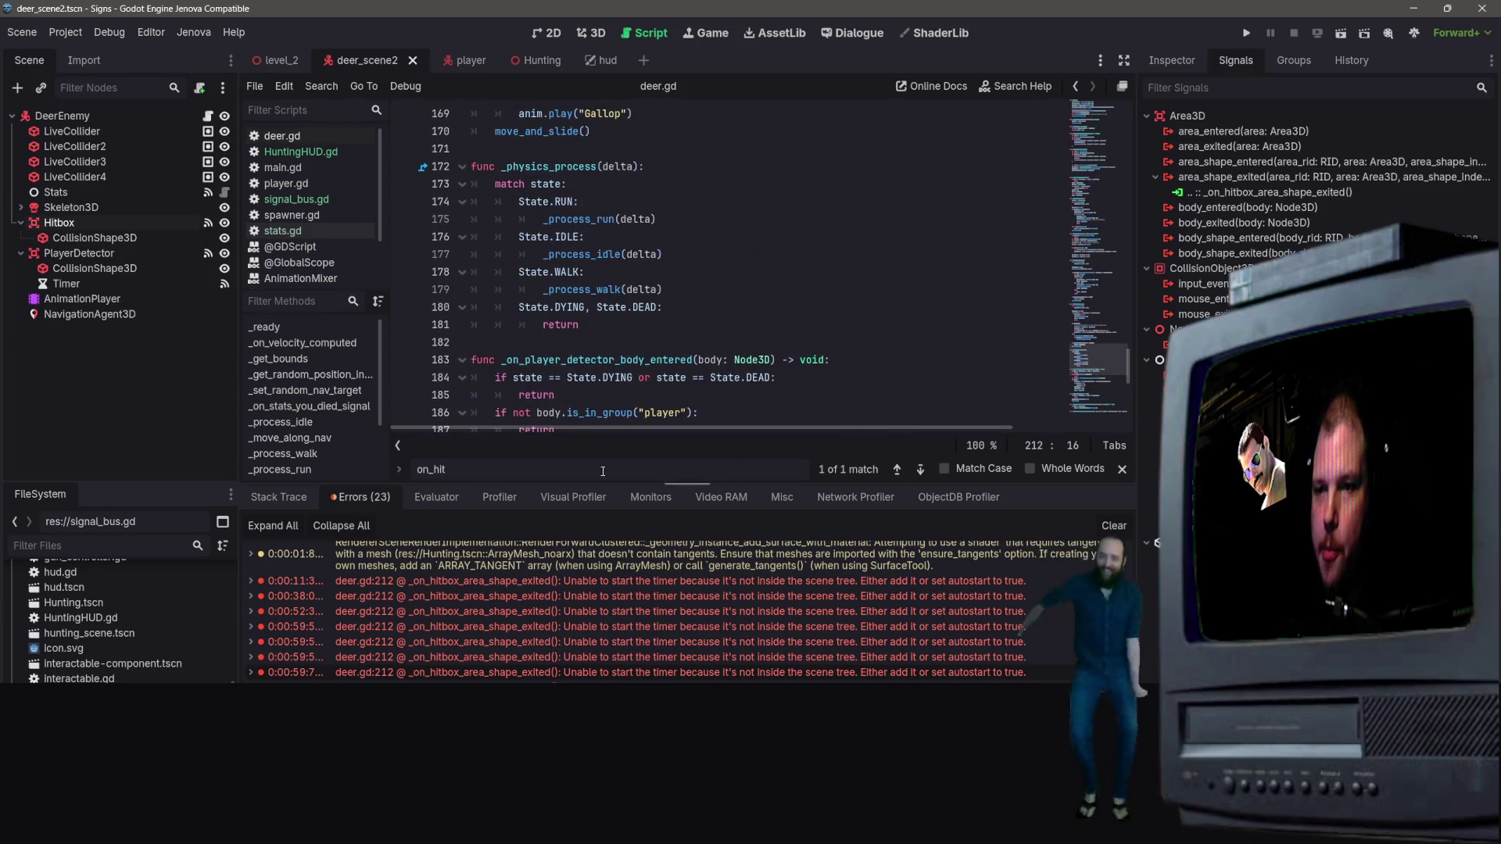
{"action": "scroll", "coordinate": [788, 346], "scroll_direction": "down", "scroll_amount": 4}
{"action": "scroll", "coordinate": [788, 346], "scroll_direction": "down", "scroll_amount": 4}
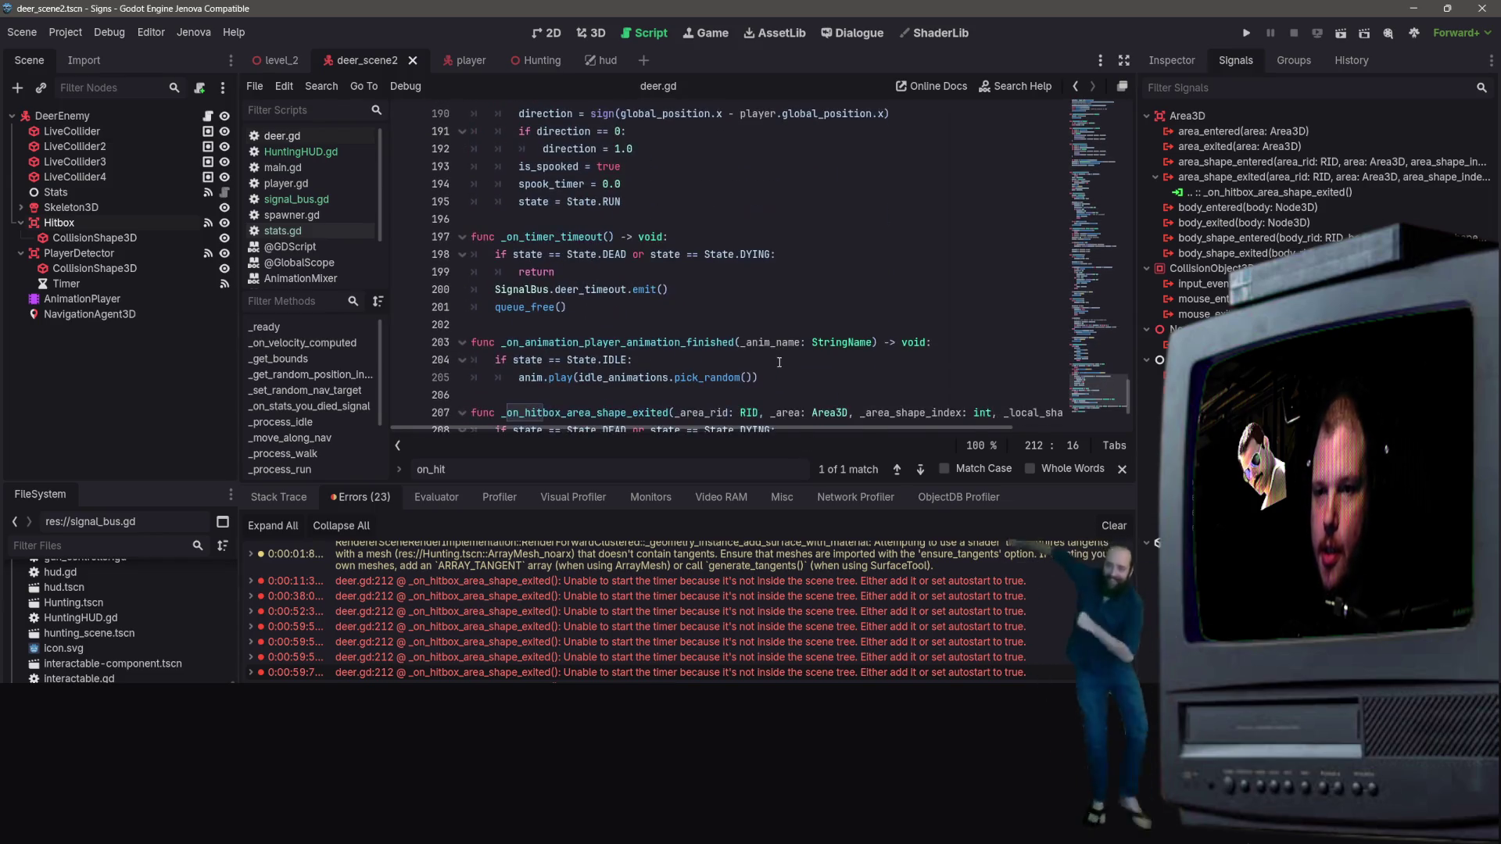
{"action": "scroll", "coordinate": [780, 353], "scroll_direction": "down", "scroll_amount": 2}
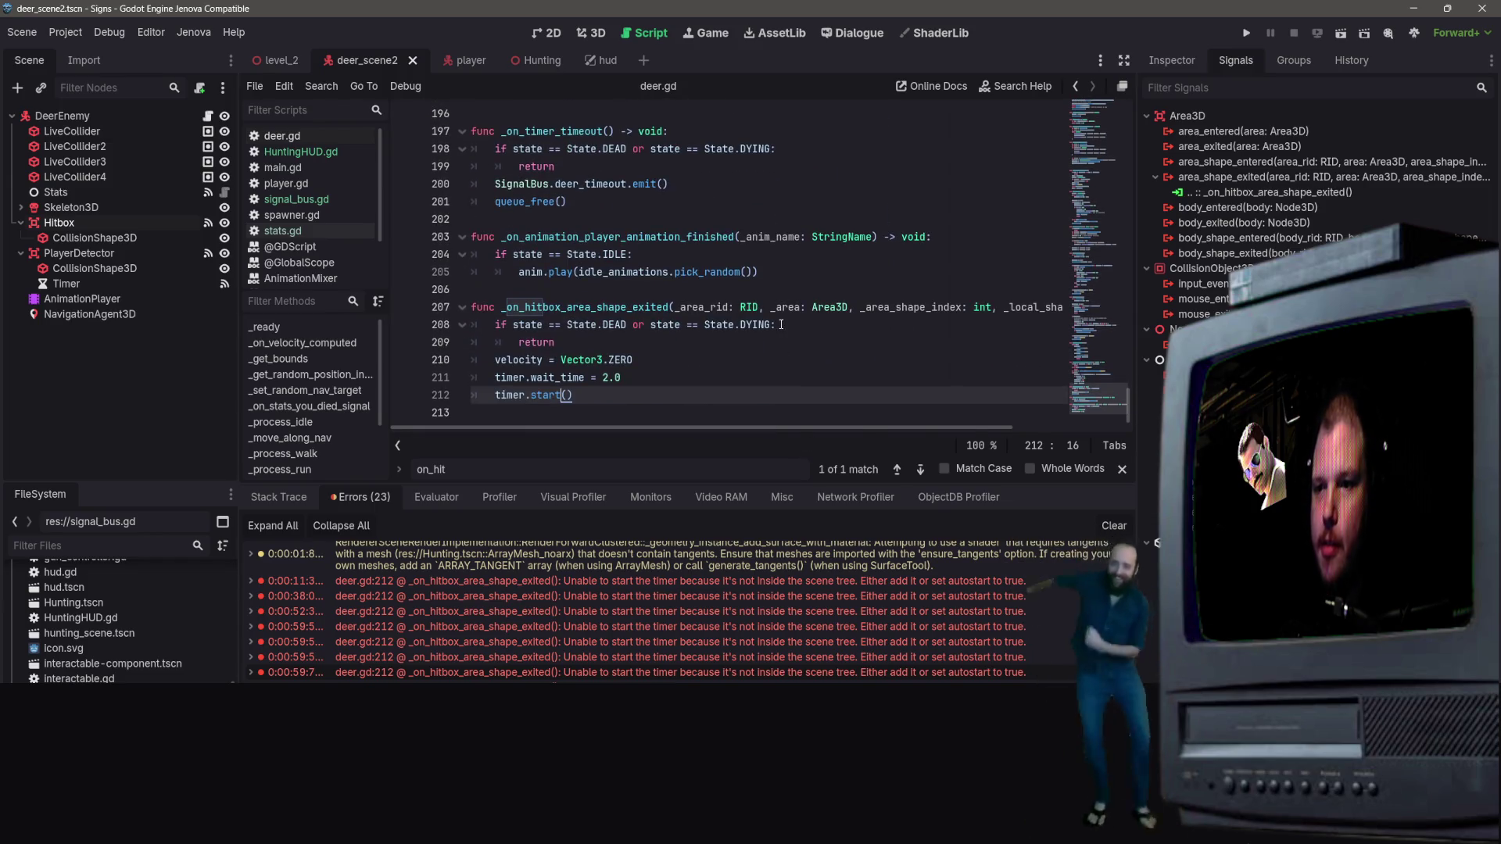
{"action": "left_click", "coordinate": [619, 400]}
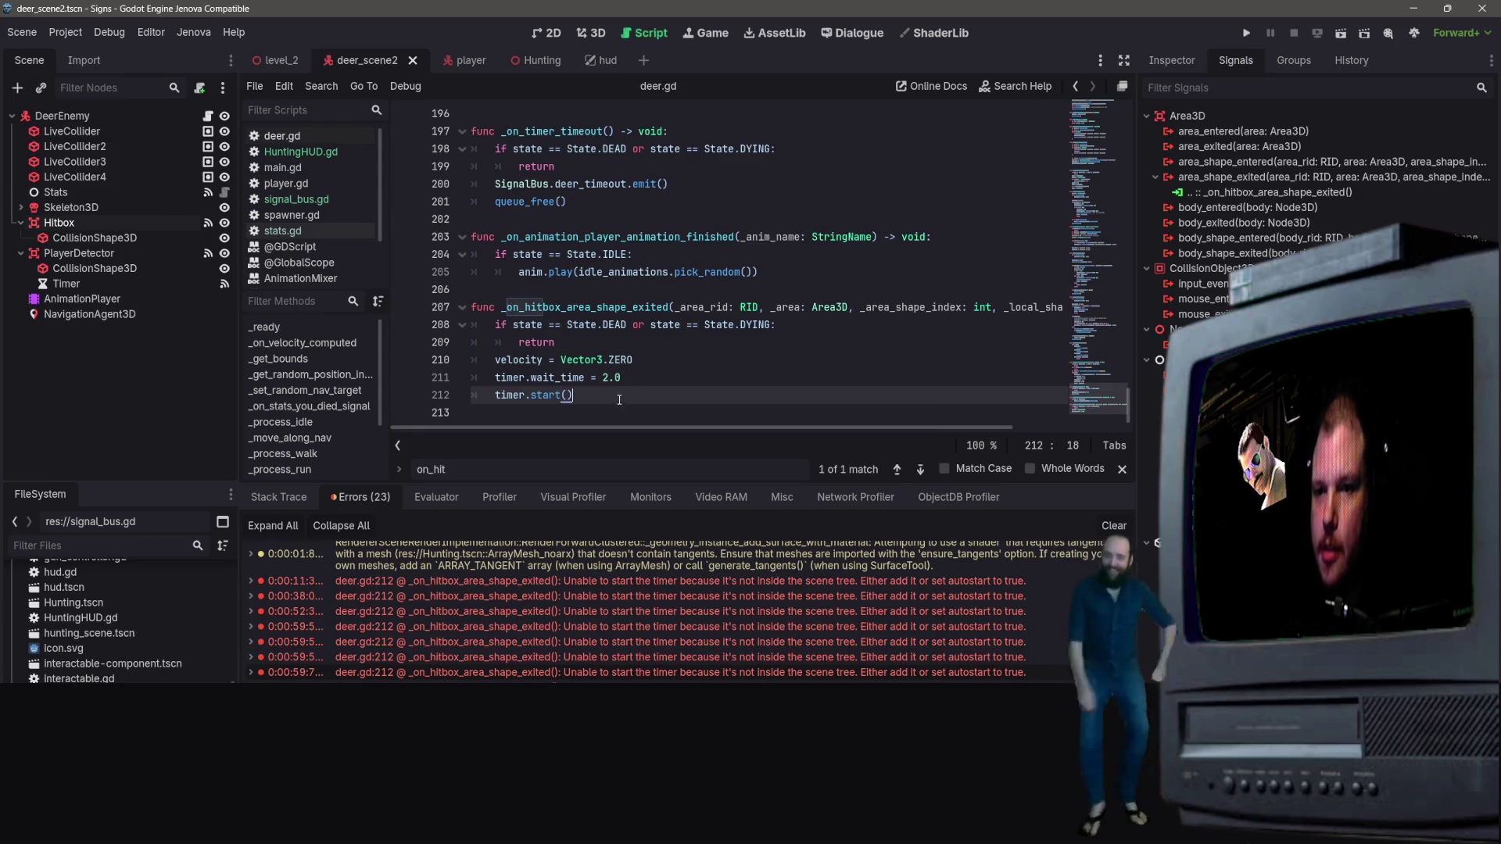
{"action": "scroll", "coordinate": [711, 352], "scroll_direction": "up", "scroll_amount": 2}
{"action": "scroll", "coordinate": [689, 369], "scroll_direction": "down", "scroll_amount": 2}
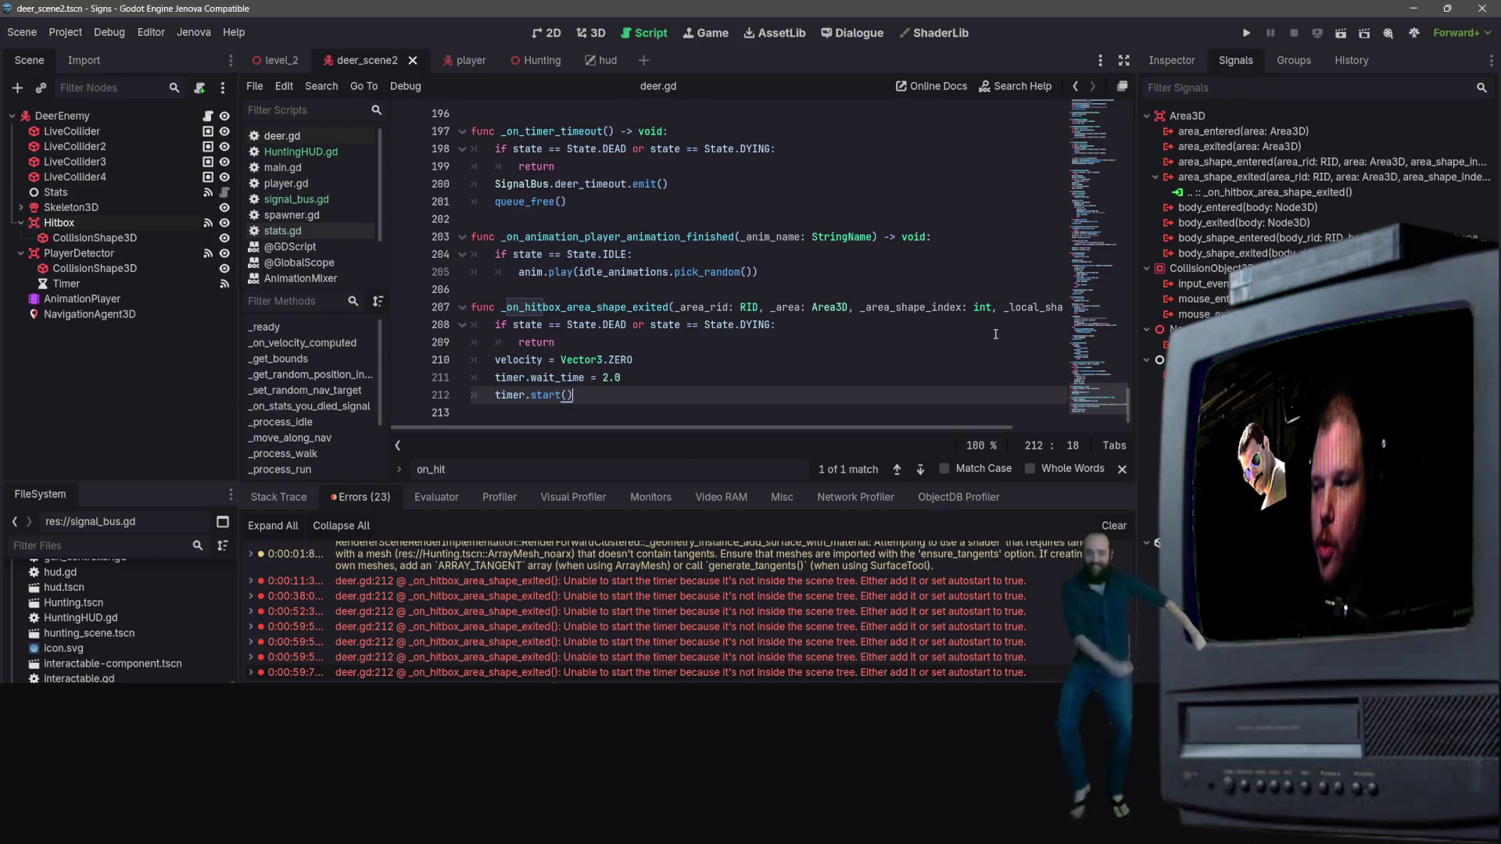
{"action": "scroll", "coordinate": [718, 272], "scroll_direction": "up", "scroll_amount": 5}
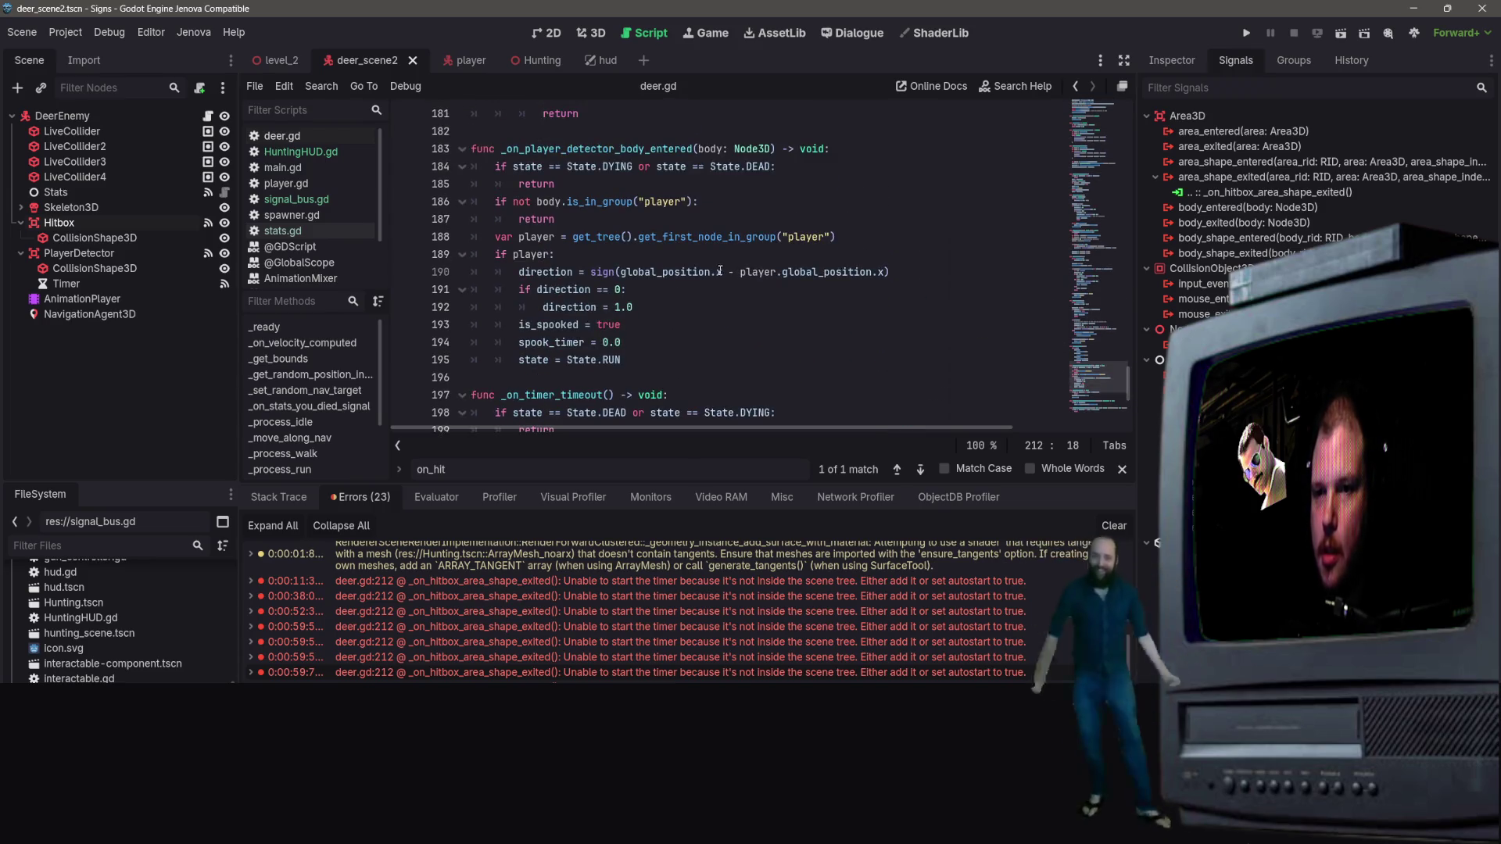
{"action": "scroll", "coordinate": [718, 272], "scroll_direction": "down", "scroll_amount": 5}
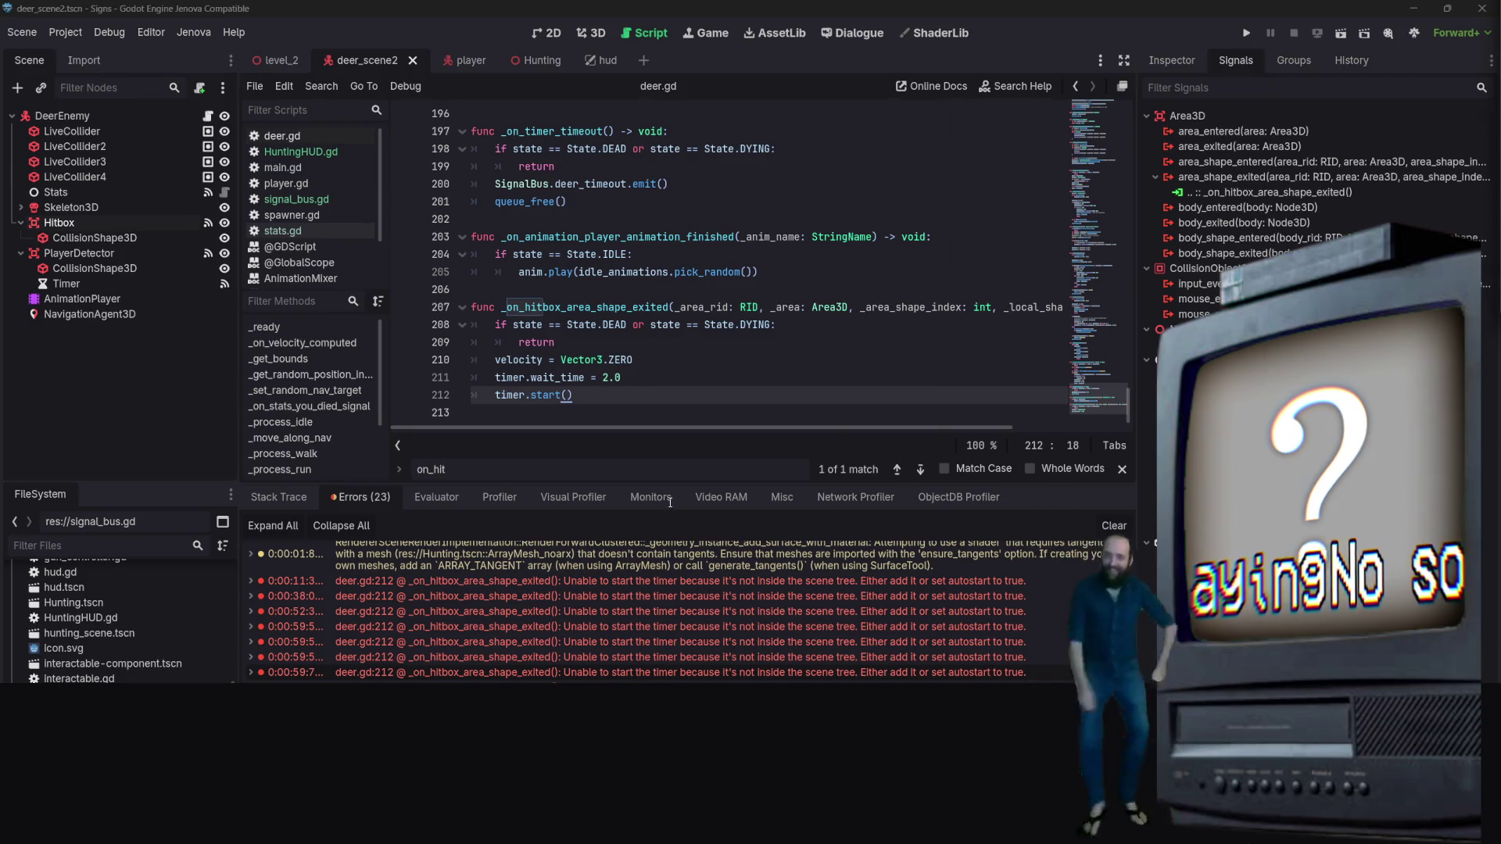
Change timer.wait_time on line 211 from 2.0 to 5.0
{"action": "left_click", "coordinate": [471, 391]}
{"action": "scroll", "coordinate": [636, 612], "scroll_direction": "up", "scroll_amount": 3}
{"action": "left_click", "coordinate": [556, 391]}
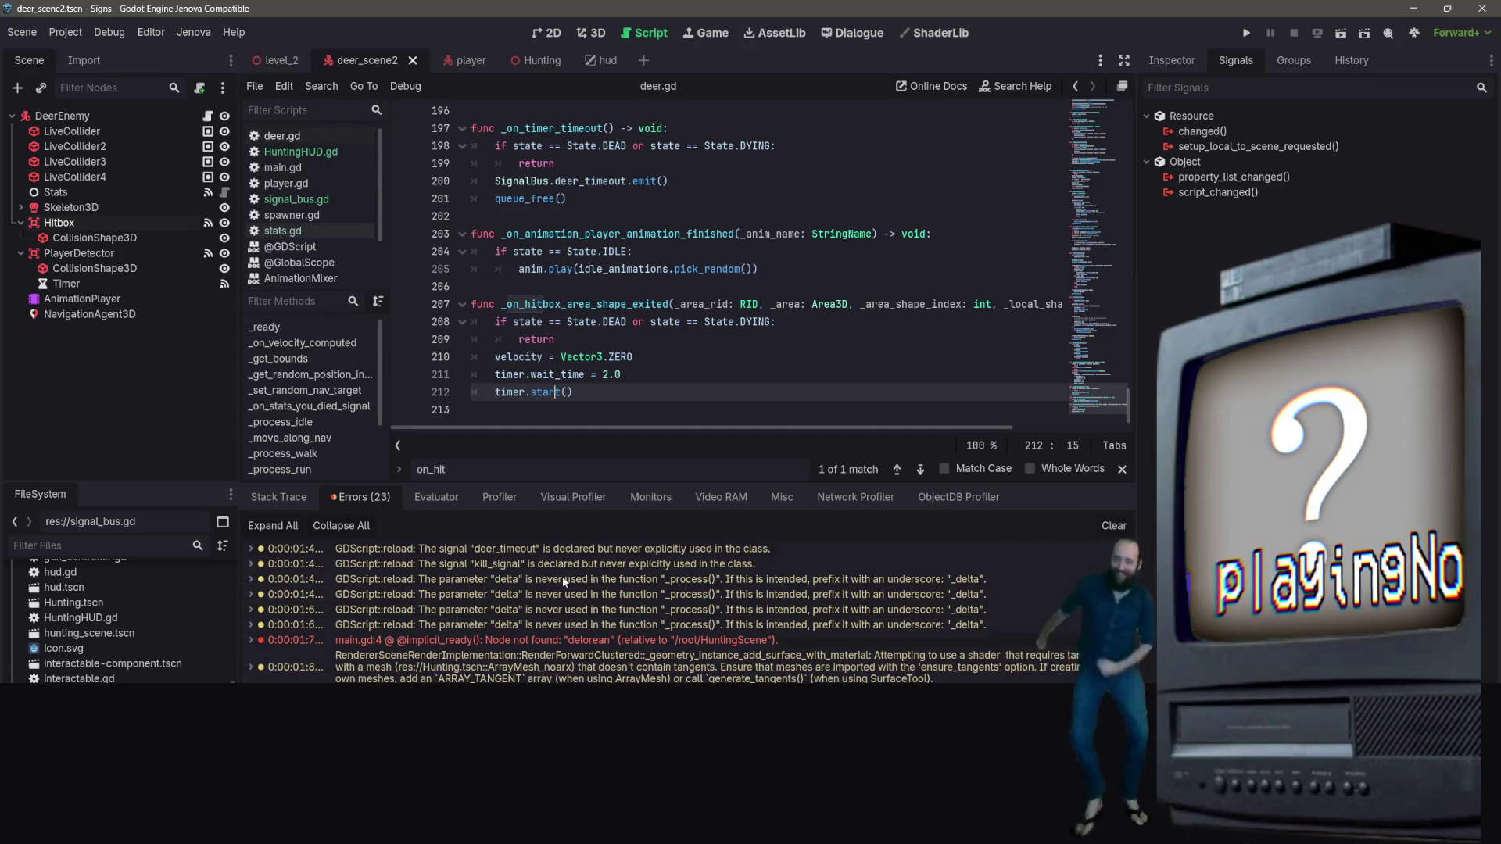
{"action": "left_click", "coordinate": [602, 375]}
{"action": "type", "text": "5"}
{"action": "key", "text": "Up"}
{"action": "key", "text": "Up"}
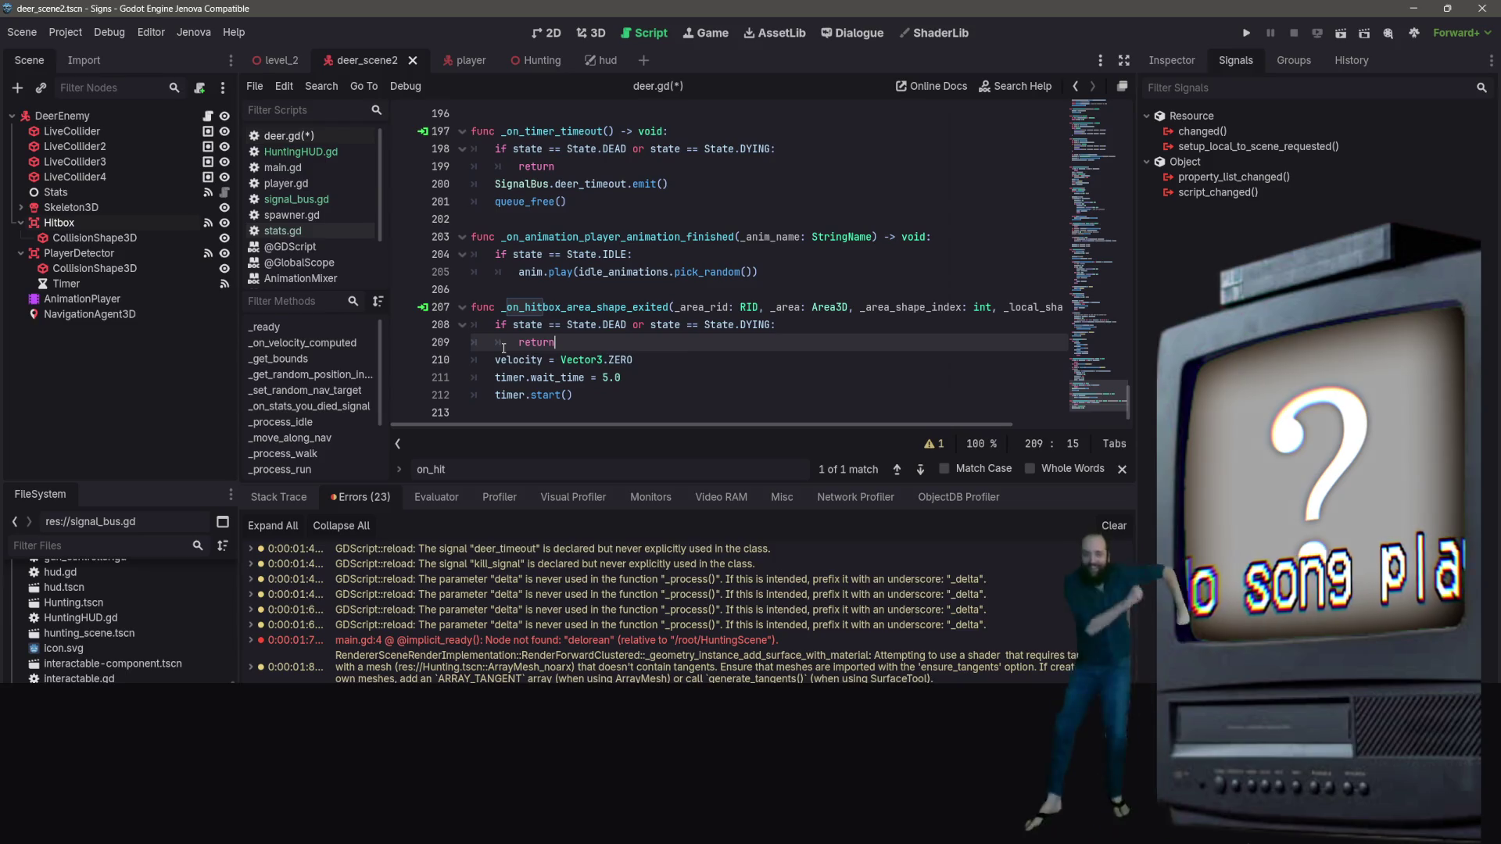
Delete the velocity = Vector3.ZERO line from the hitbox exit handler
{"action": "left_click_drag", "start_coordinate": [633, 360], "coordinate": [494, 359]}
{"action": "key", "text": "BackSpace"}
{"action": "key", "text": "BackSpace"}
{"action": "key", "text": "BackSpace"}
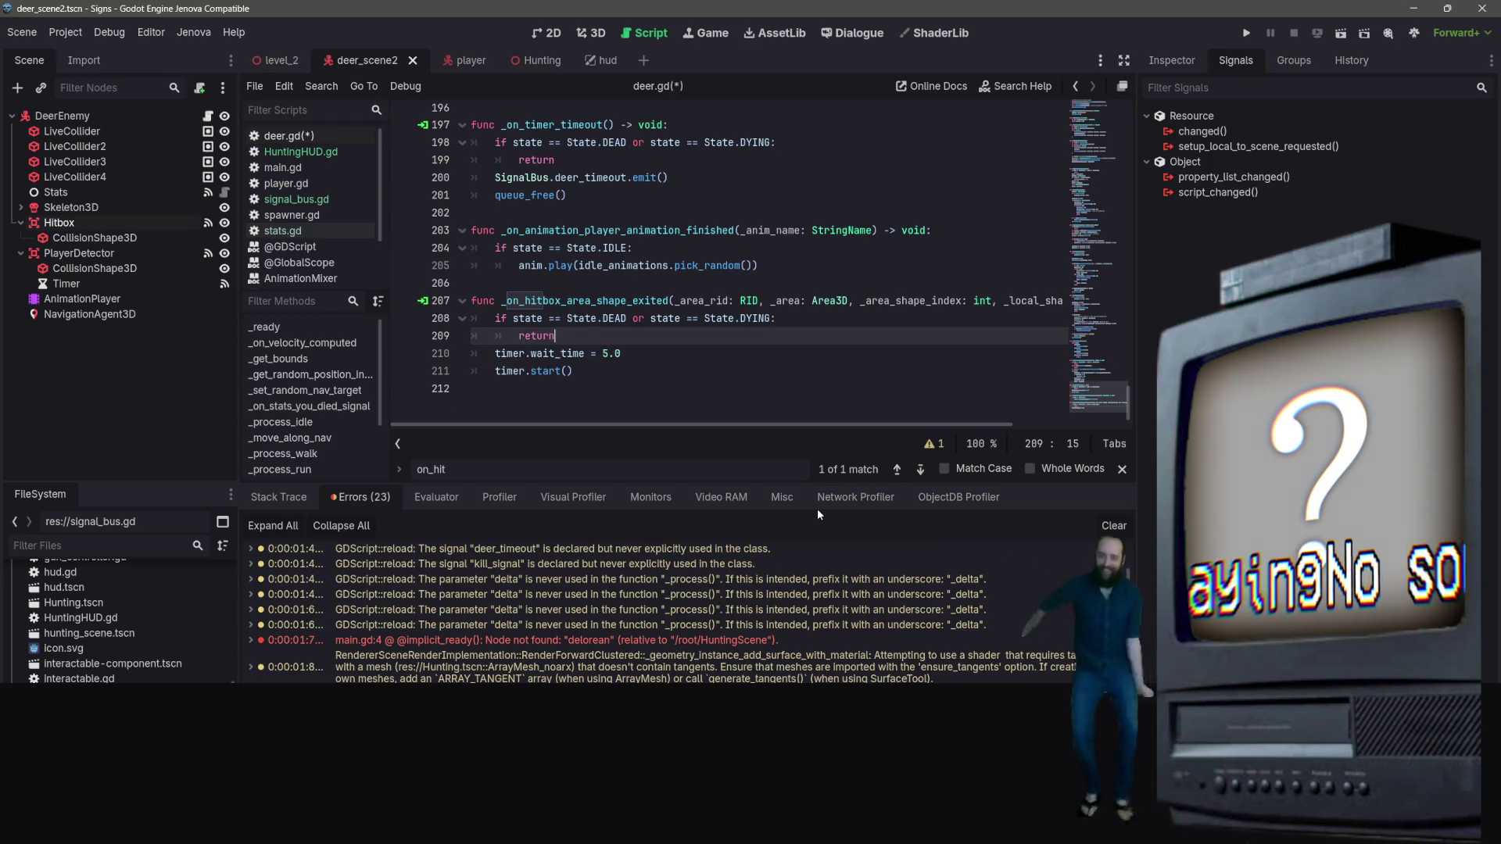
{"action": "scroll", "coordinate": [724, 343], "scroll_direction": "up", "scroll_amount": 3}
{"action": "scroll", "coordinate": [724, 342], "scroll_direction": "down", "scroll_amount": 2}
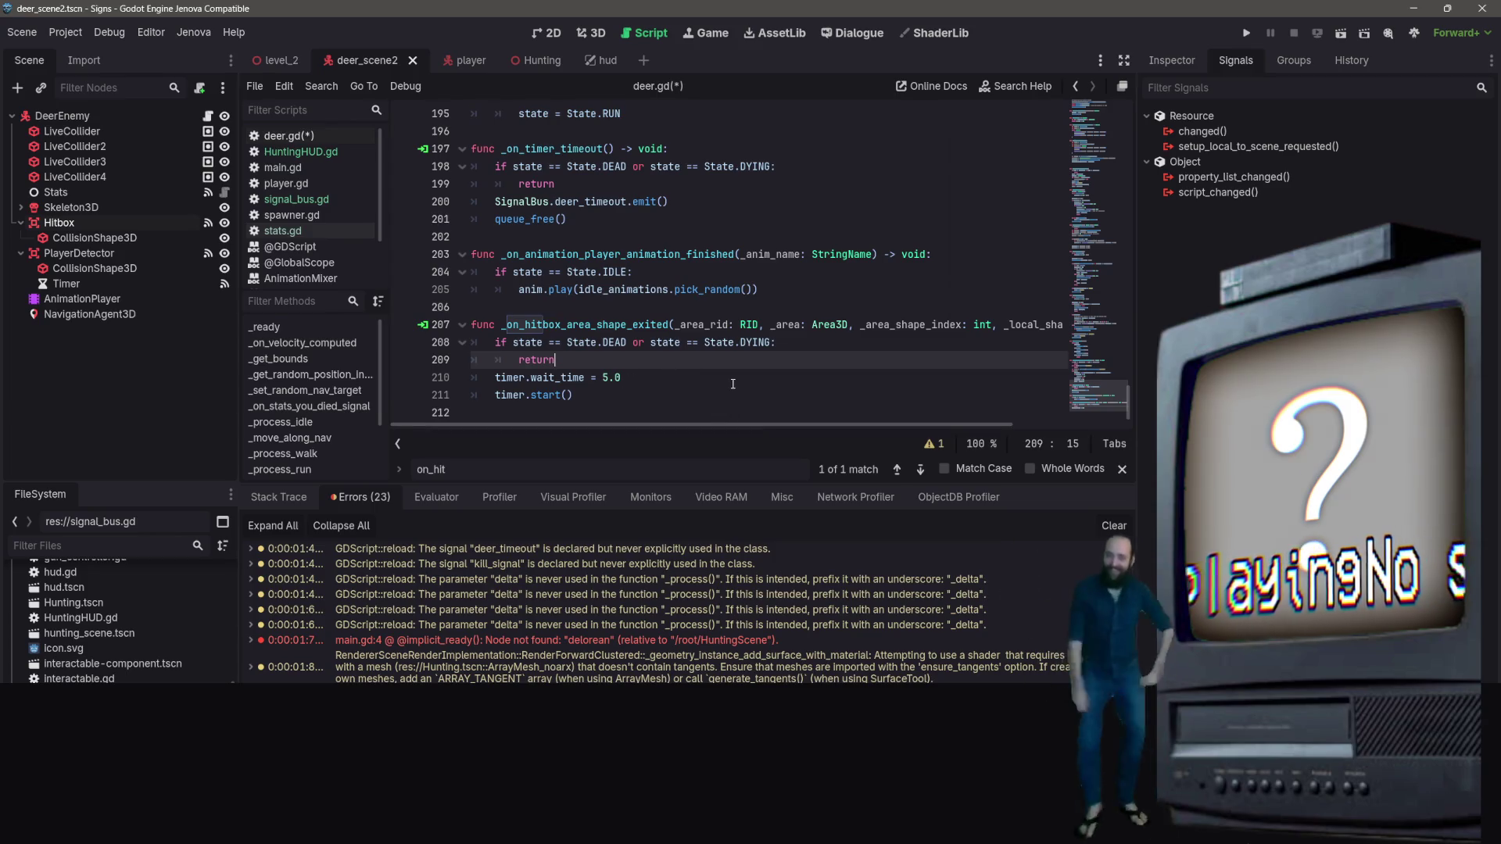
{"action": "scroll", "coordinate": [705, 329], "scroll_direction": "up", "scroll_amount": 3}
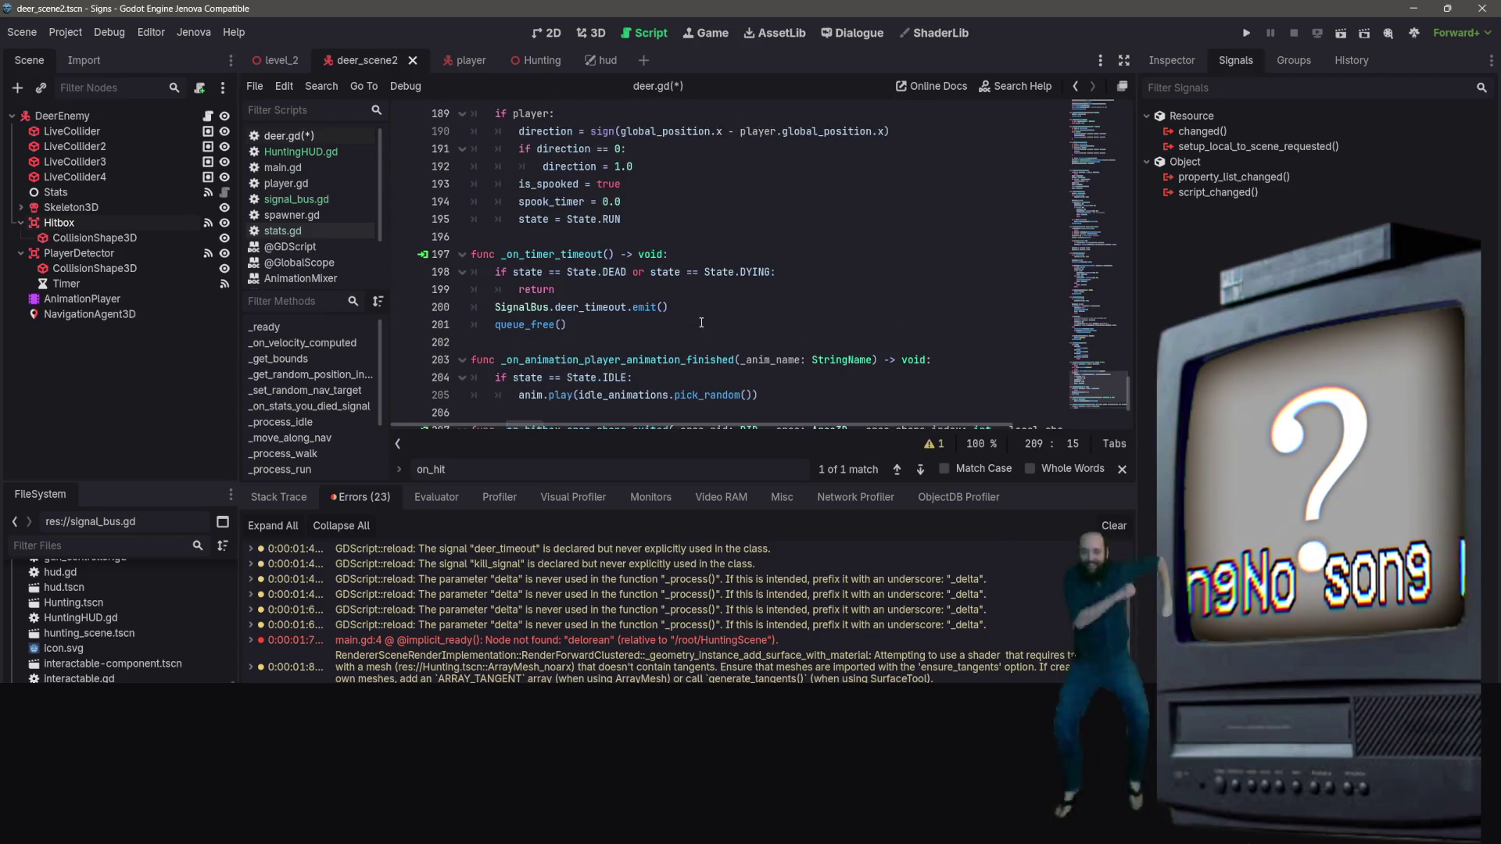
{"action": "scroll", "coordinate": [735, 274], "scroll_direction": "down", "scroll_amount": 2}
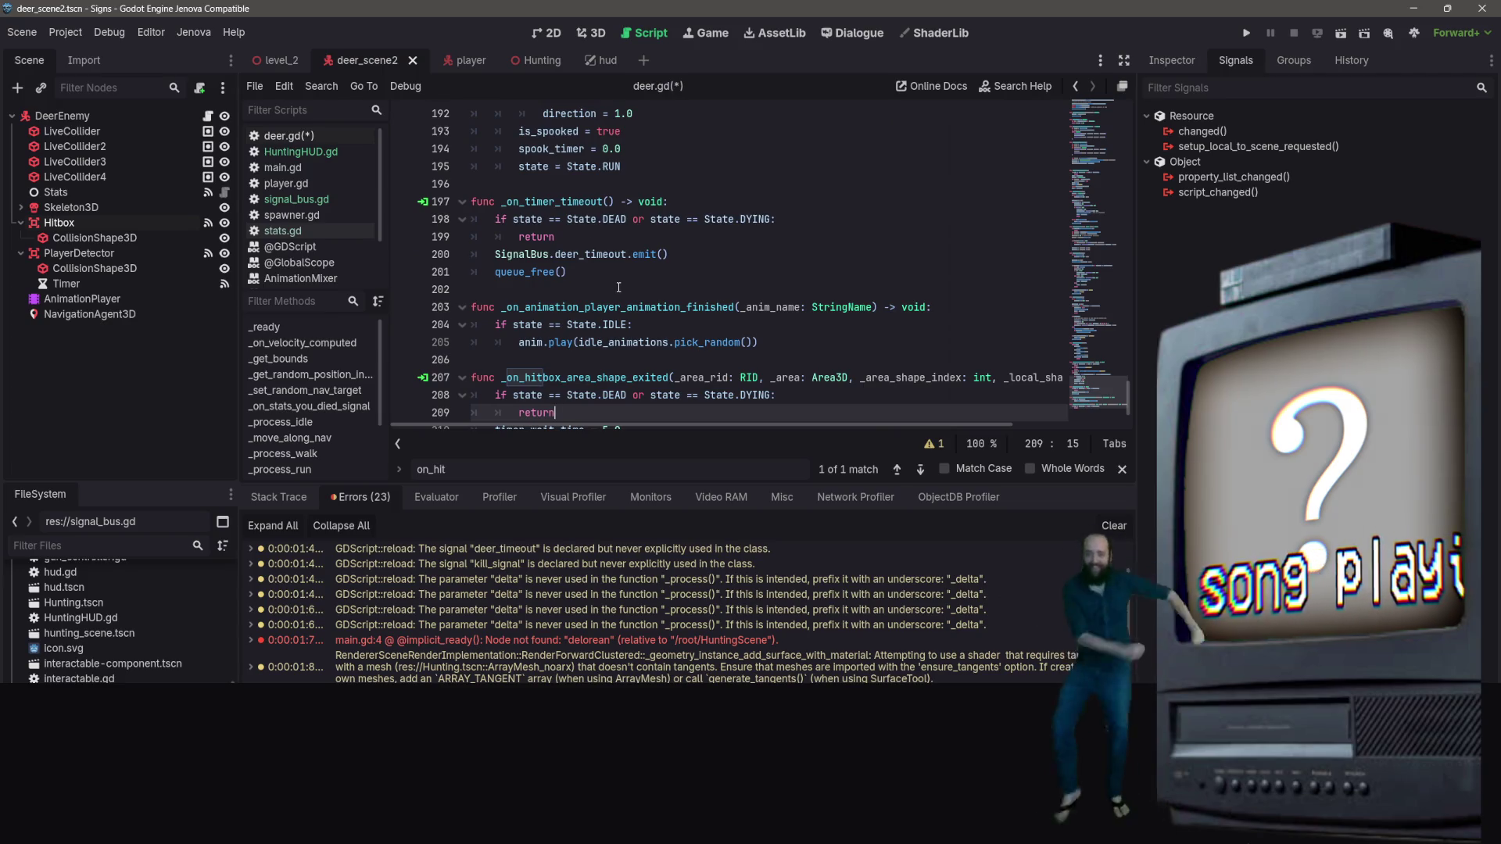
{"action": "scroll", "coordinate": [618, 287], "scroll_direction": "up", "scroll_amount": 4}
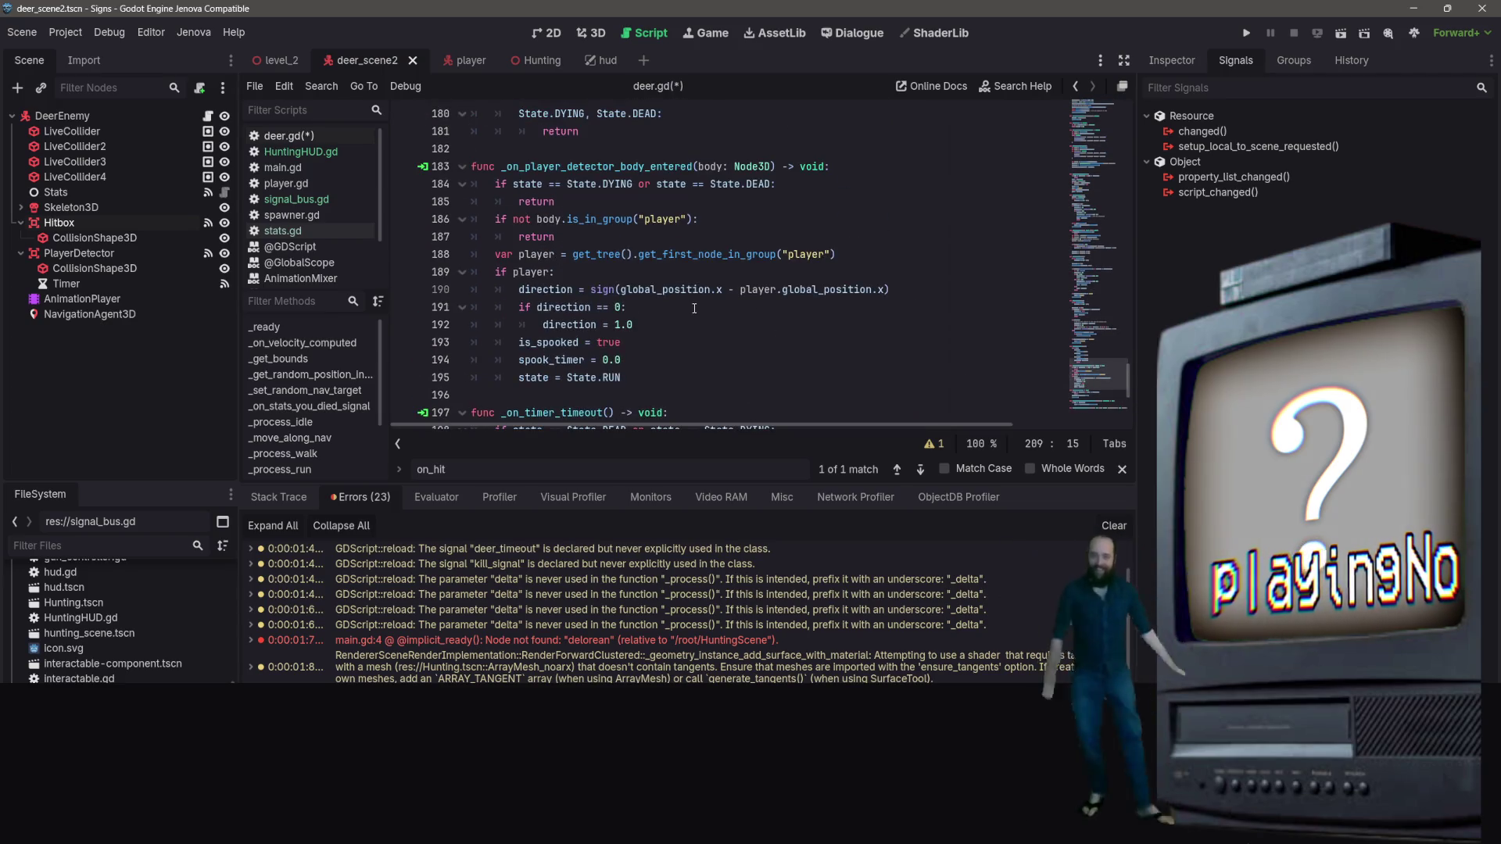
{"action": "scroll", "coordinate": [696, 305], "scroll_direction": "up", "scroll_amount": 7}
{"action": "scroll", "coordinate": [703, 300], "scroll_direction": "up", "scroll_amount": 10}
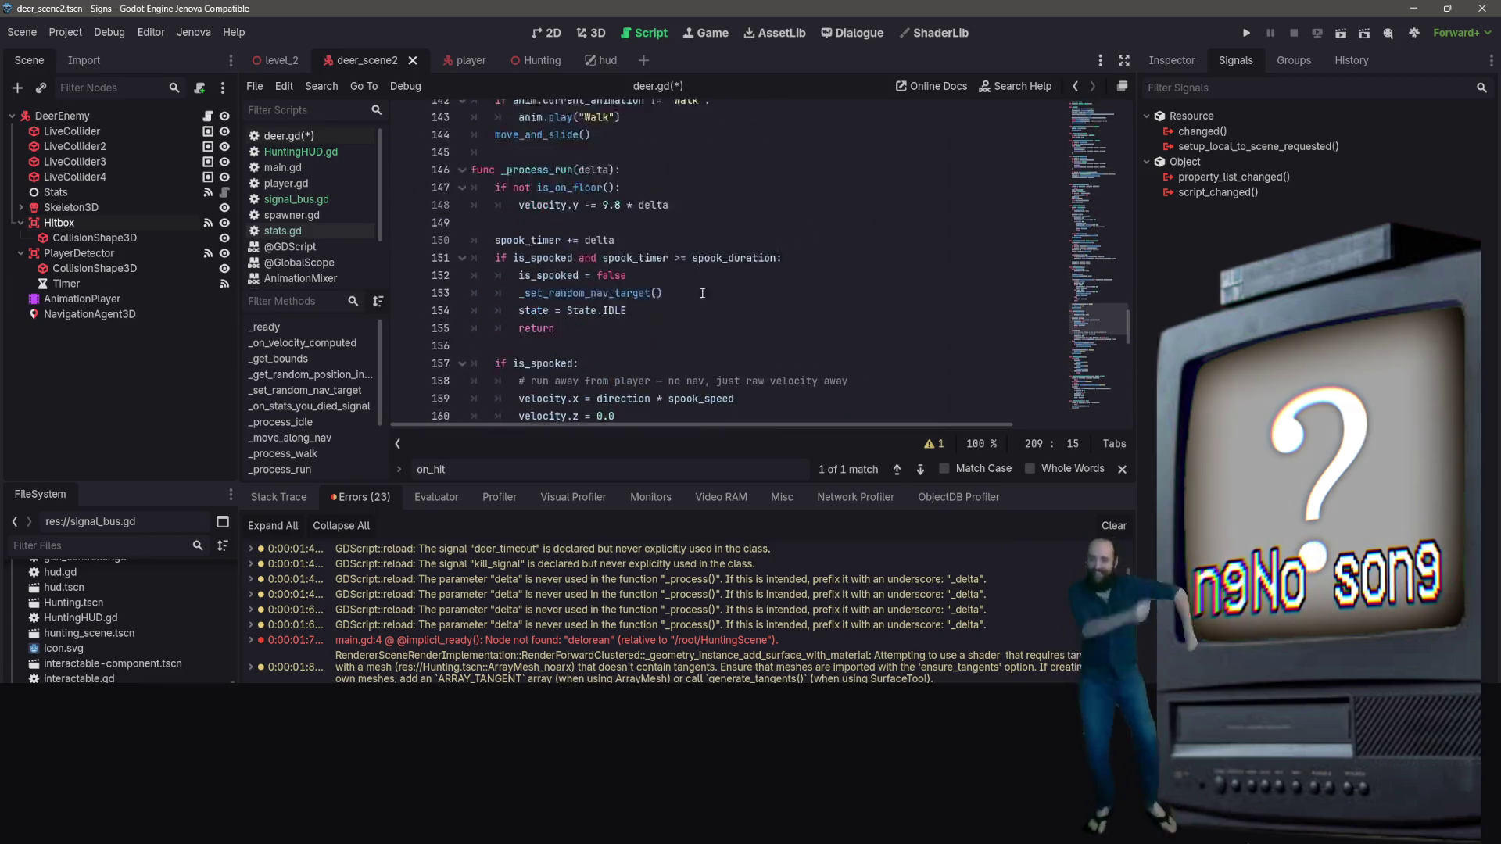
Check the Timer's timeout handler connection and save deer.gd
{"action": "left_click", "coordinate": [224, 286]}
{"action": "double_click", "coordinate": [1213, 147]}
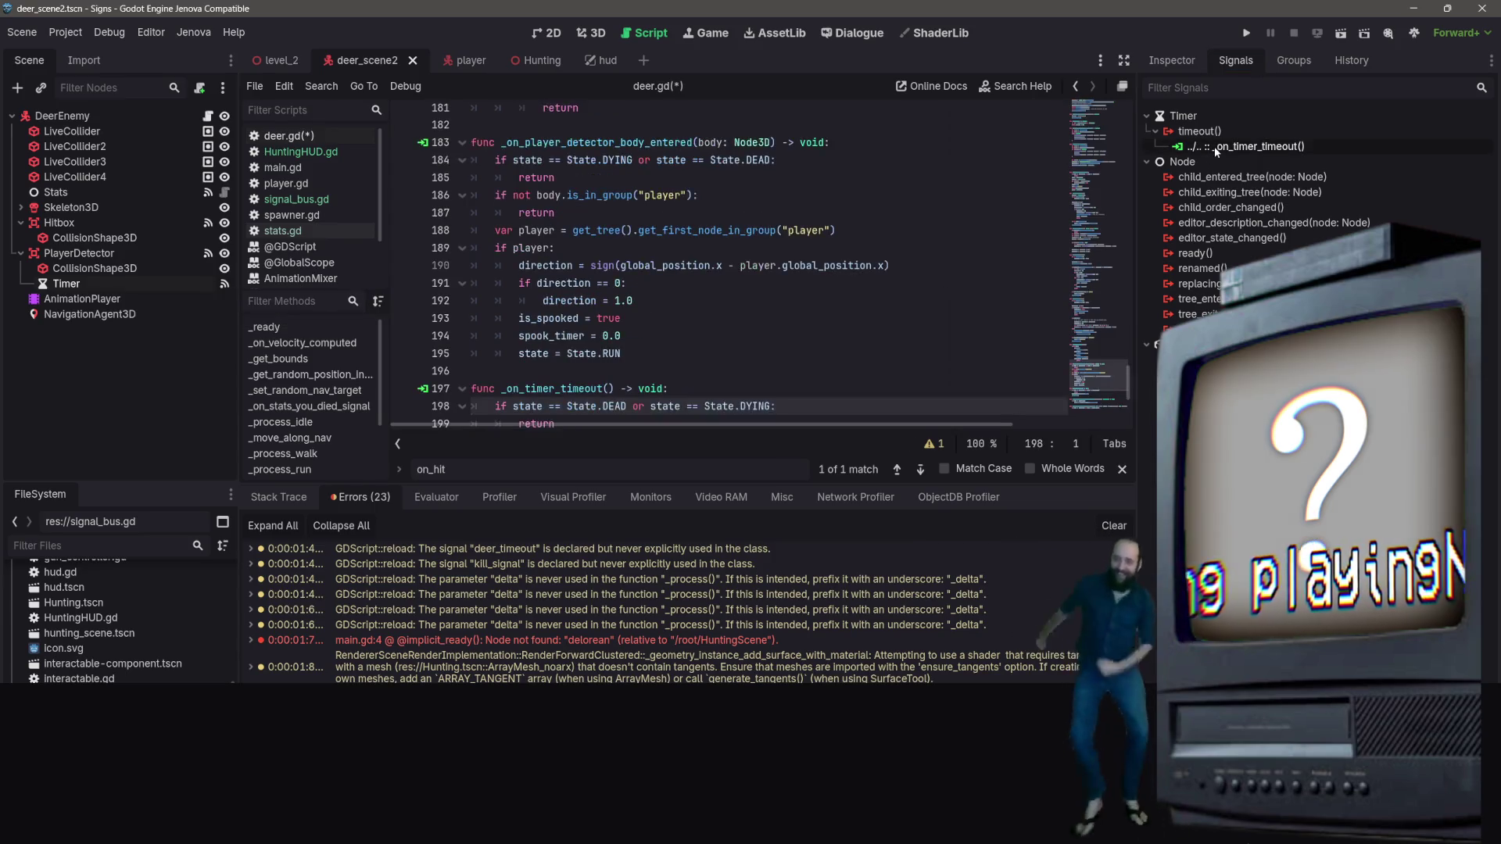
{"action": "scroll", "coordinate": [825, 325], "scroll_direction": "down", "scroll_amount": 4}
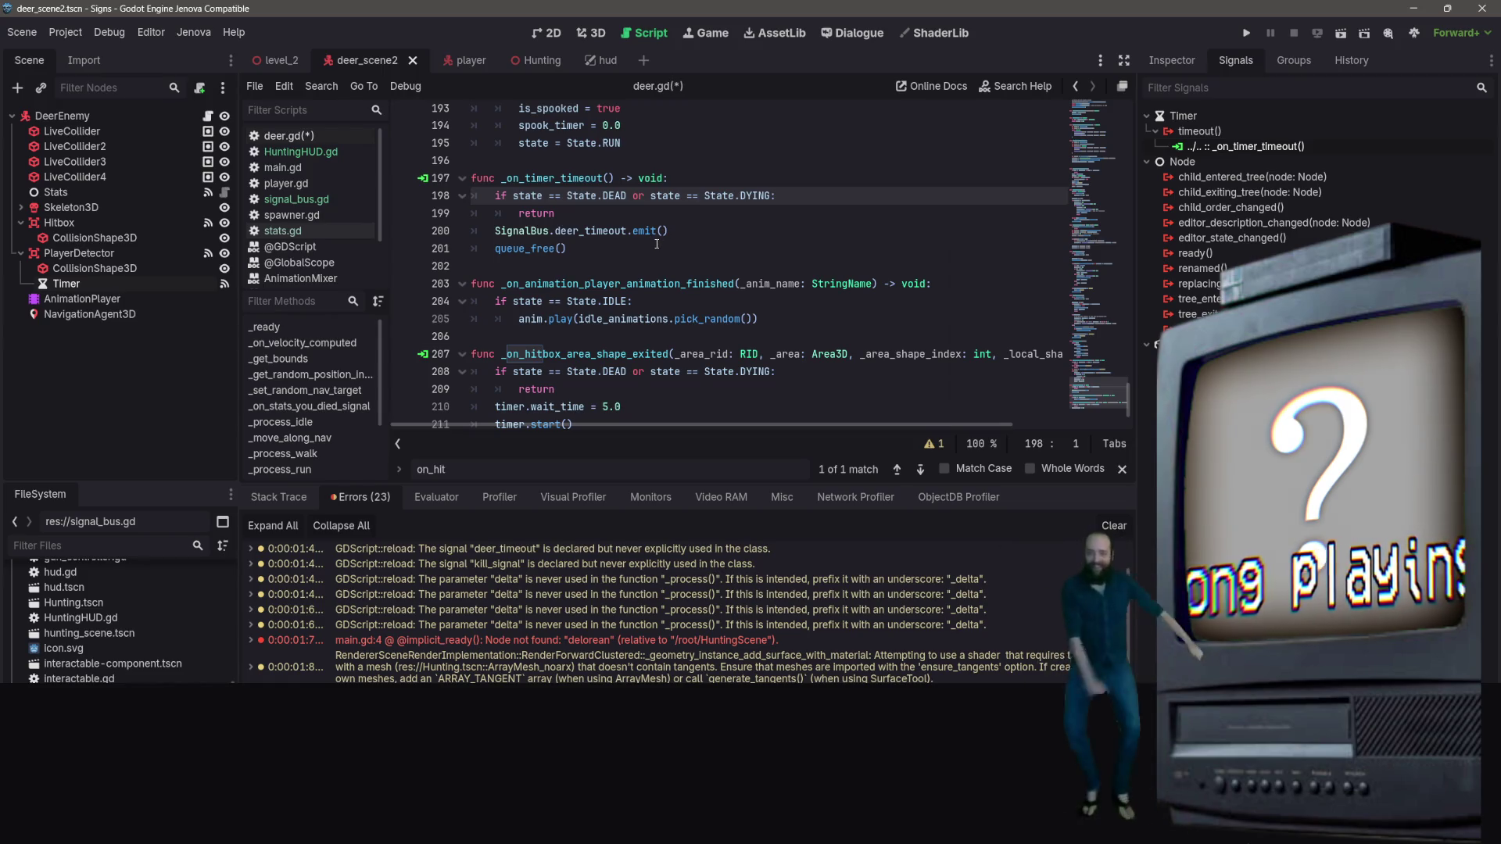
{"action": "scroll", "coordinate": [656, 243], "scroll_direction": "down", "scroll_amount": 1}
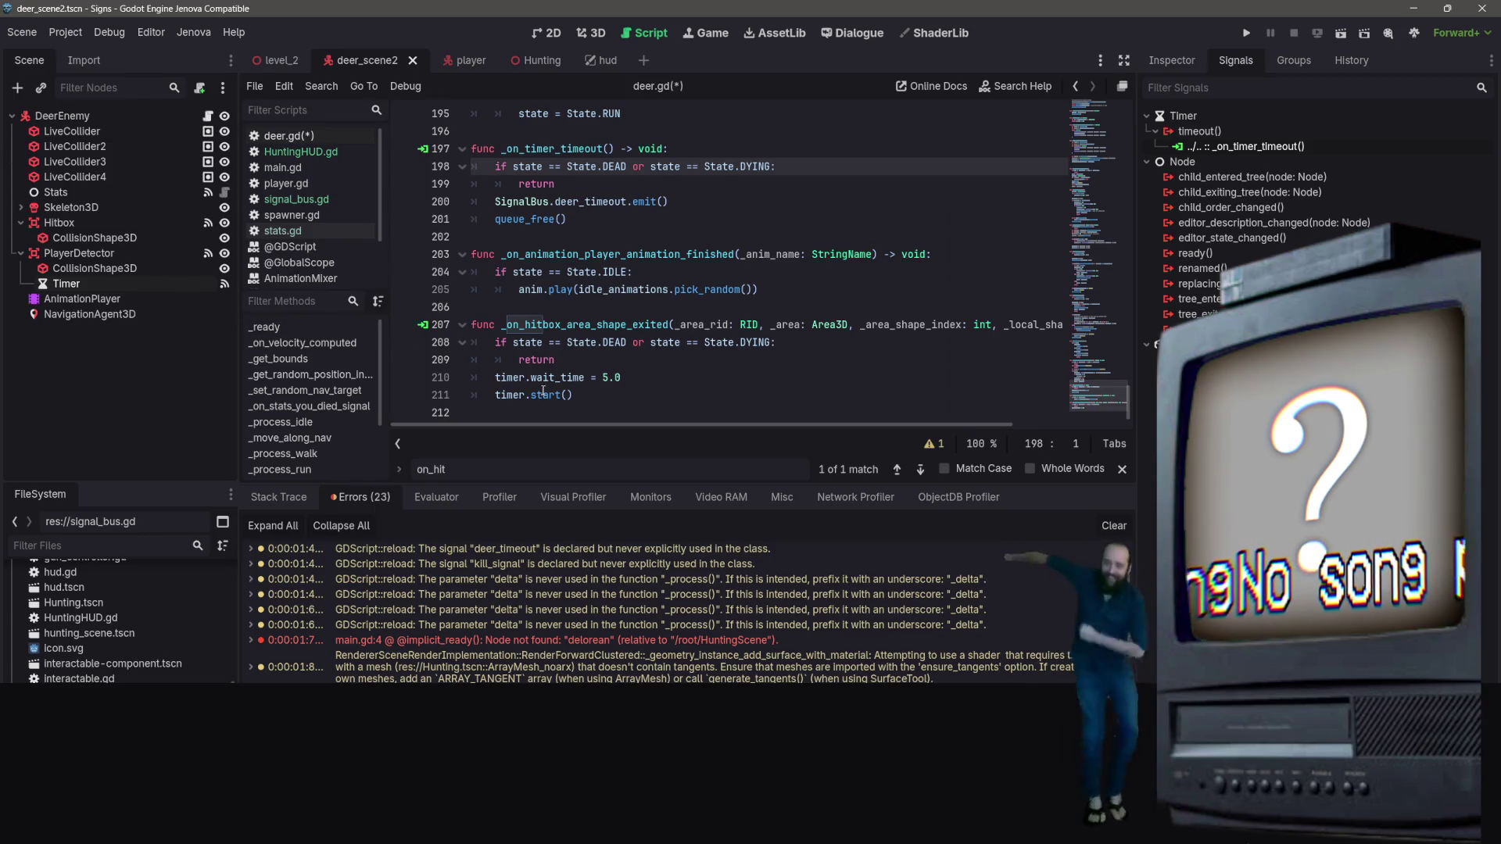
{"action": "key", "text": "ctrl+s"}
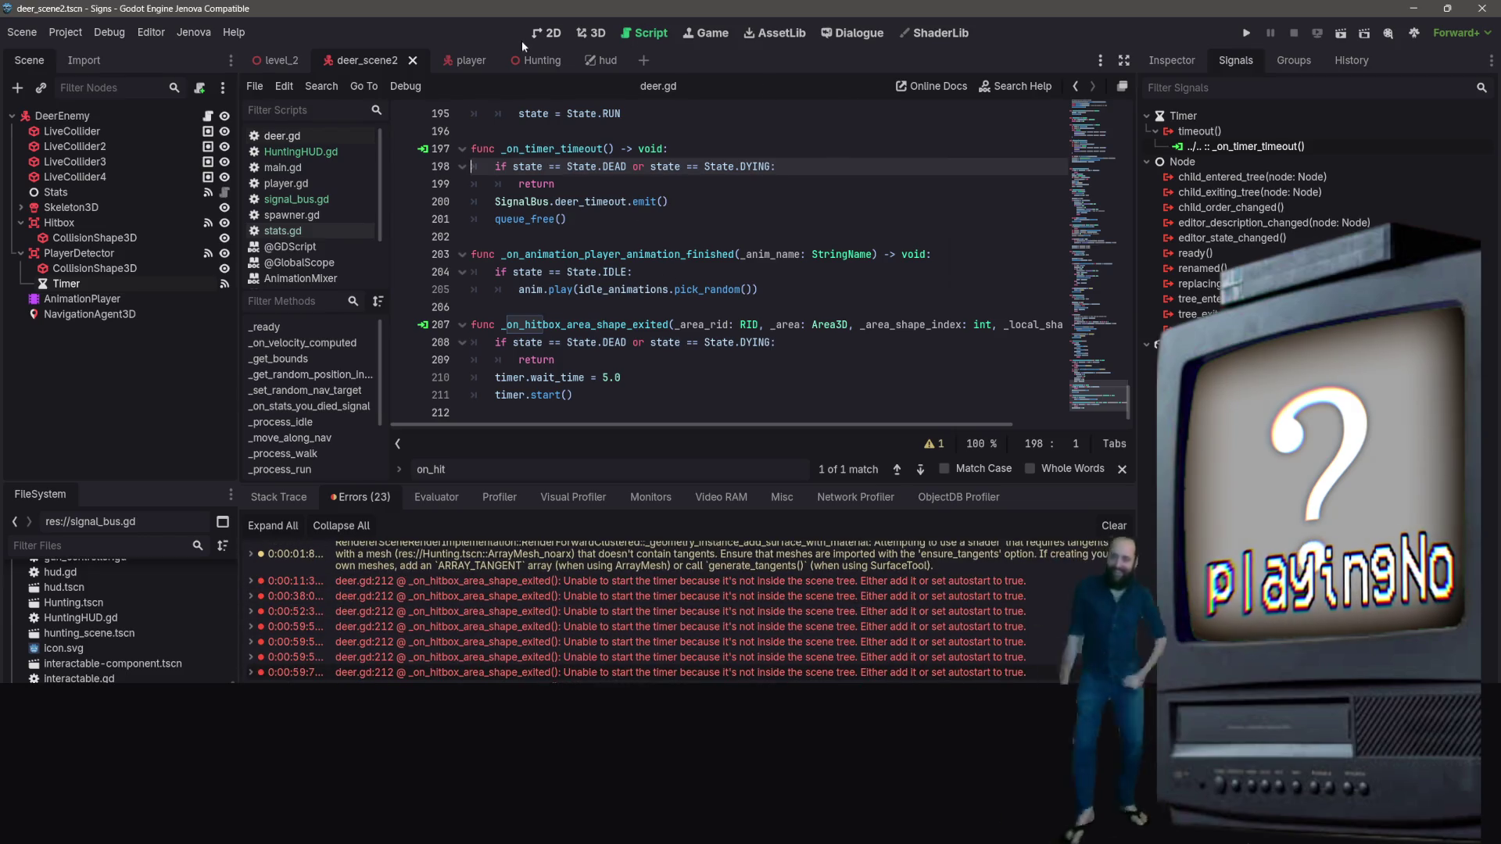
{"action": "left_click", "coordinate": [764, 256]}
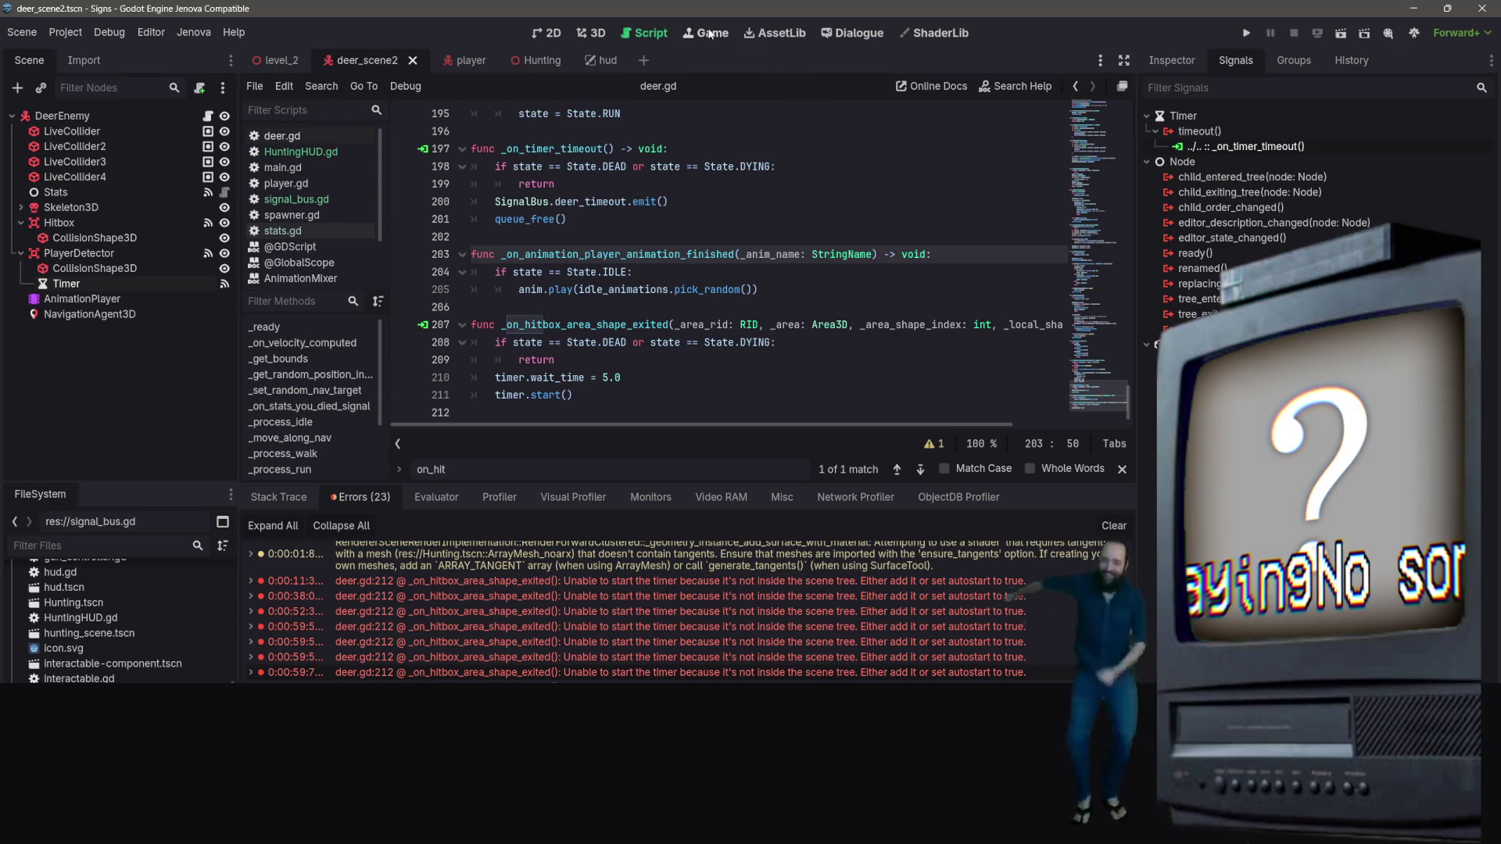
Switch to the Hunting scene tab and run it as the current scene
{"action": "left_click", "coordinate": [1246, 33]}
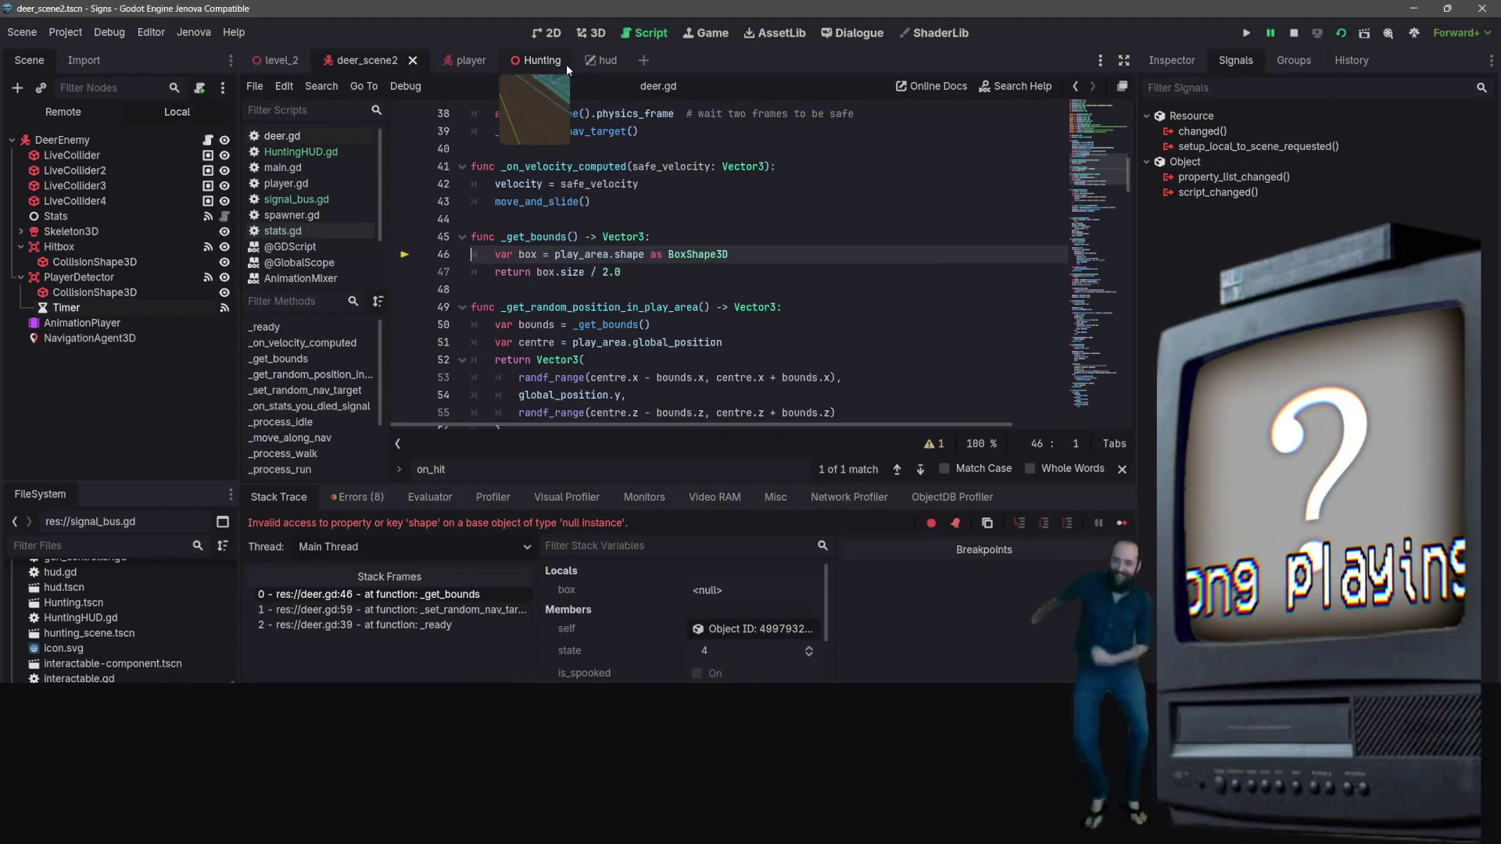
{"action": "left_click", "coordinate": [542, 60]}
{"action": "left_click", "coordinate": [1293, 33]}
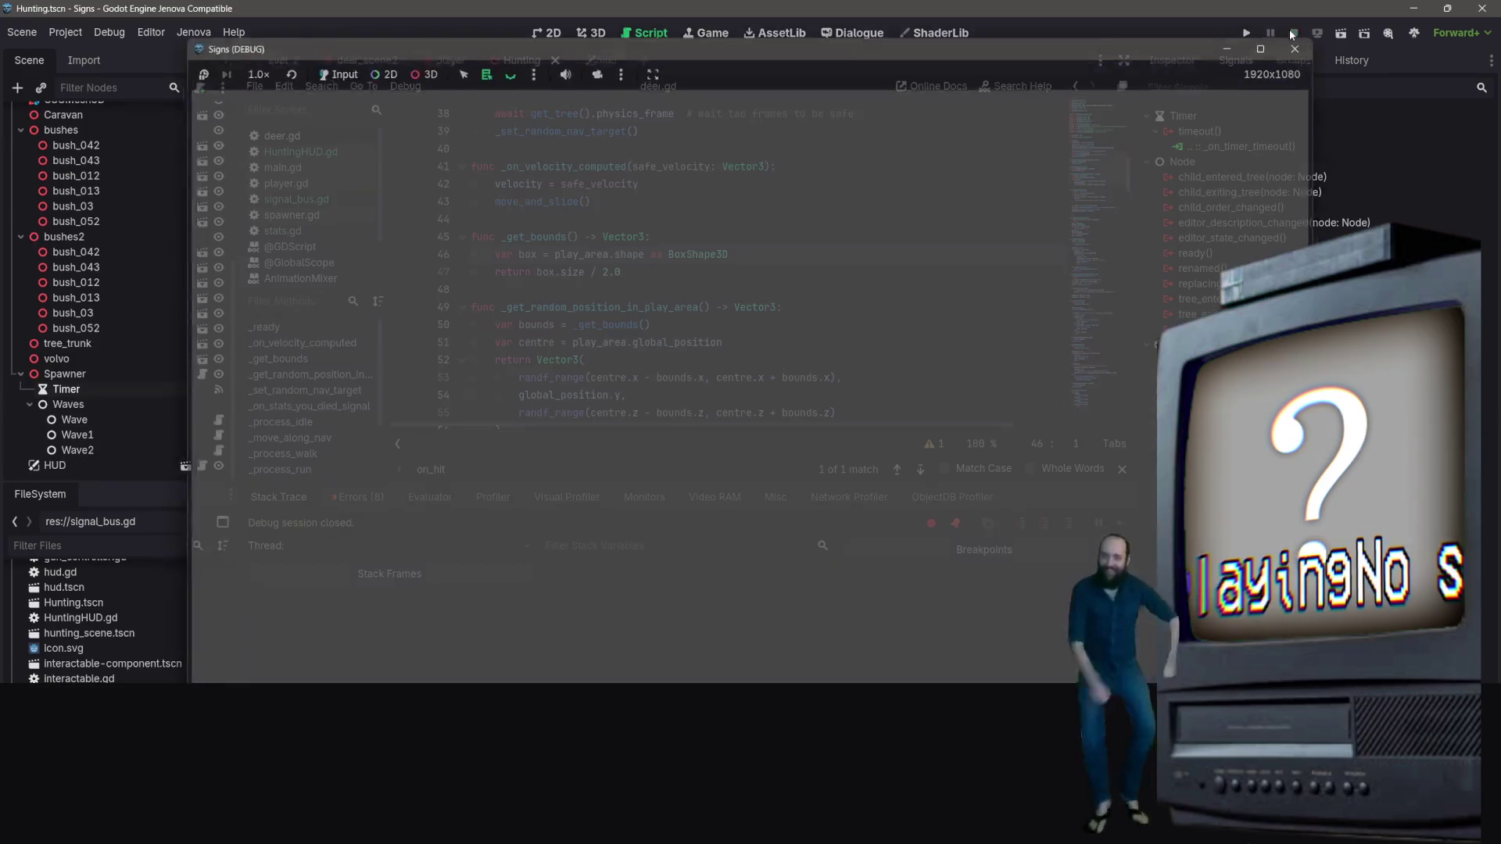
{"action": "left_click", "coordinate": [1341, 41]}
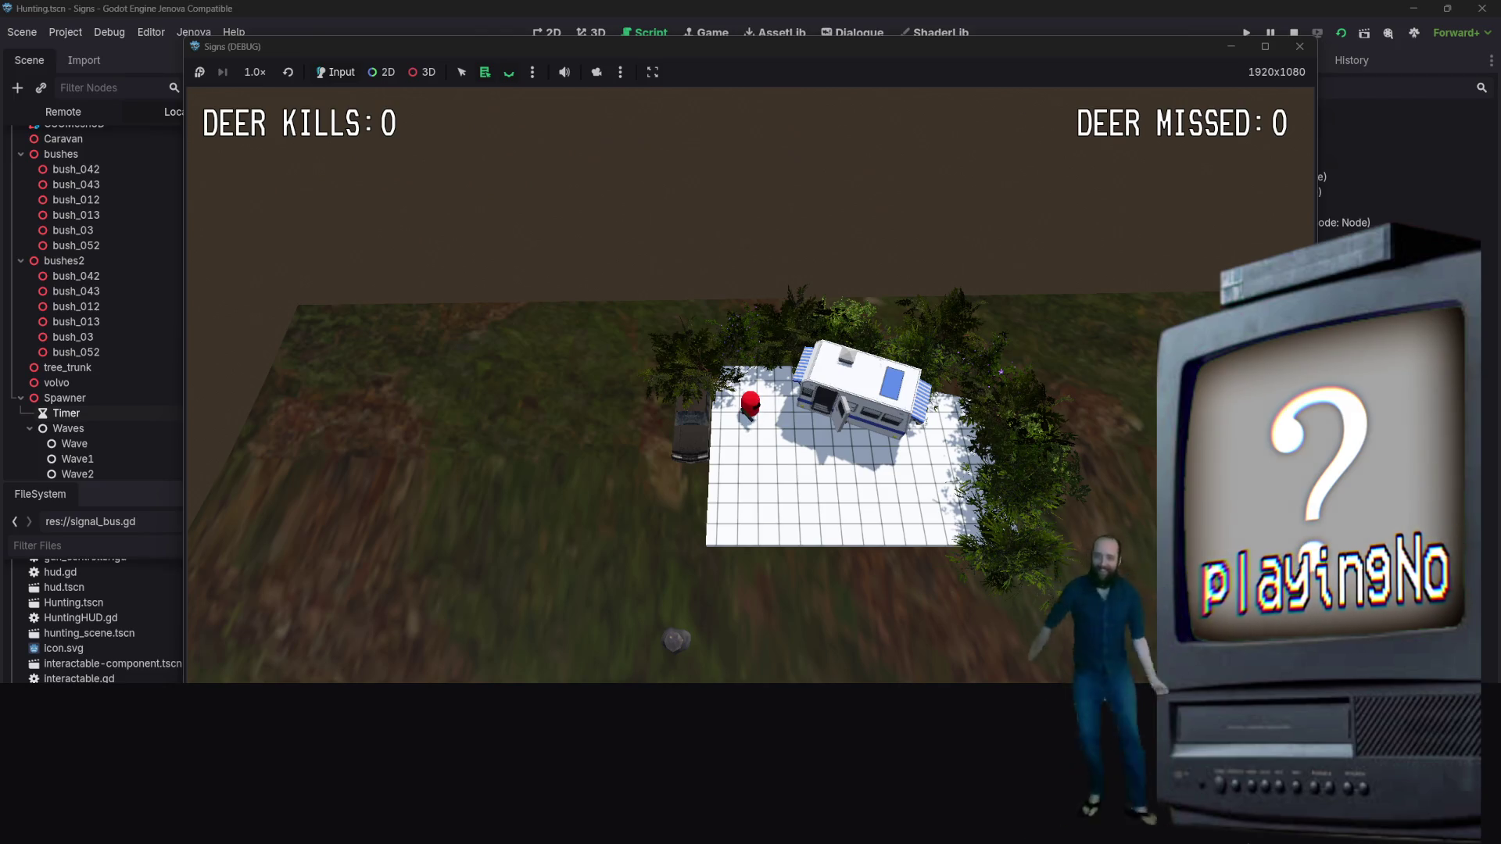
Walk the player among the deer with counters staying at 0, then close the game
{"action": "key", "text": "s"}
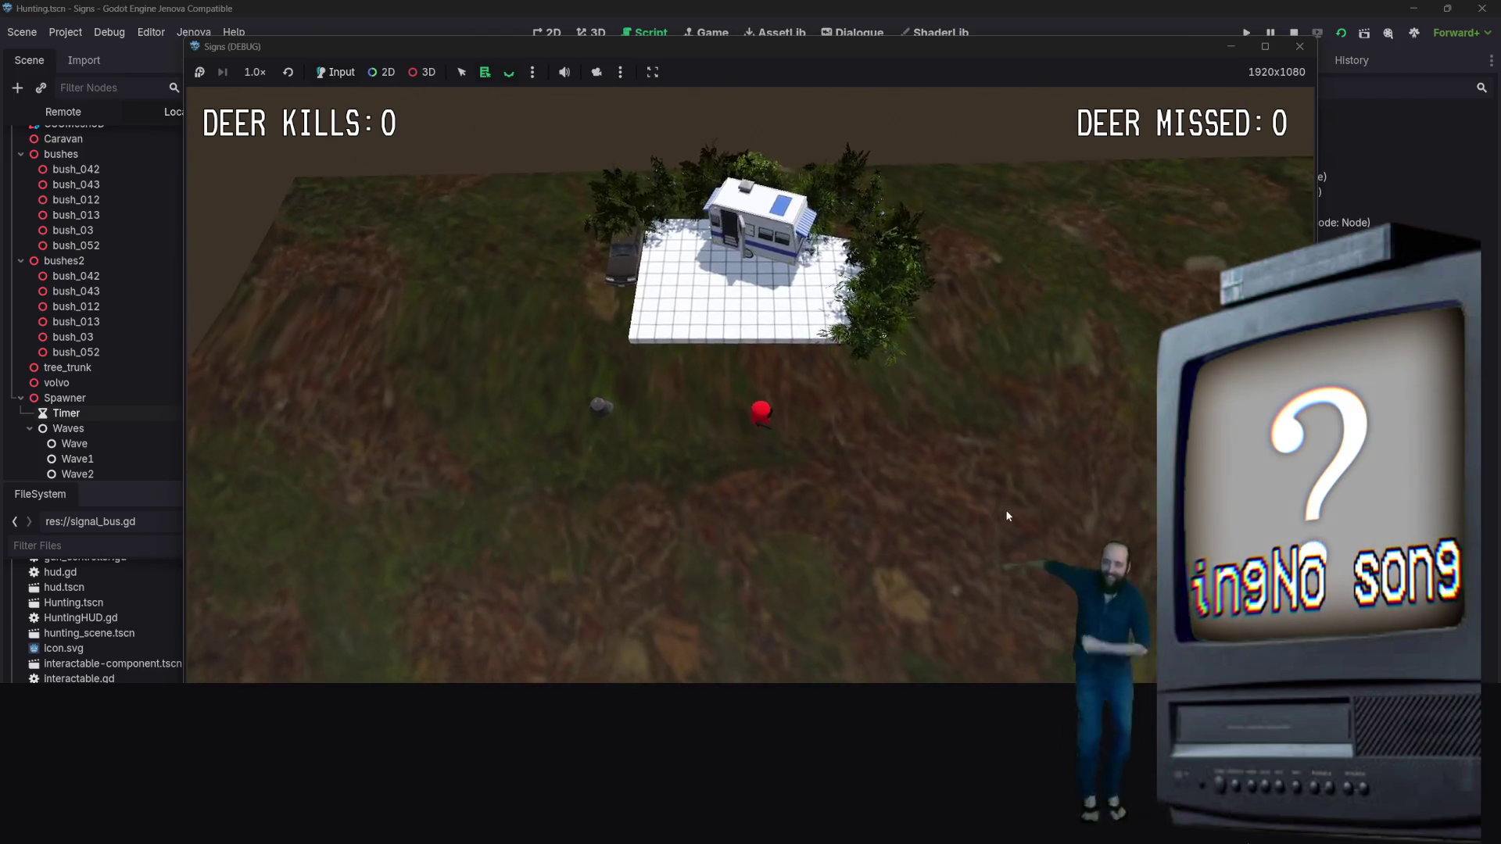
{"action": "key", "text": "s"}
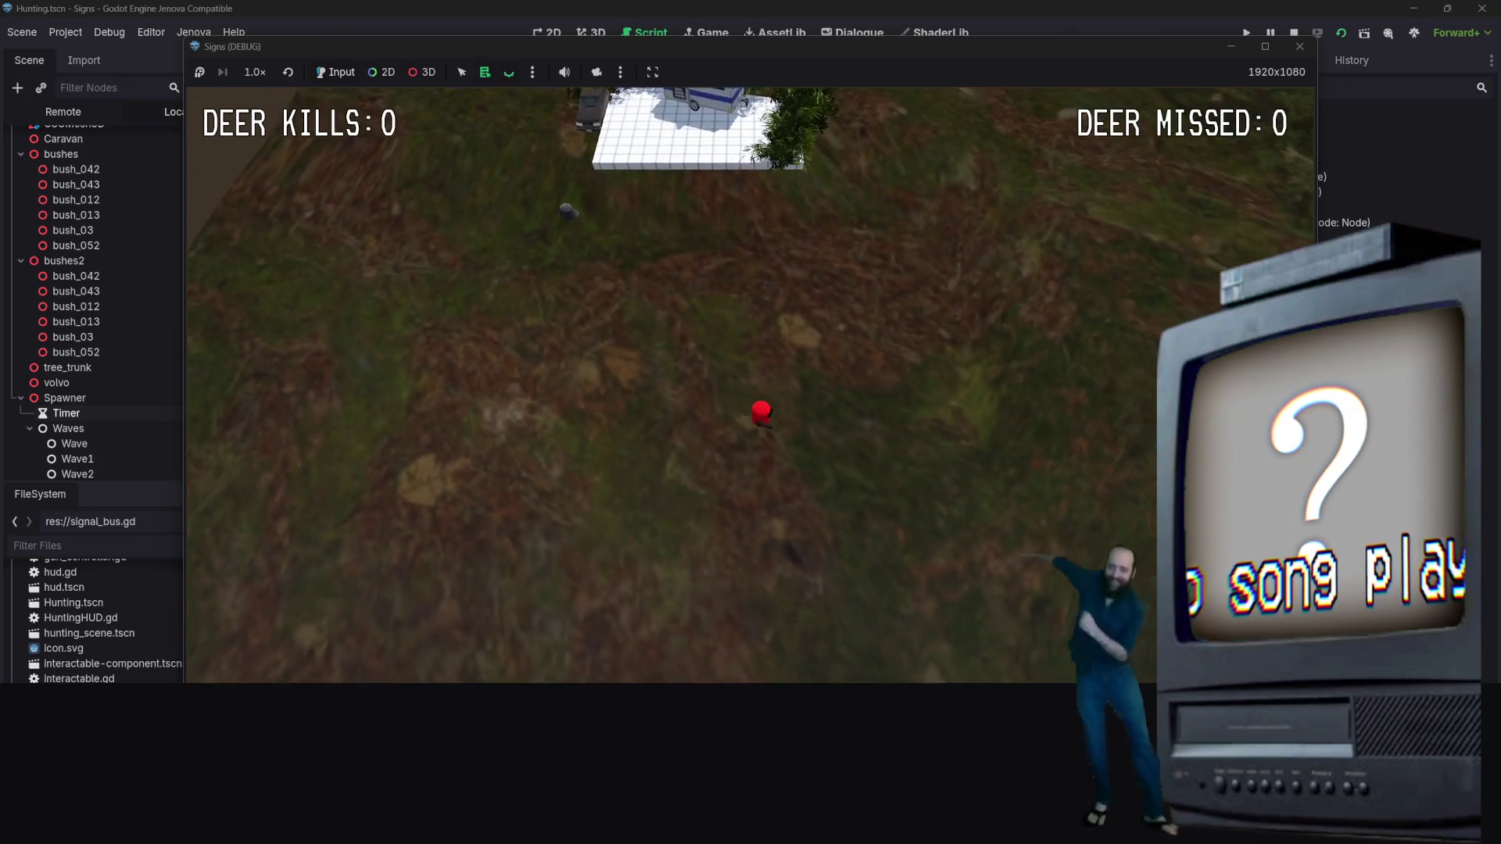
{"action": "key", "text": "s"}
{"action": "key", "text": "d"}
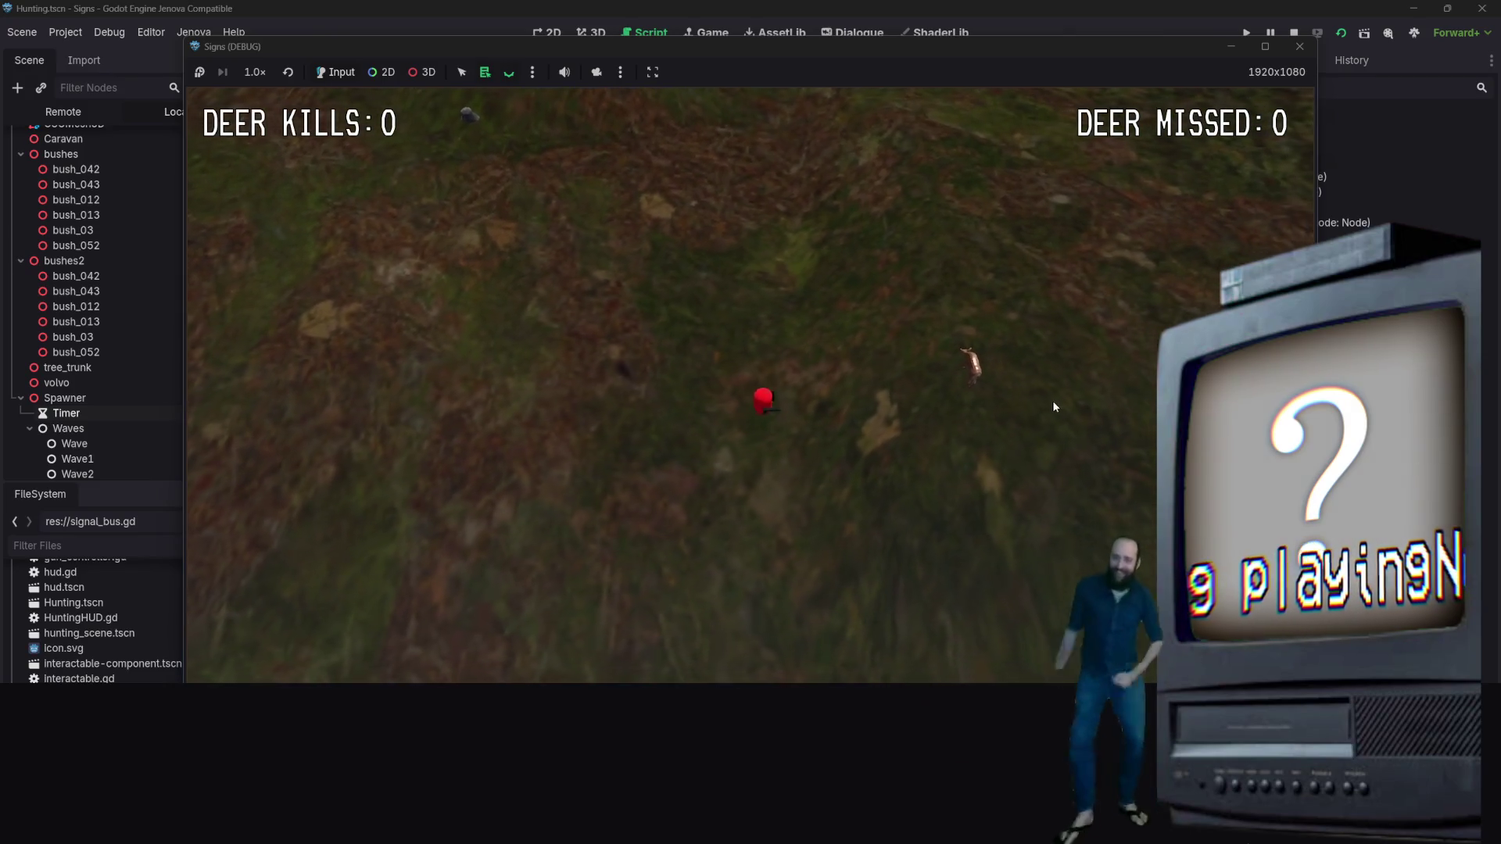
{"action": "key", "text": "s"}
{"action": "key", "text": "d"}
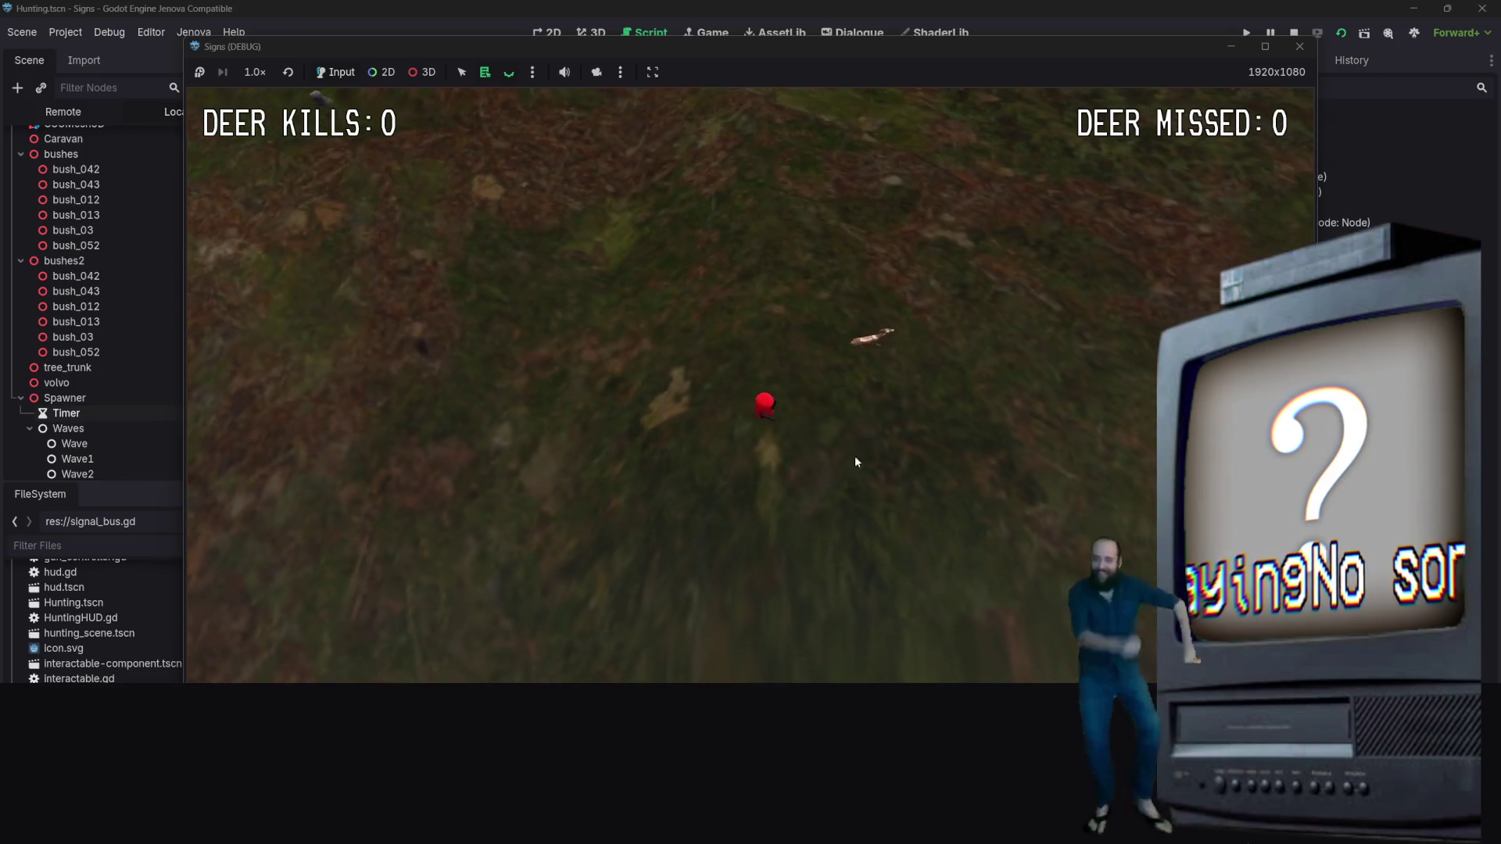
{"action": "key", "text": "d"}
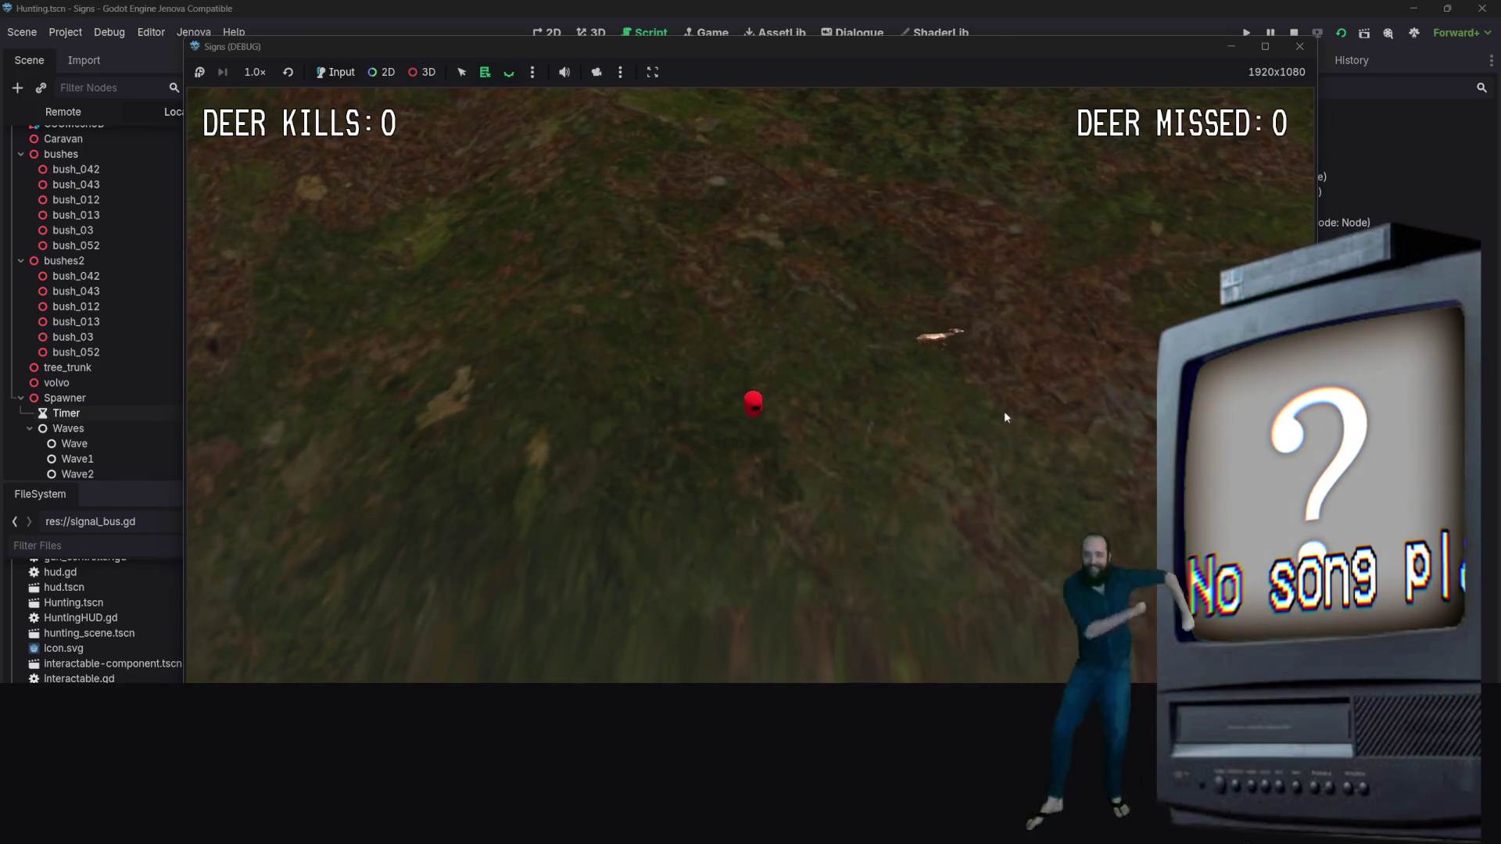
{"action": "key", "text": "s"}
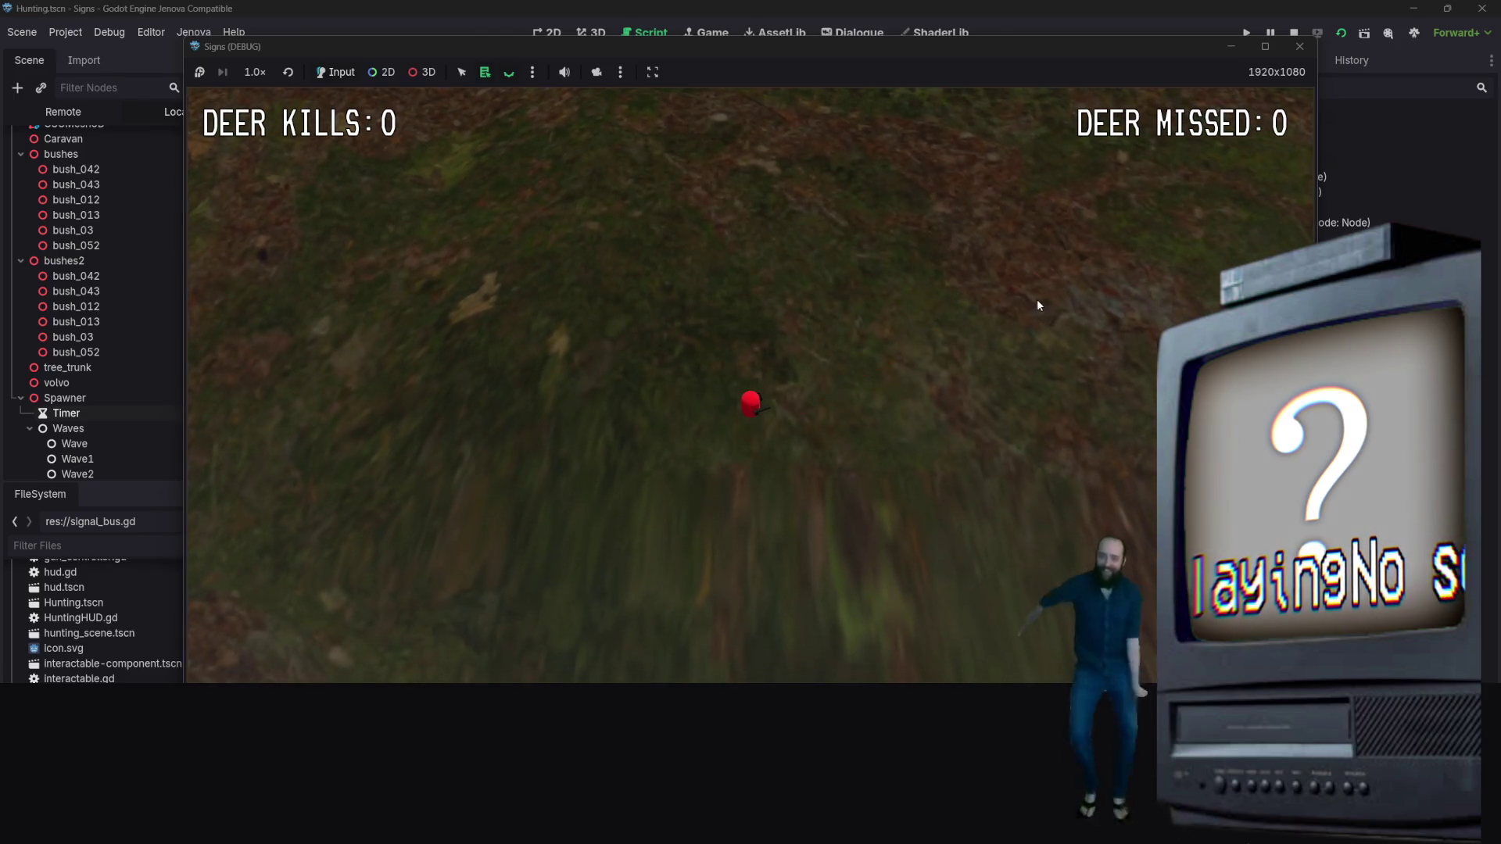
{"action": "key", "text": "a"}
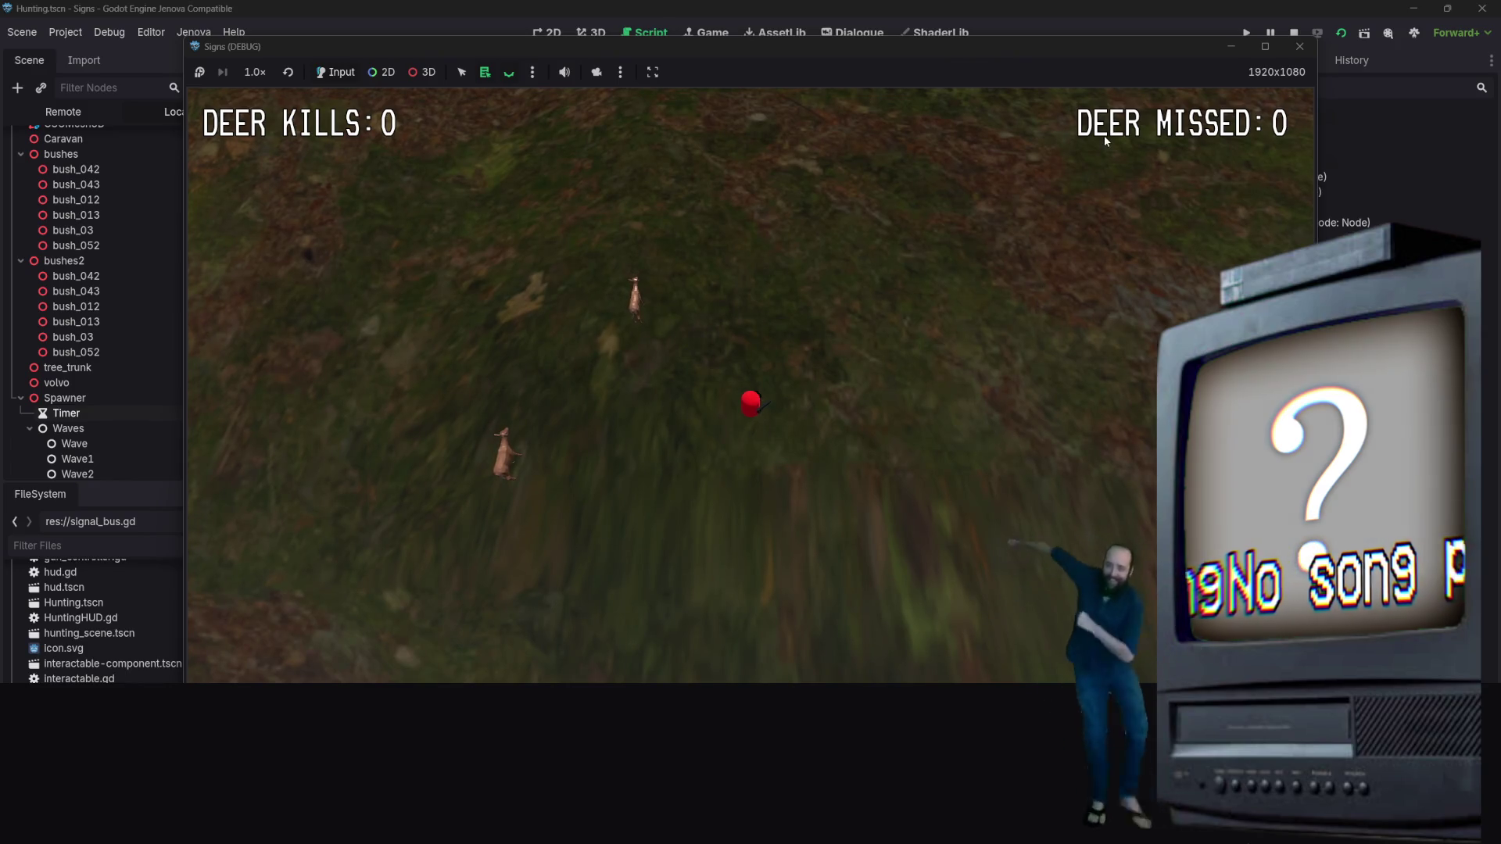
{"action": "key", "text": "s"}
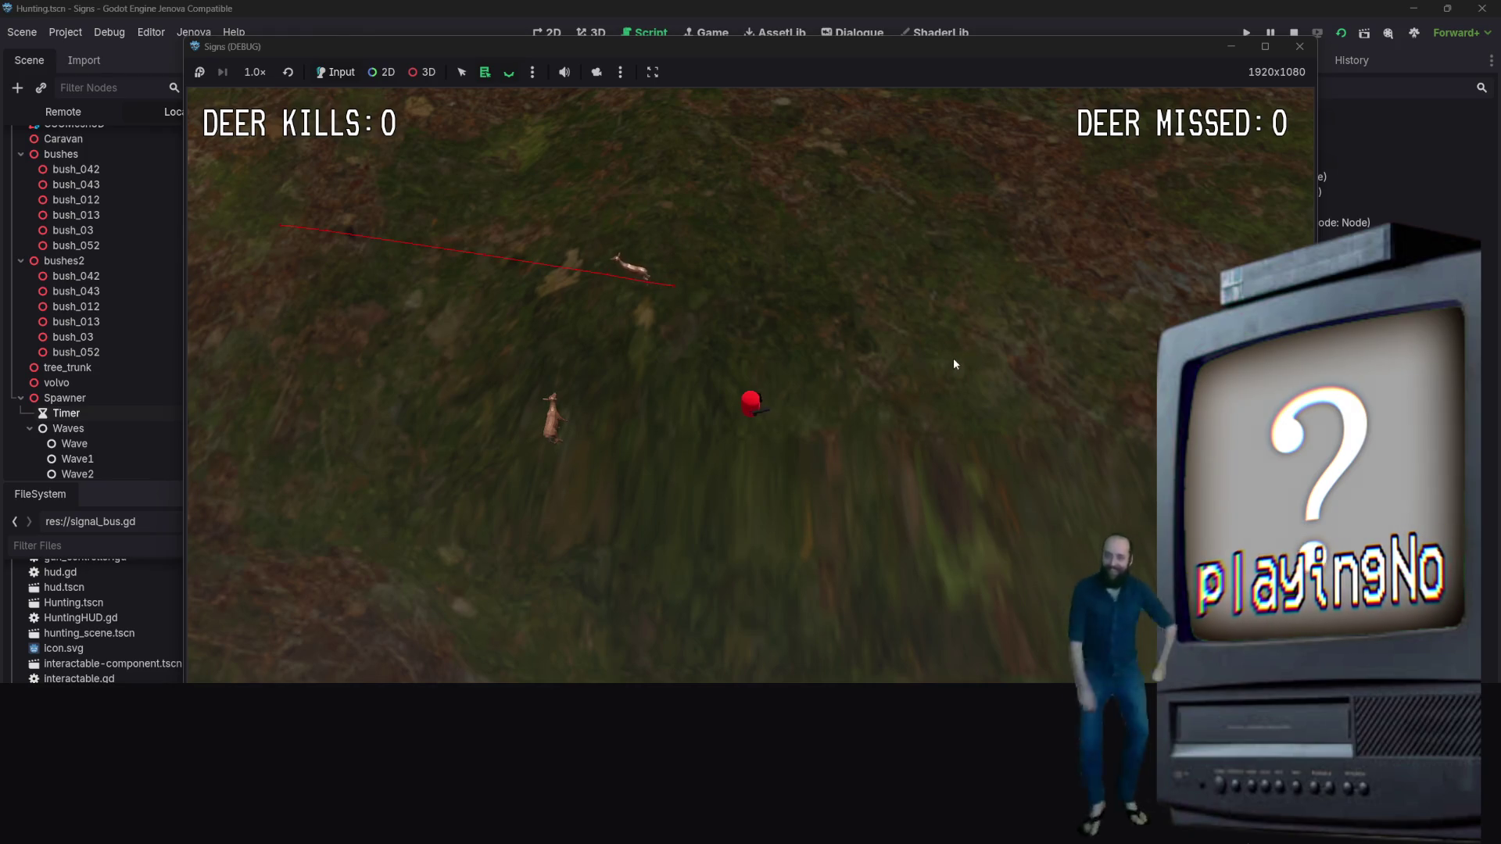
{"action": "left_click", "coordinate": [1302, 49]}
Scroll through deer.gd to review the timer wait_time code in the timeout and hitbox handlers
{"action": "scroll", "coordinate": [722, 271], "scroll_direction": "down", "scroll_amount": 5}
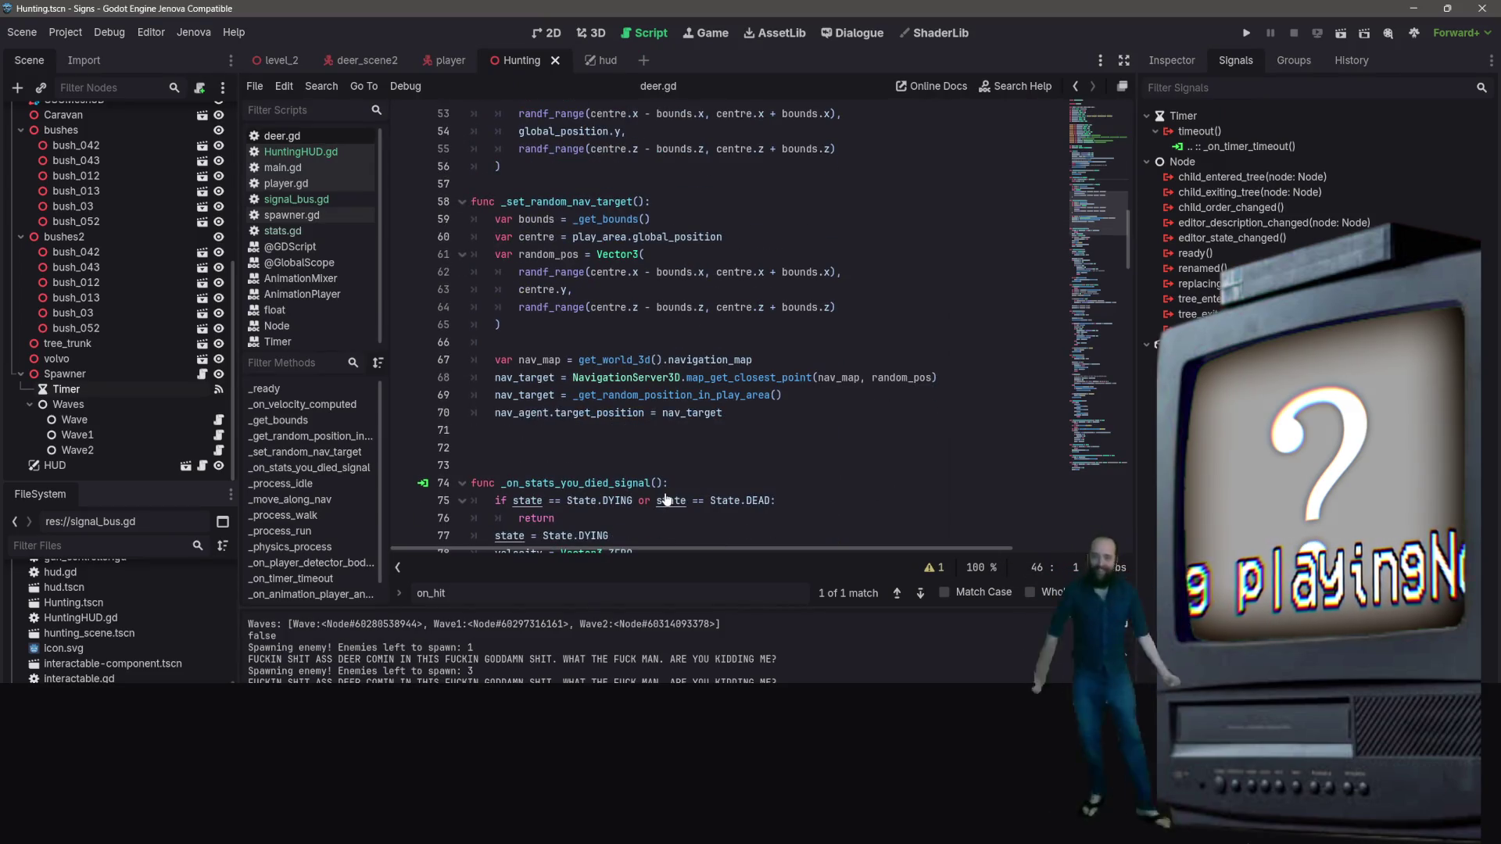
{"action": "scroll", "coordinate": [572, 353], "scroll_direction": "down", "scroll_amount": 11}
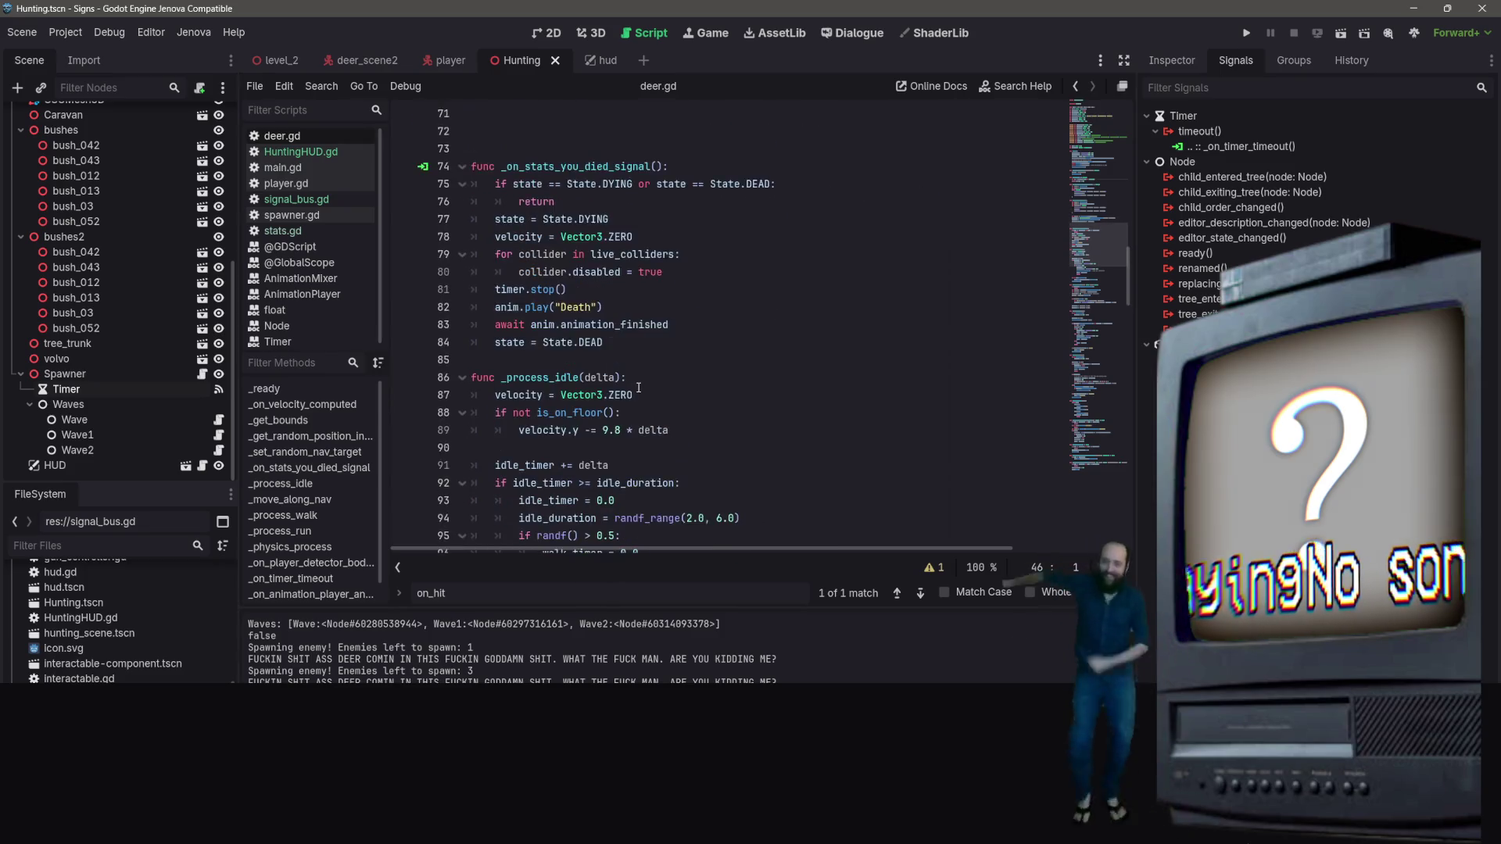
{"action": "scroll", "coordinate": [683, 404], "scroll_direction": "up", "scroll_amount": 1}
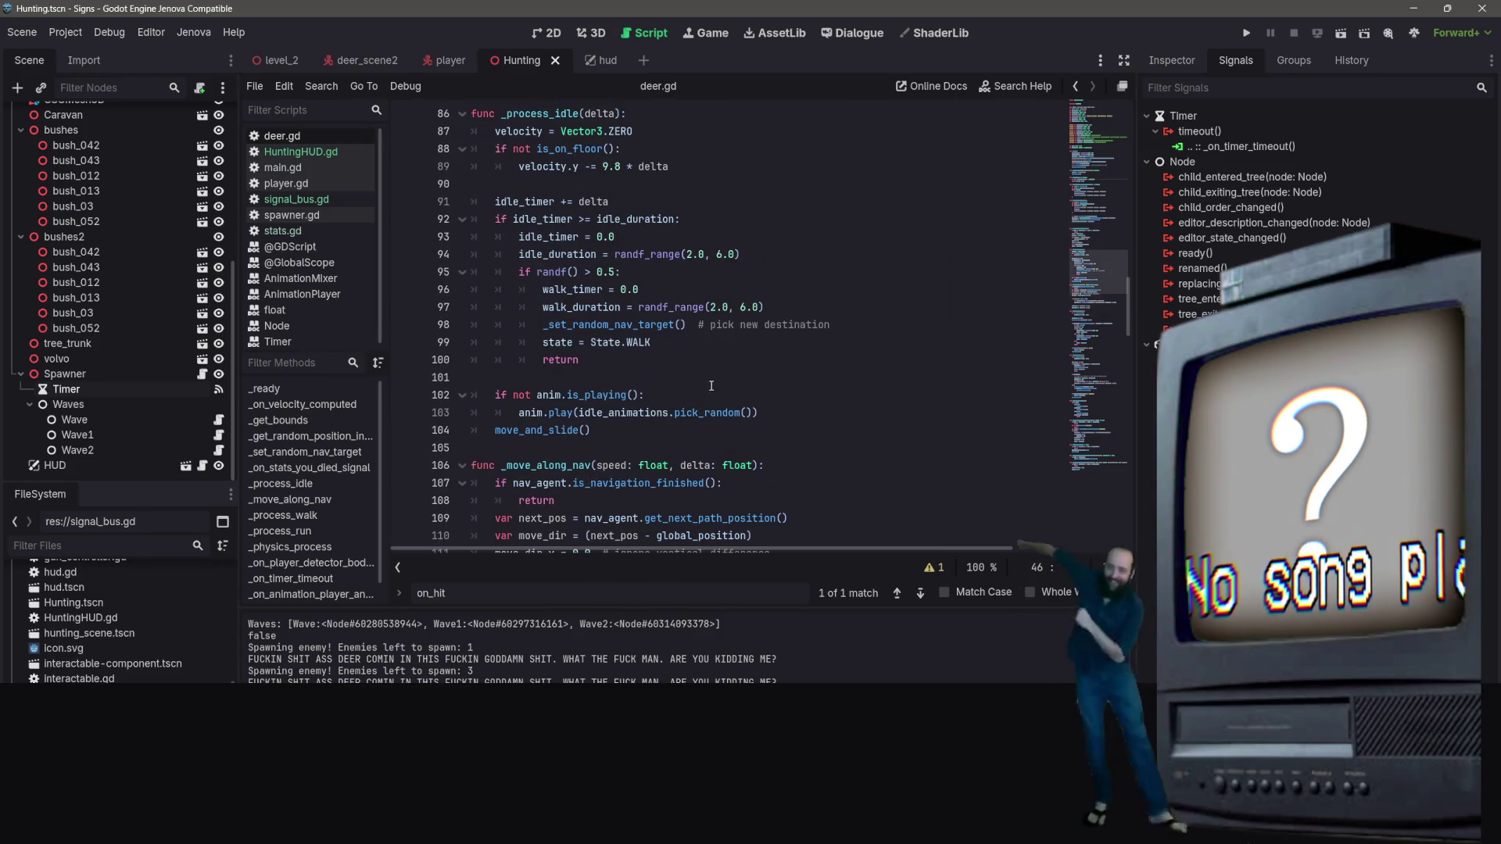
{"action": "scroll", "coordinate": [711, 383], "scroll_direction": "down", "scroll_amount": 14}
{"action": "scroll", "coordinate": [722, 366], "scroll_direction": "down", "scroll_amount": 18}
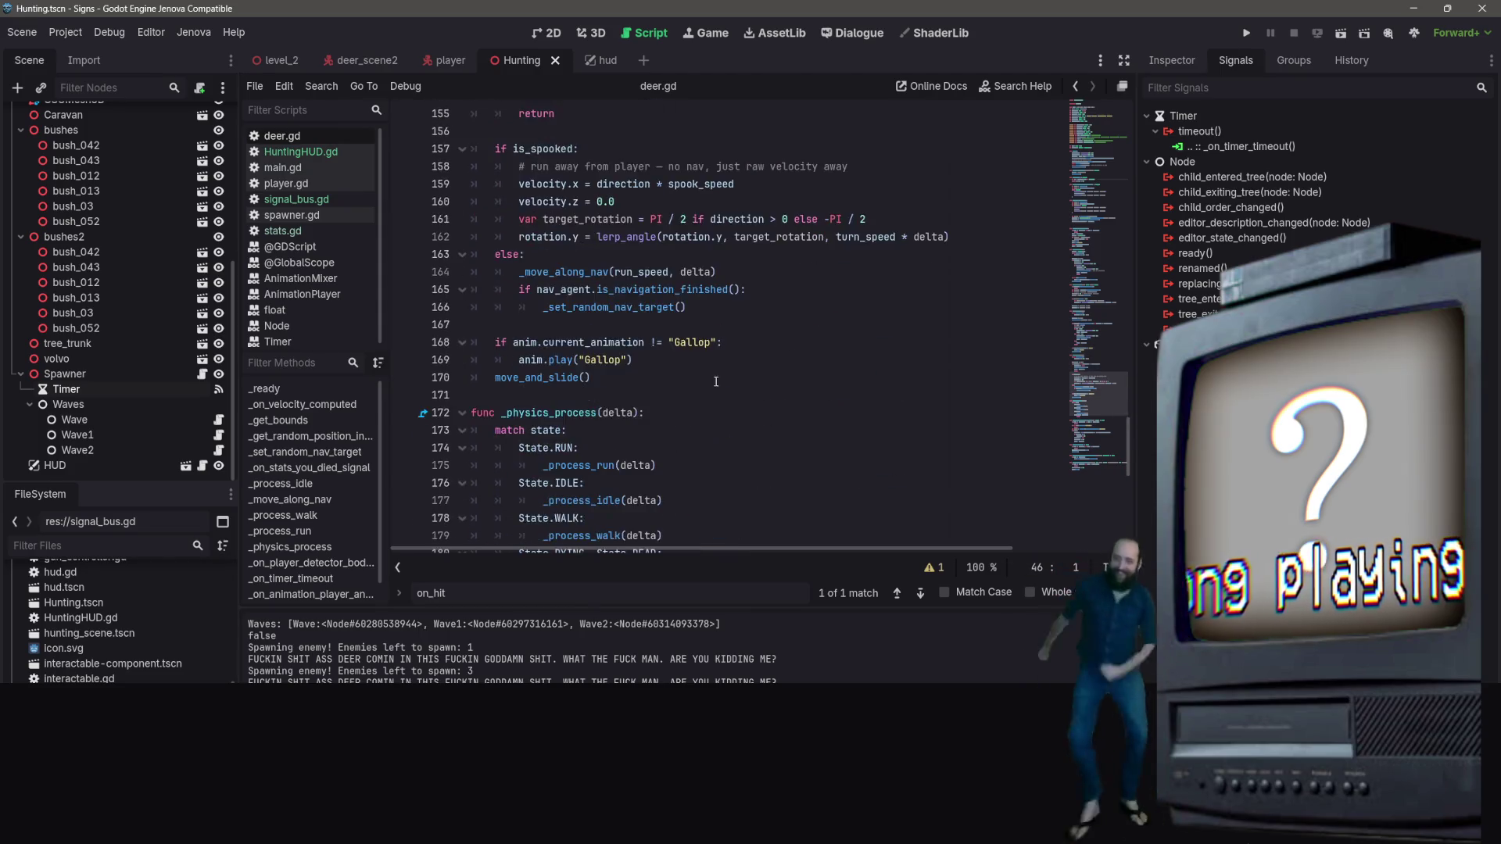
{"action": "scroll", "coordinate": [726, 363], "scroll_direction": "down", "scroll_amount": 2}
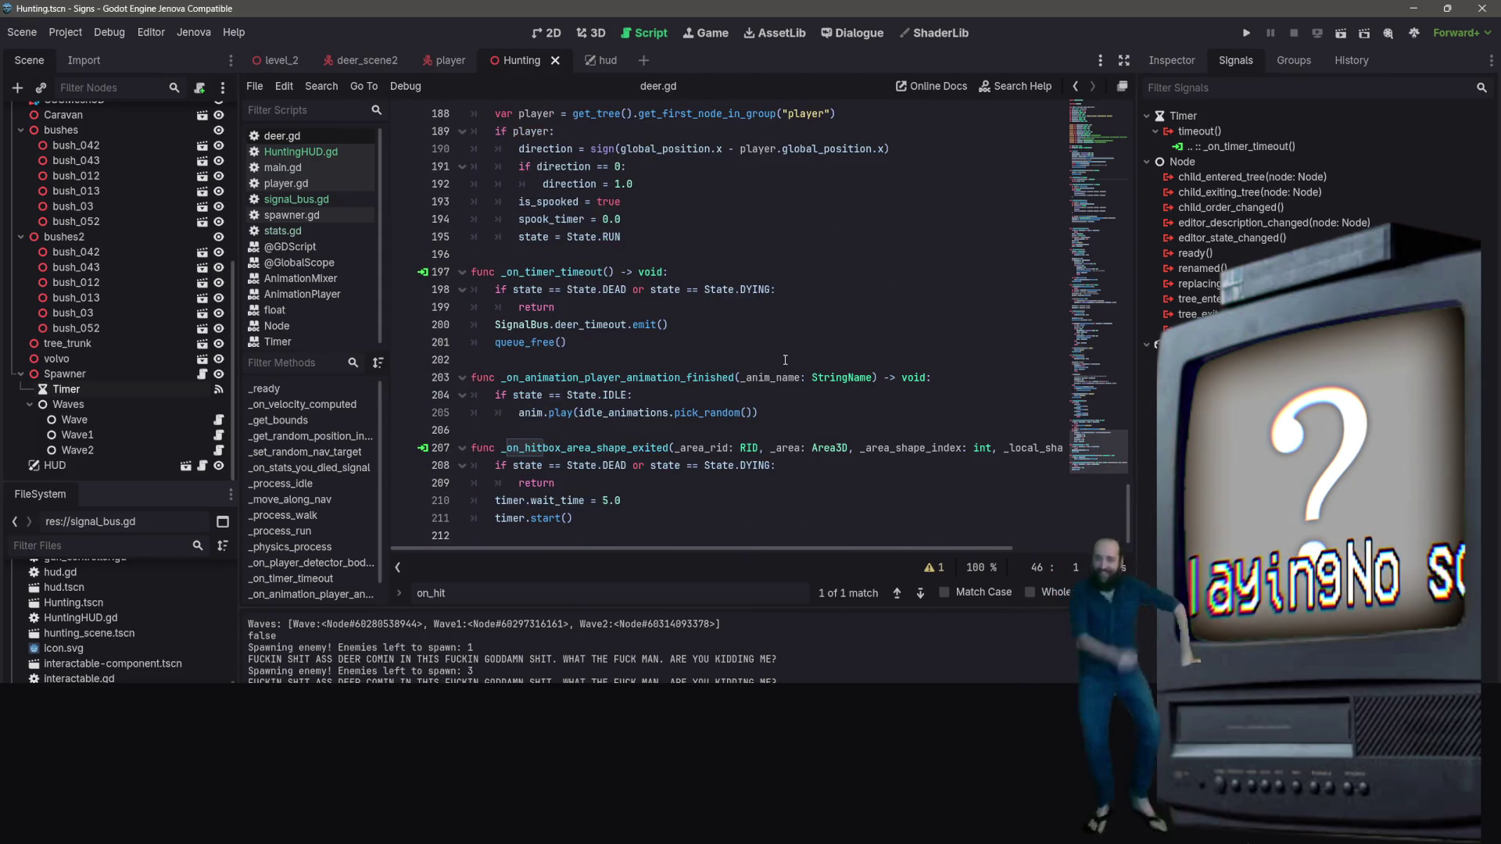
{"action": "left_click", "coordinate": [664, 501]}
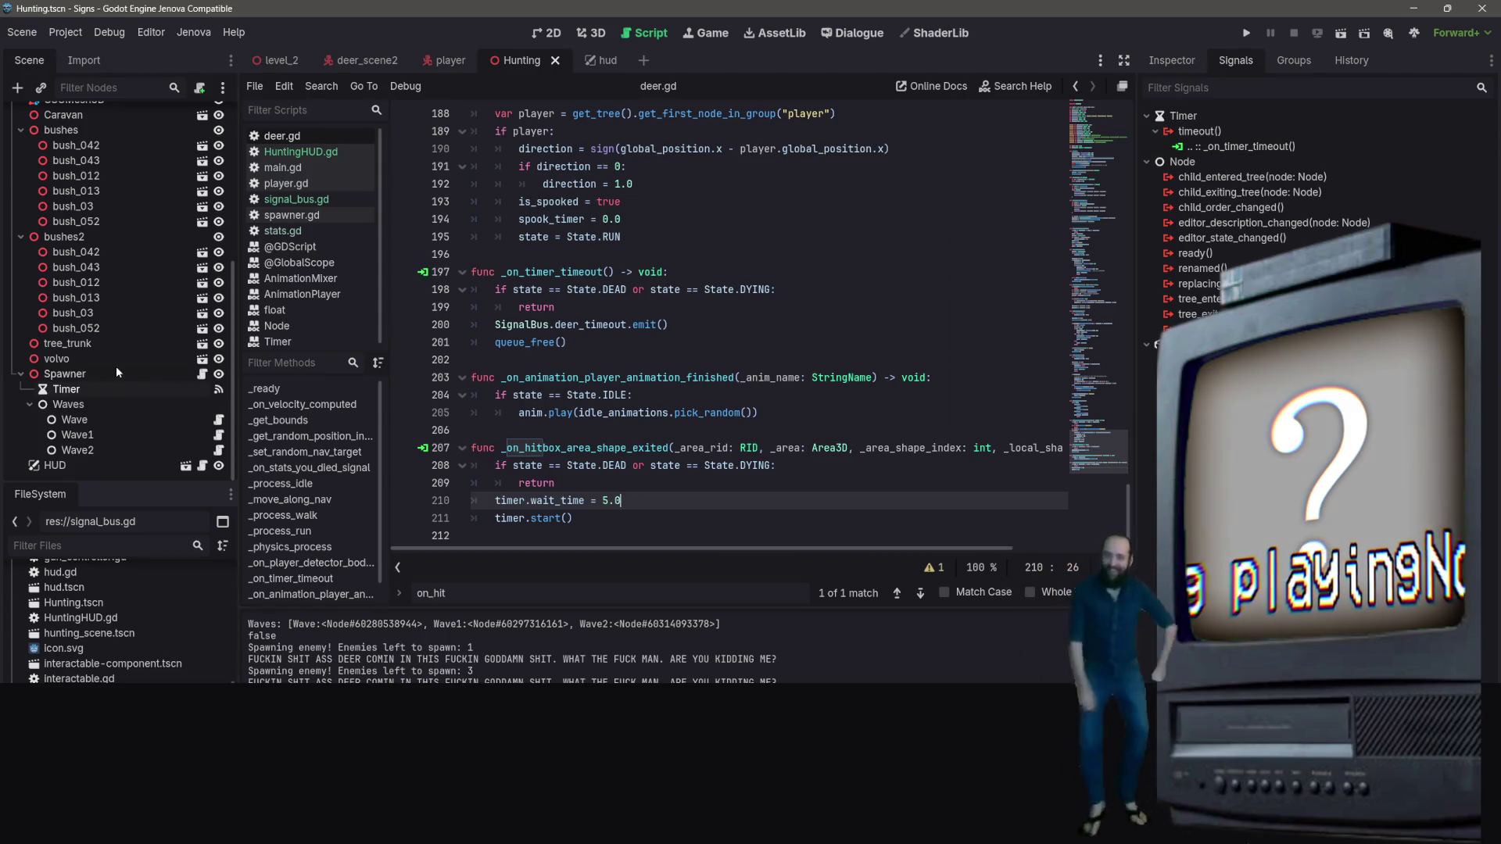
Select the Spawner node, check the idle-state code, then switch to the deer_scene2 scene
{"action": "left_click", "coordinate": [105, 375]}
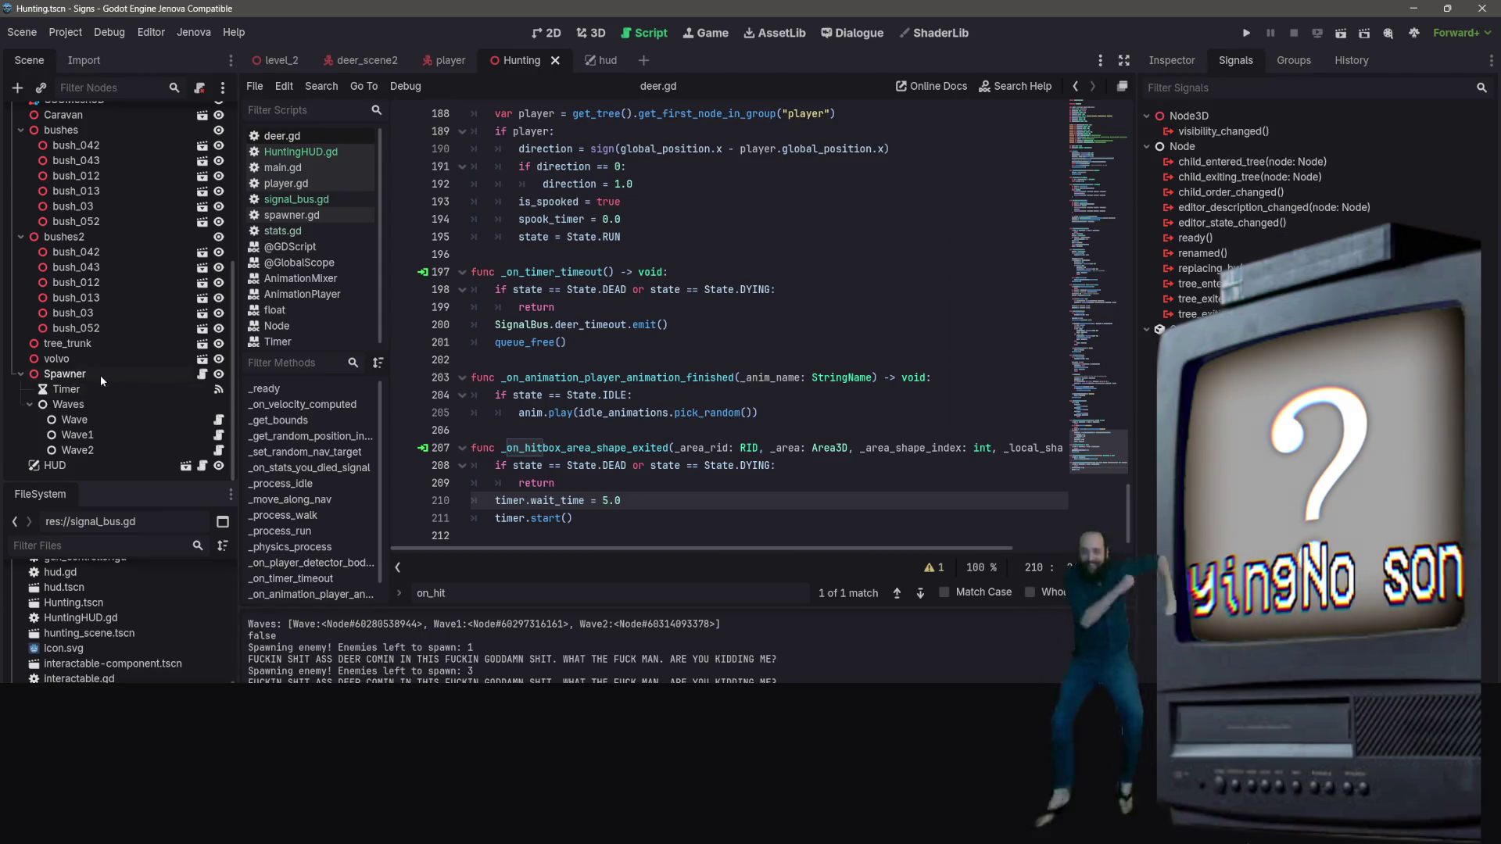
{"action": "left_click", "coordinate": [636, 398]}
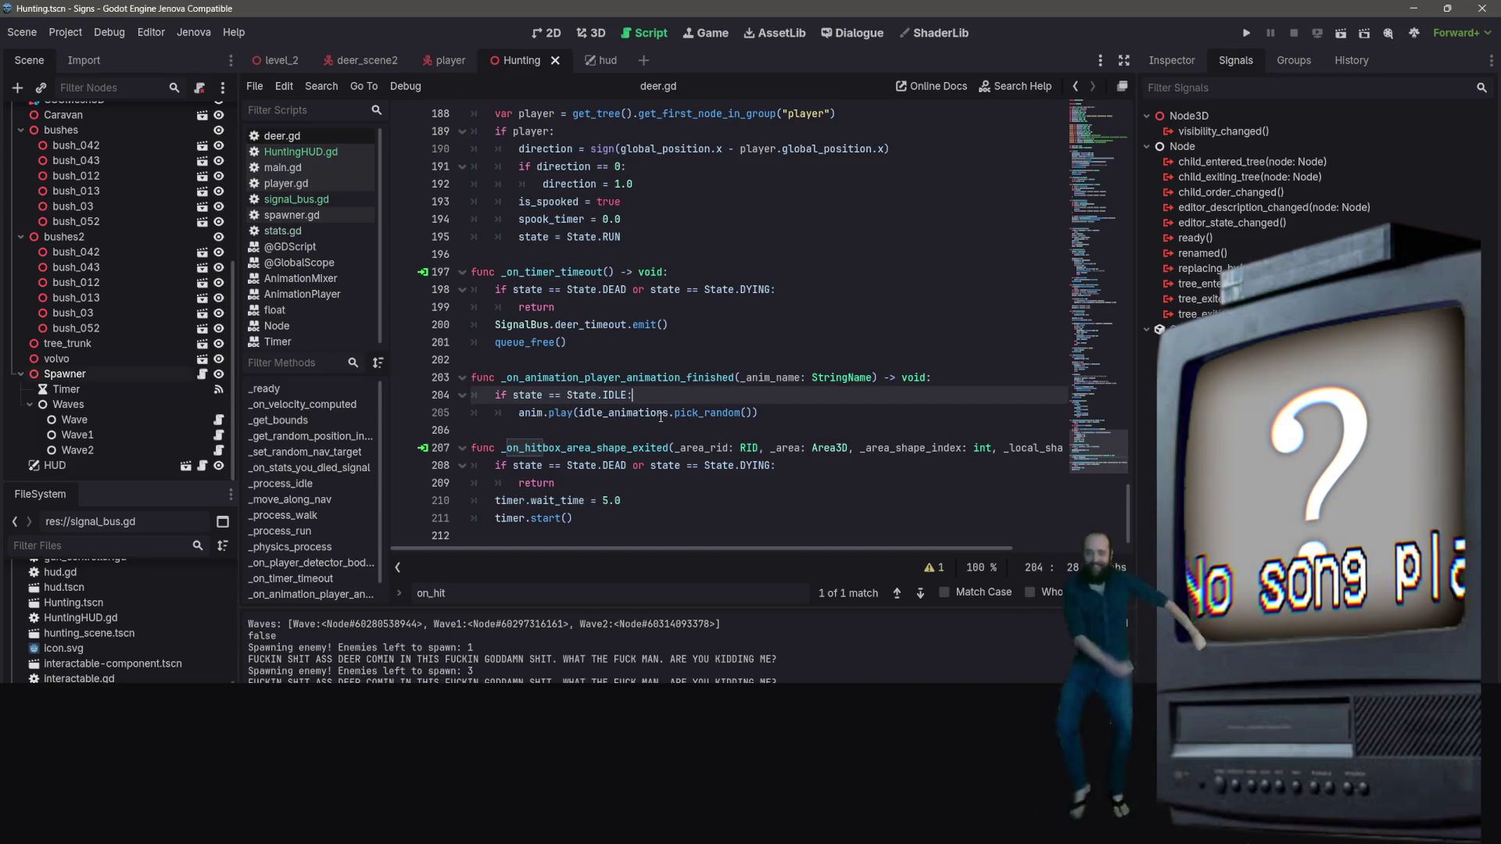
{"action": "key", "text": "Left"}
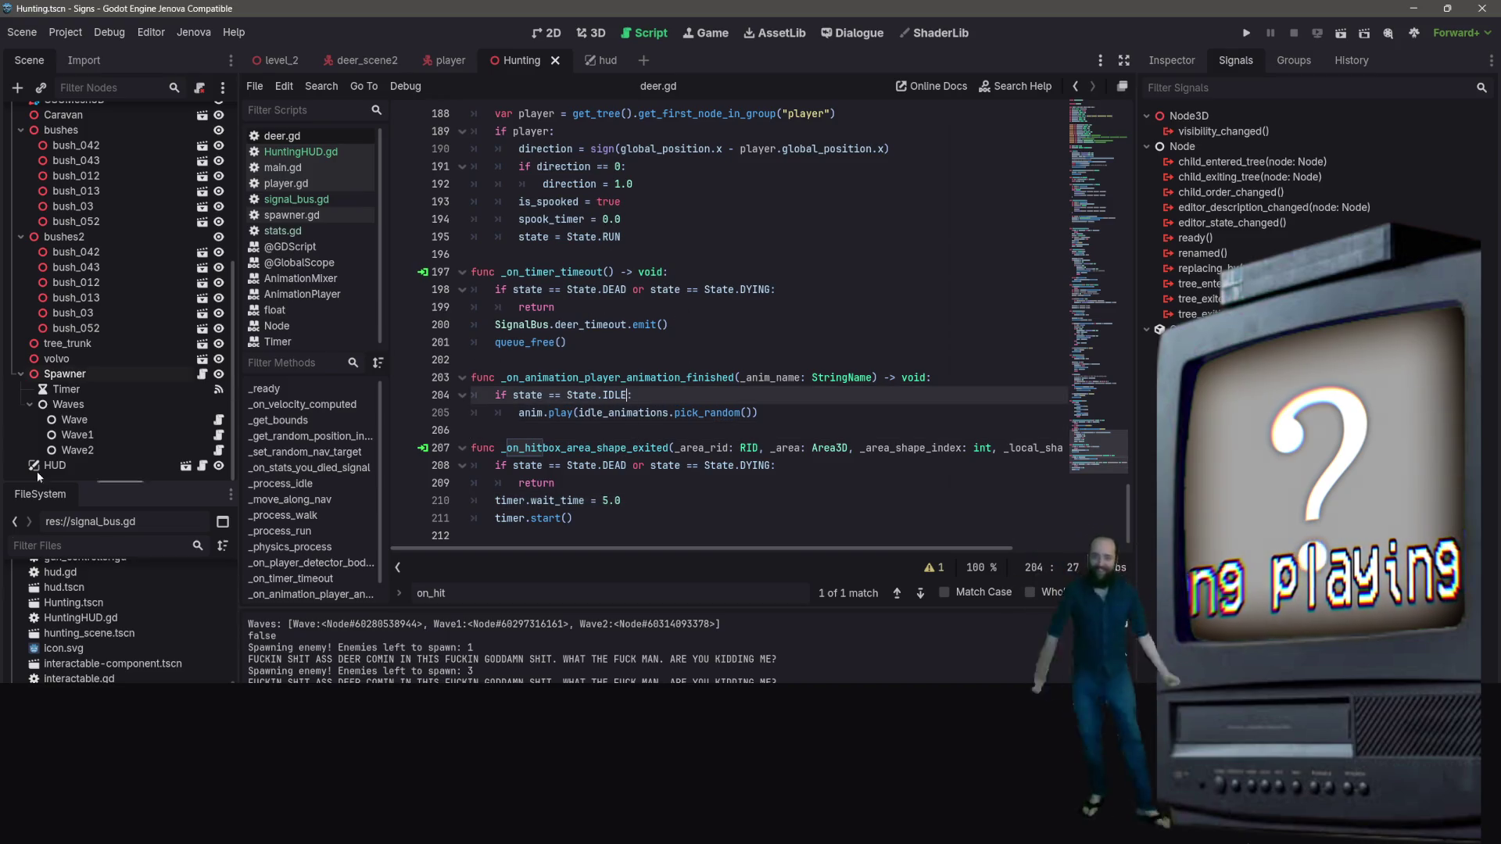
{"action": "scroll", "coordinate": [187, 246], "scroll_direction": "up", "scroll_amount": 4}
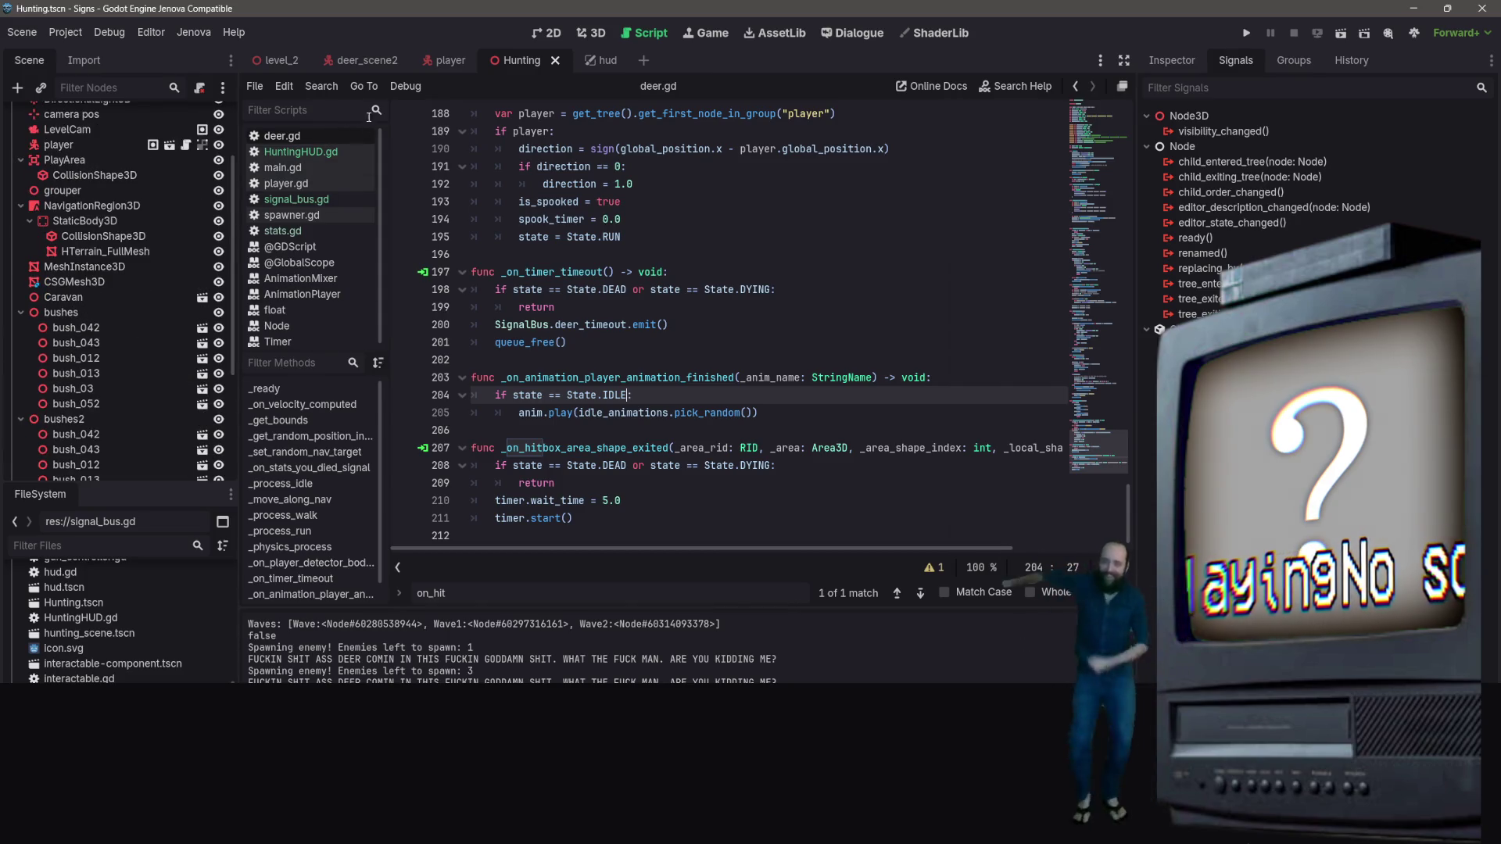
{"action": "left_click", "coordinate": [368, 62]}
Select the deer scene's Timer node and jump to its connected timeout handler
{"action": "left_click", "coordinate": [225, 283]}
{"action": "double_click", "coordinate": [193, 280]}
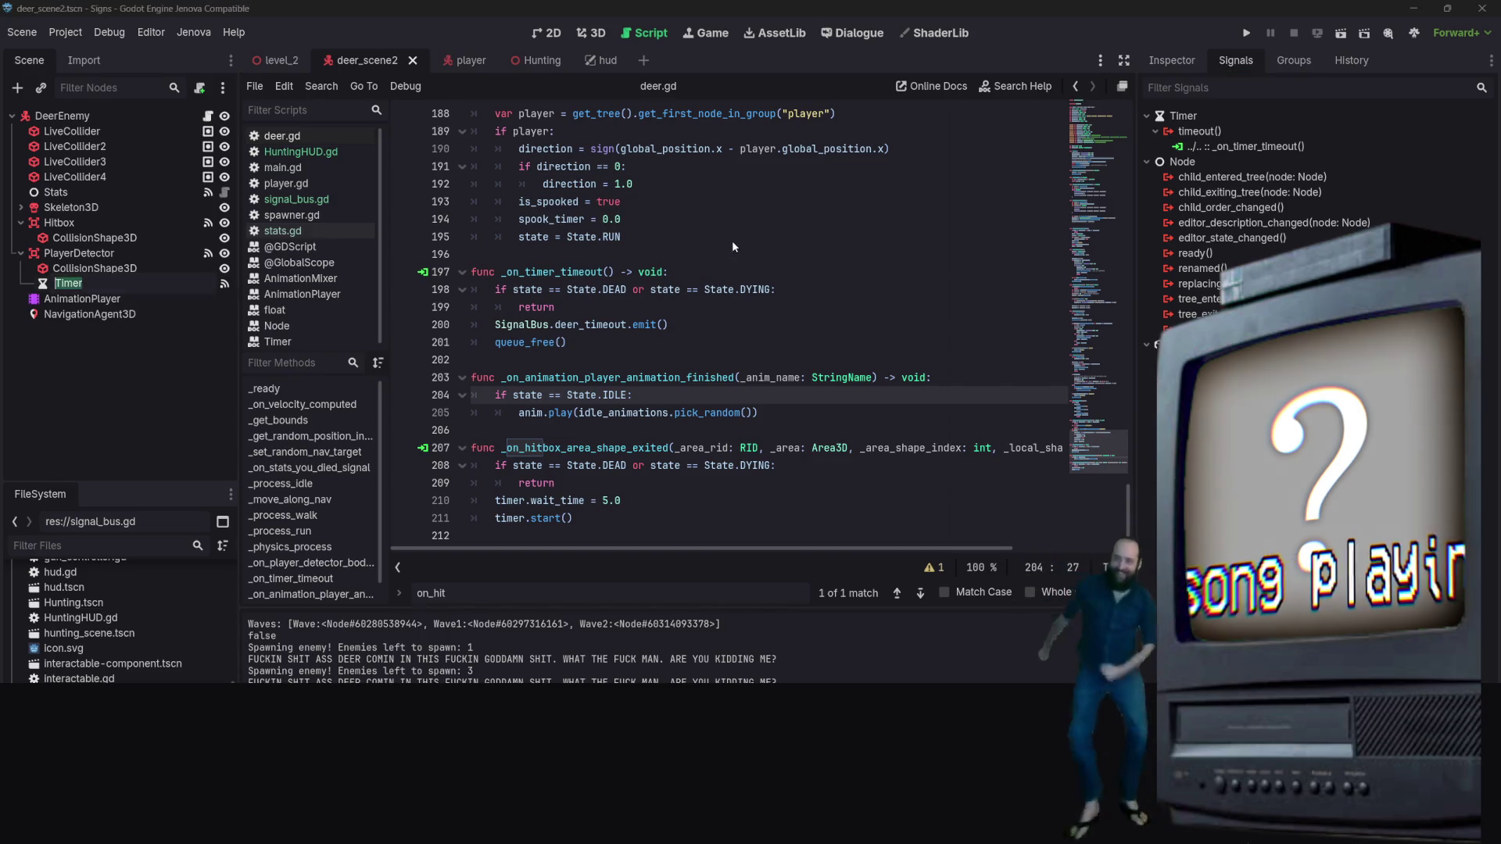
{"action": "key", "text": "Escape"}
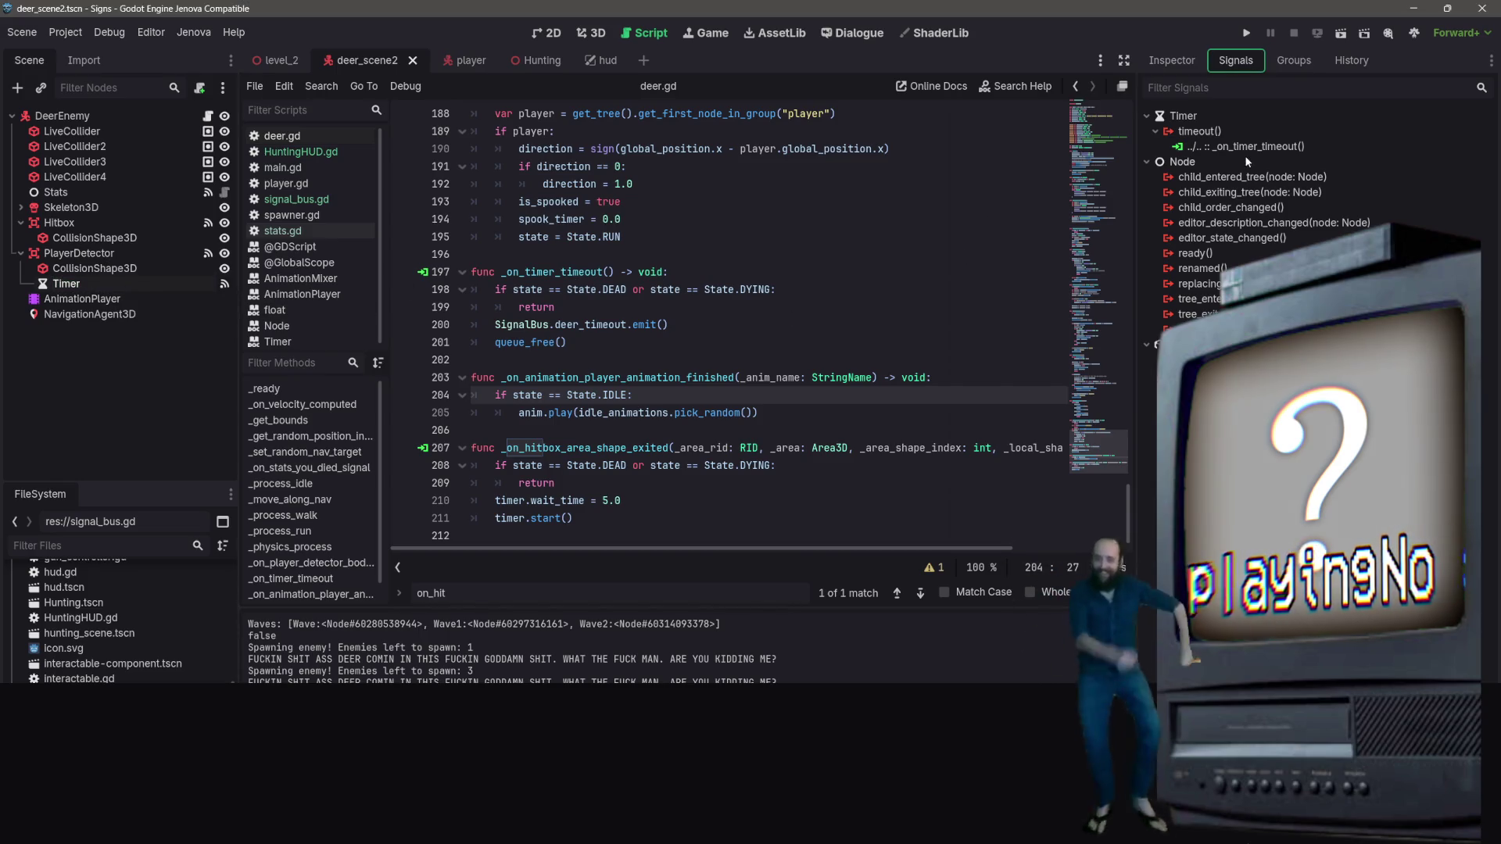
{"action": "double_click", "coordinate": [1255, 147]}
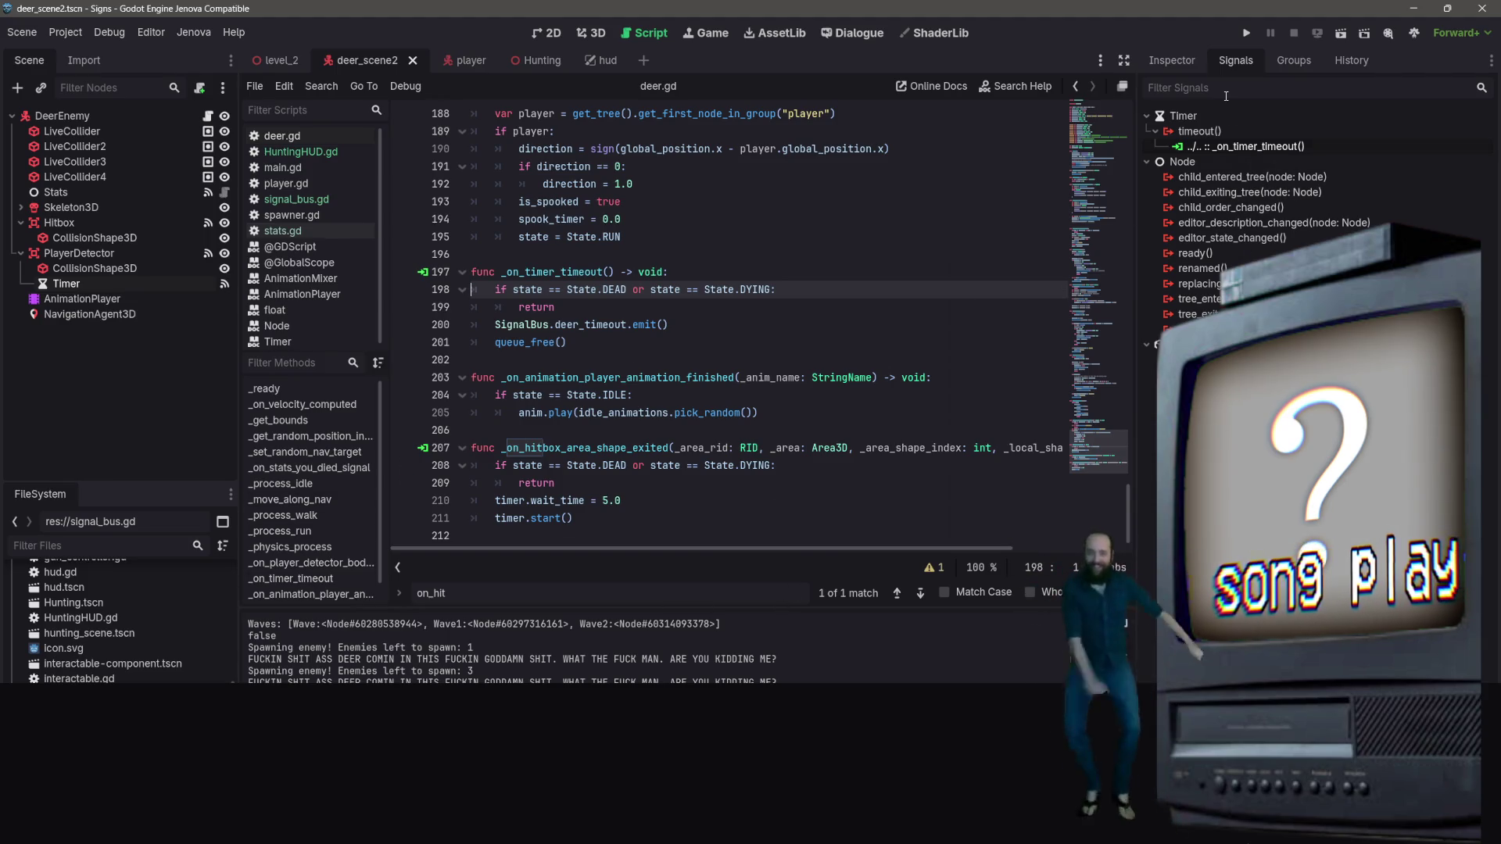
Turn off the Timer's One Shot and set its Wait Time to 5 seconds
{"action": "left_click", "coordinate": [1189, 62]}
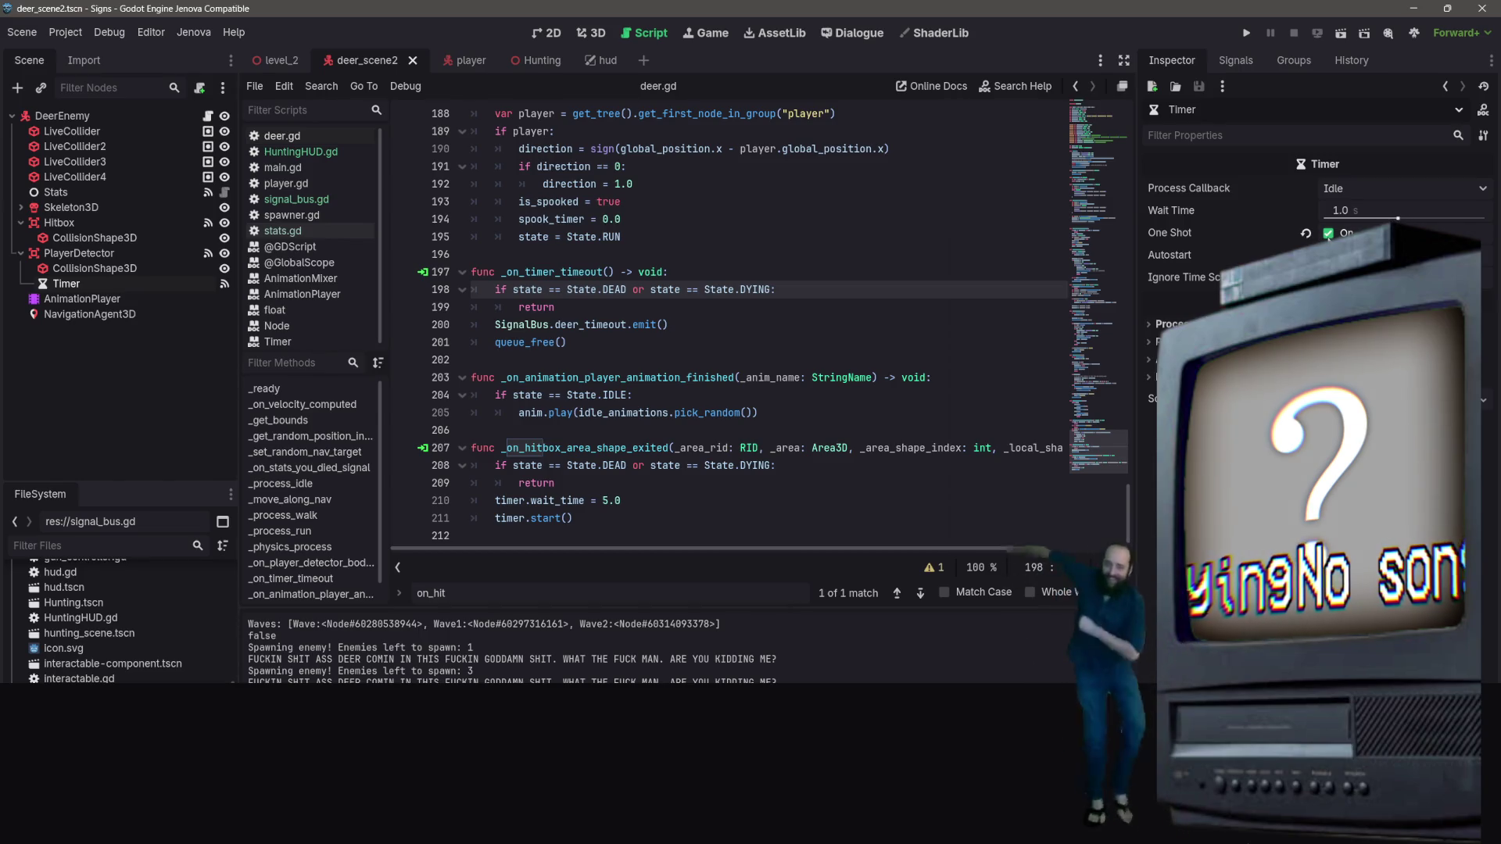
{"action": "left_click", "coordinate": [1328, 234]}
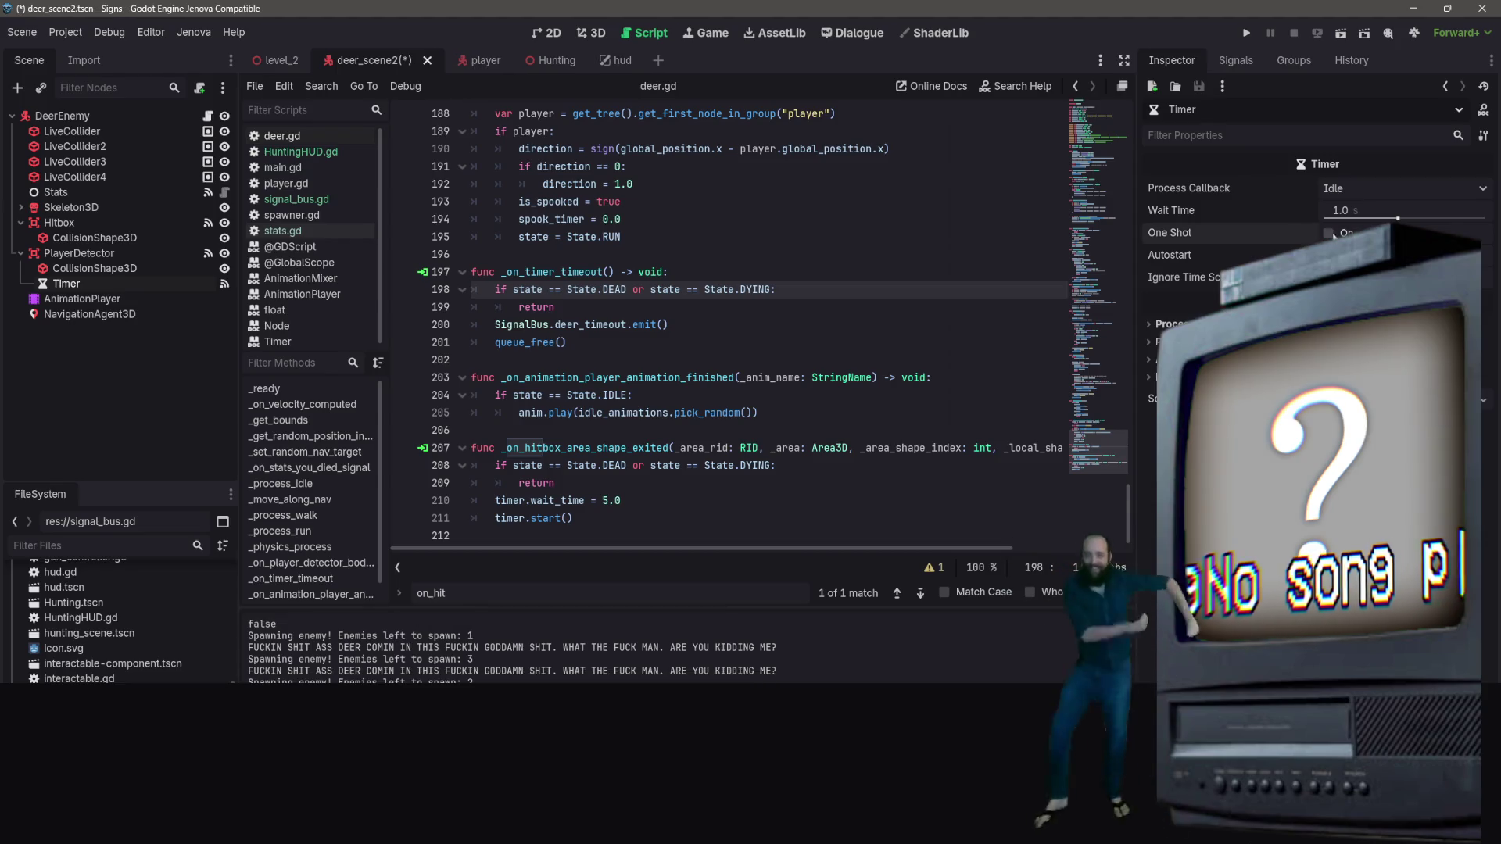
{"action": "left_click_drag", "start_coordinate": [1397, 218], "coordinate": [1416, 219]}
{"action": "left_click", "coordinate": [1382, 211]}
{"action": "type", "text": "5"}
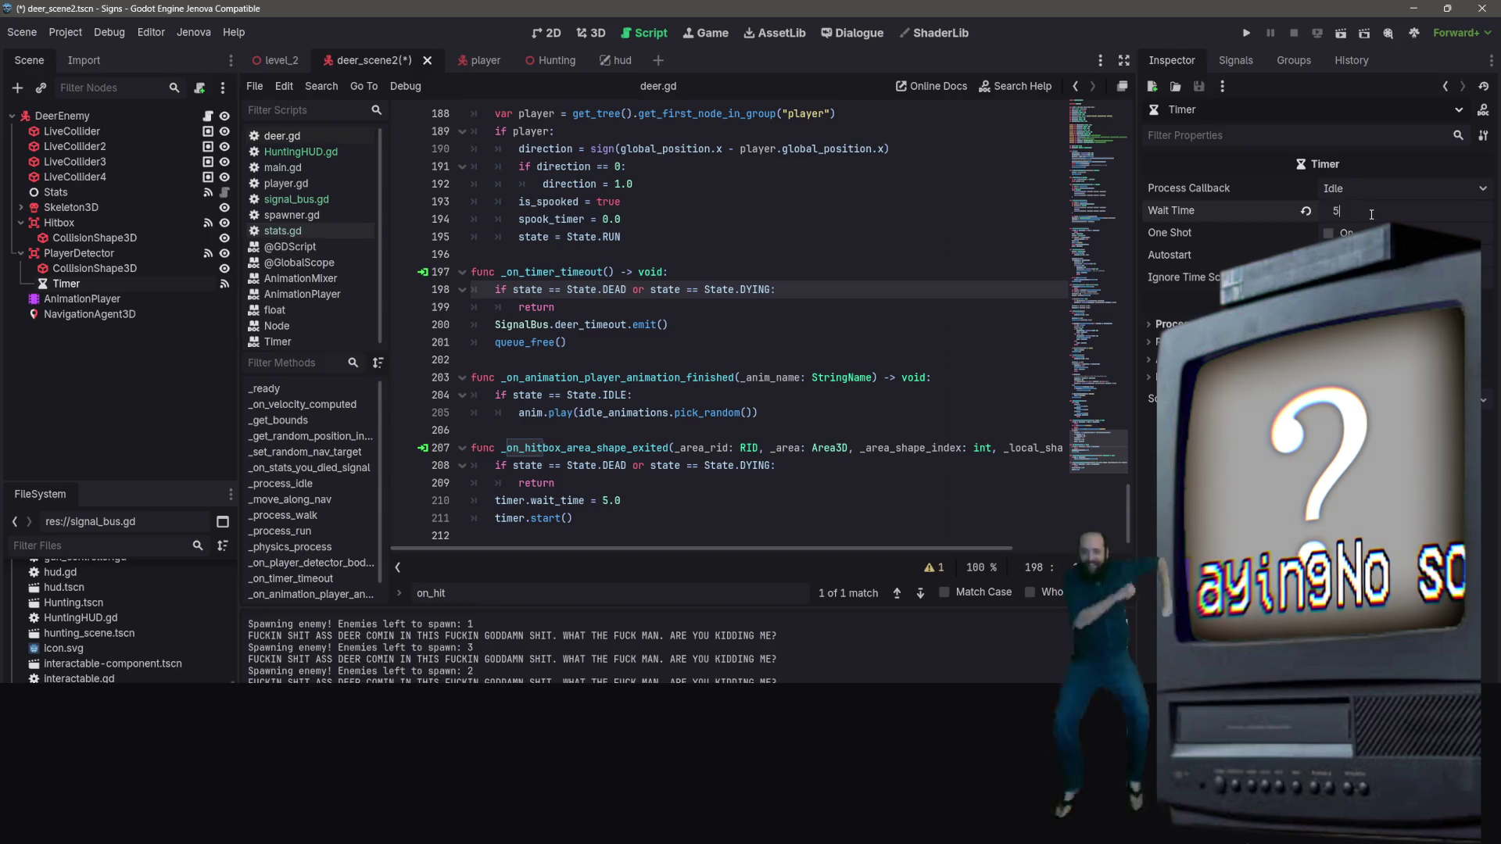
{"action": "key", "text": "ctrl+s"}
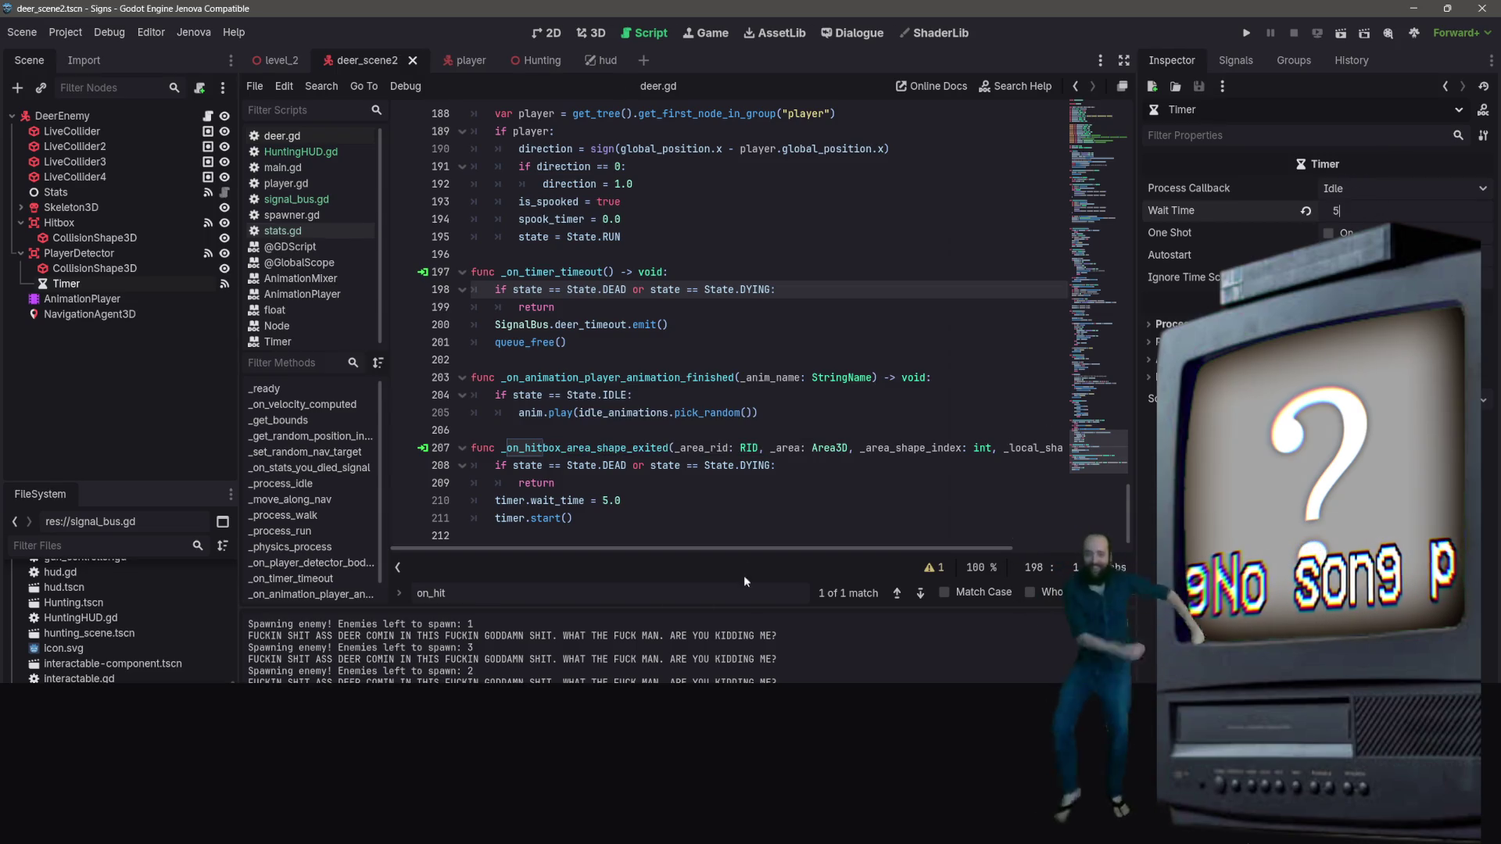
{"action": "key", "text": "Return"}
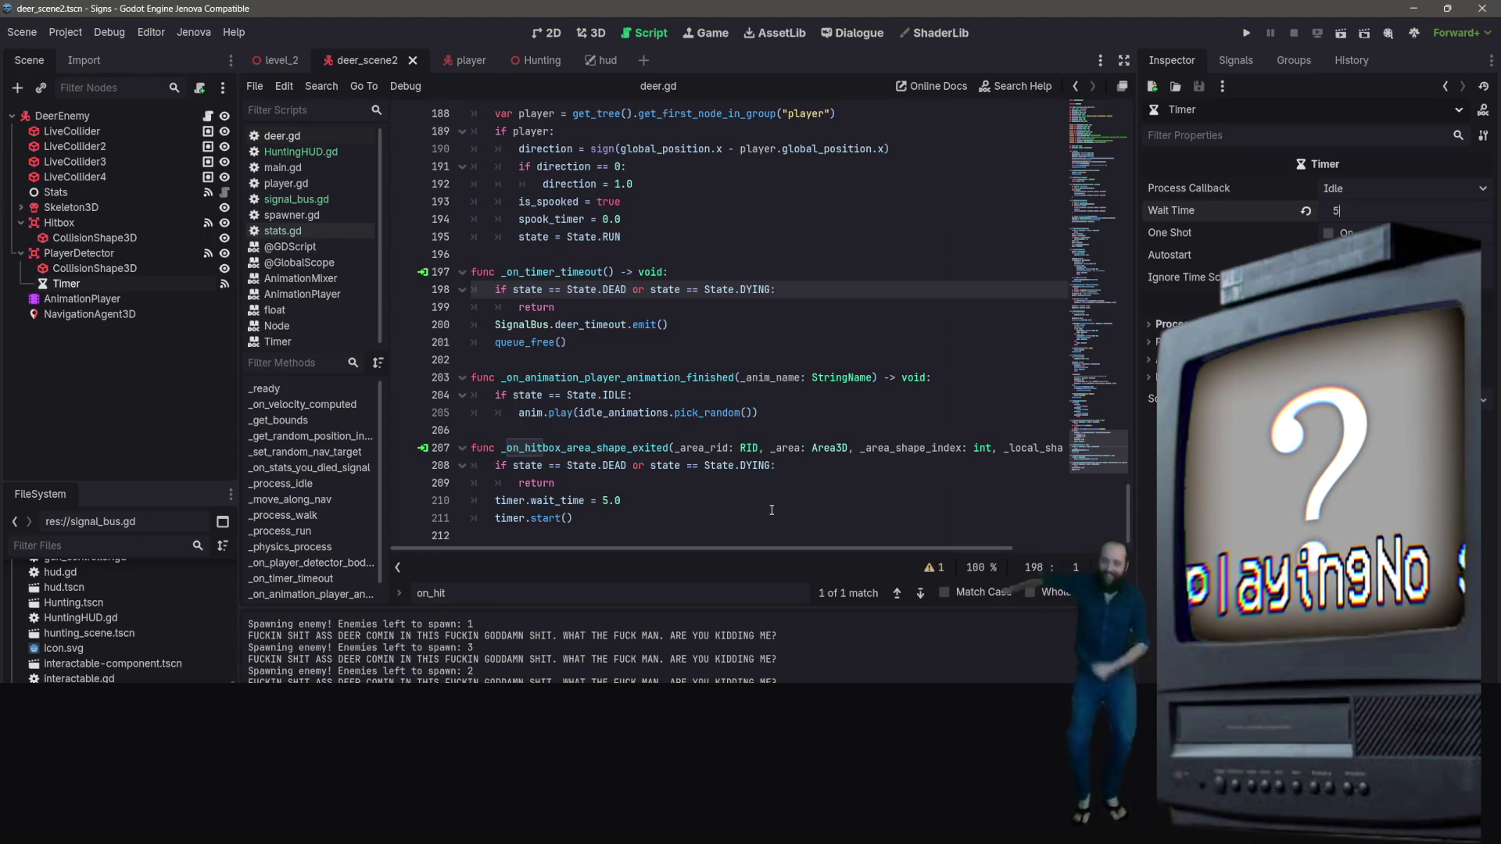
Save the deer_scene2 scene and place the caret near line 195 of deer.gd
{"action": "left_click", "coordinate": [754, 259]}
{"action": "key", "text": "ctrl+s"}
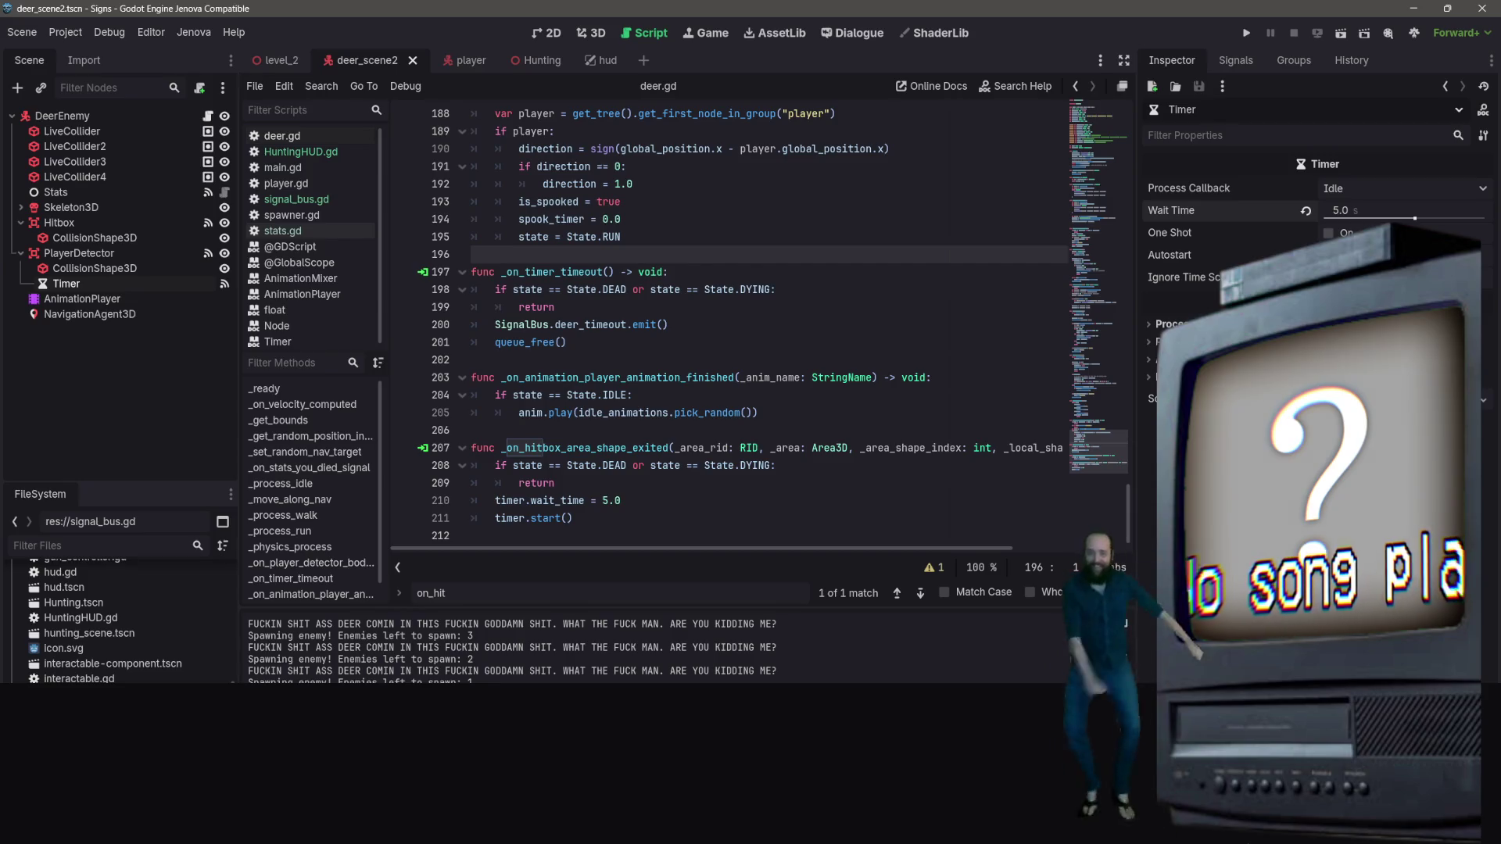
{"action": "left_click", "coordinate": [688, 324]}
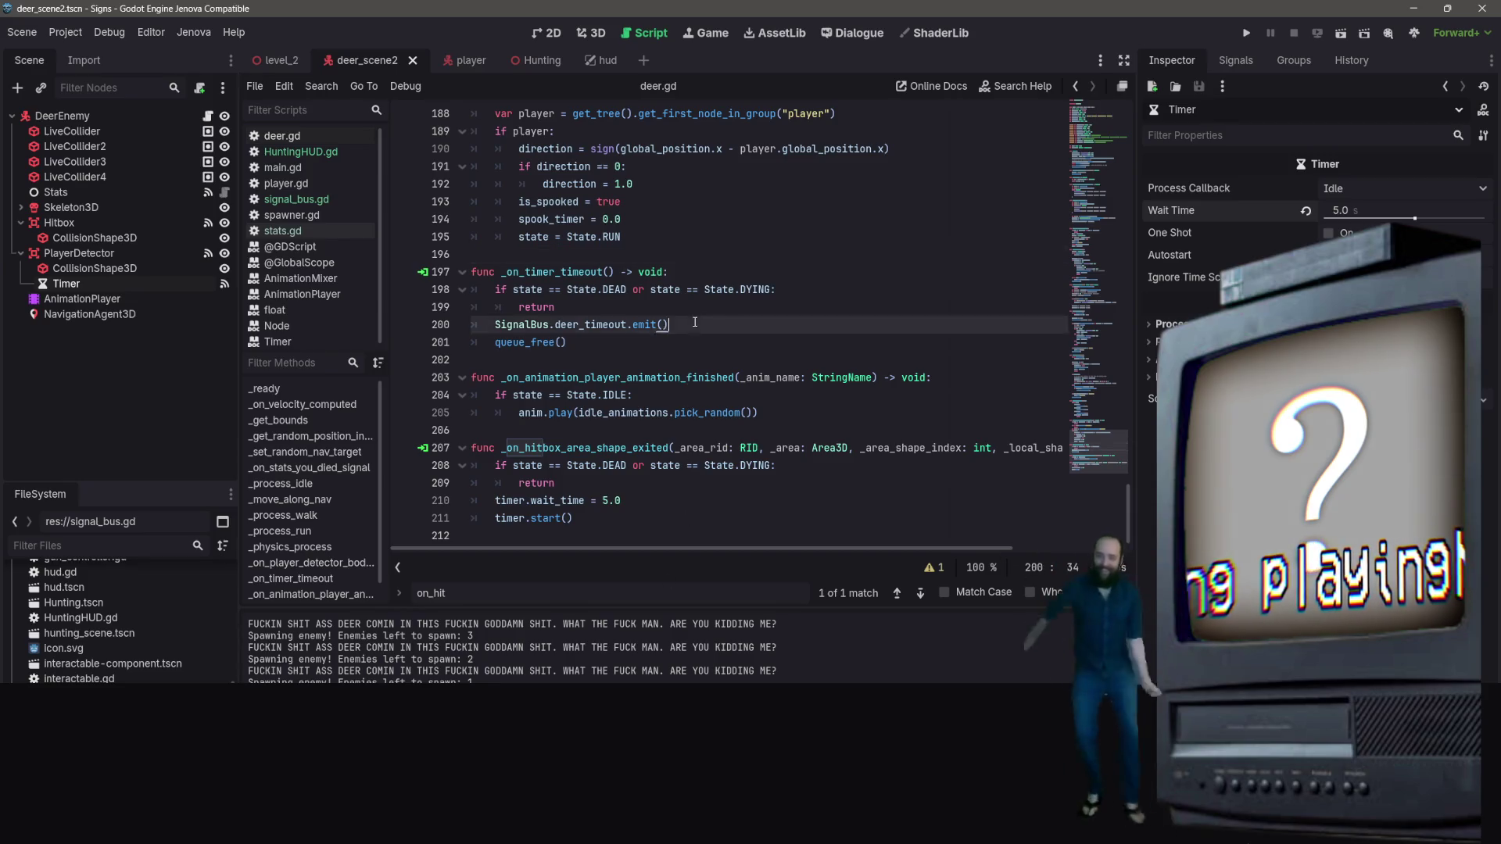
{"action": "key", "text": "Up"}
{"action": "key", "text": "Up"}
{"action": "key", "text": "Up"}
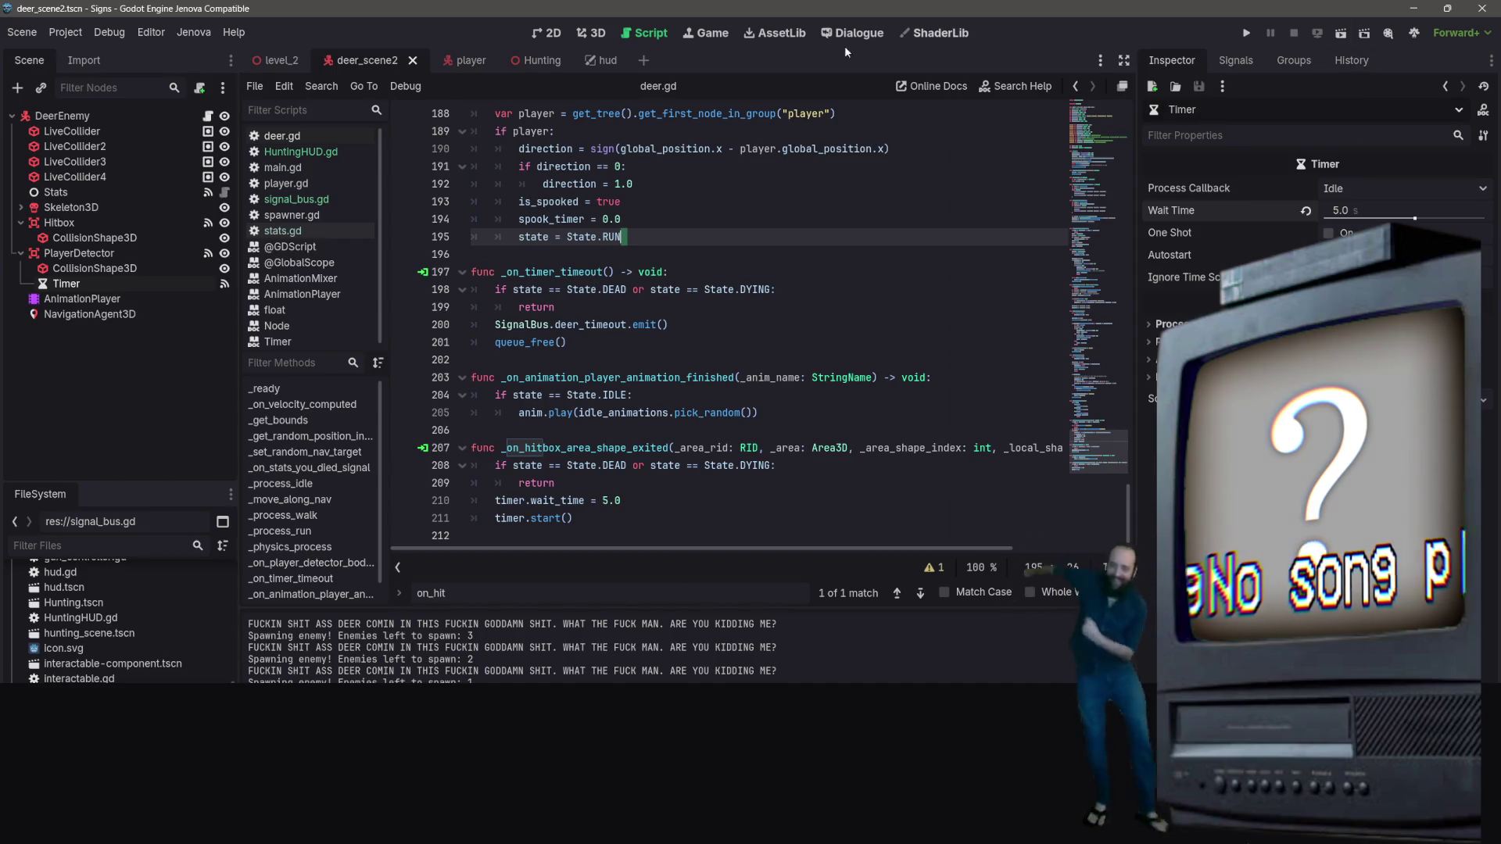
Change timer.wait_time on deer.gd line 210 from 5.0 to 4.0
{"action": "left_click", "coordinate": [532, 60]}
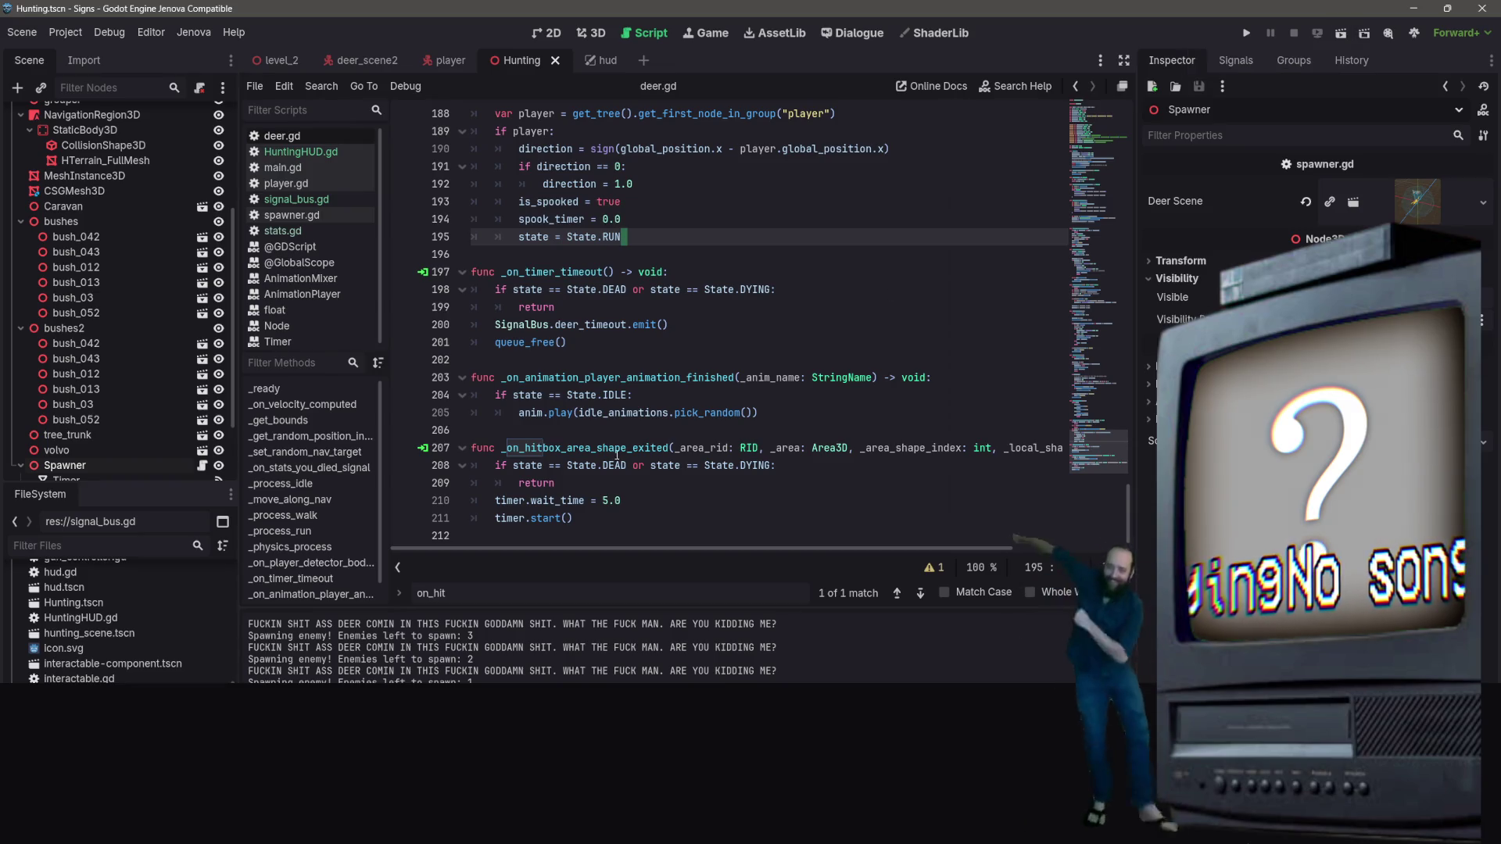
{"action": "left_click", "coordinate": [604, 501]}
{"action": "key", "text": "shift+Right"}
{"action": "type", "text": "4"}
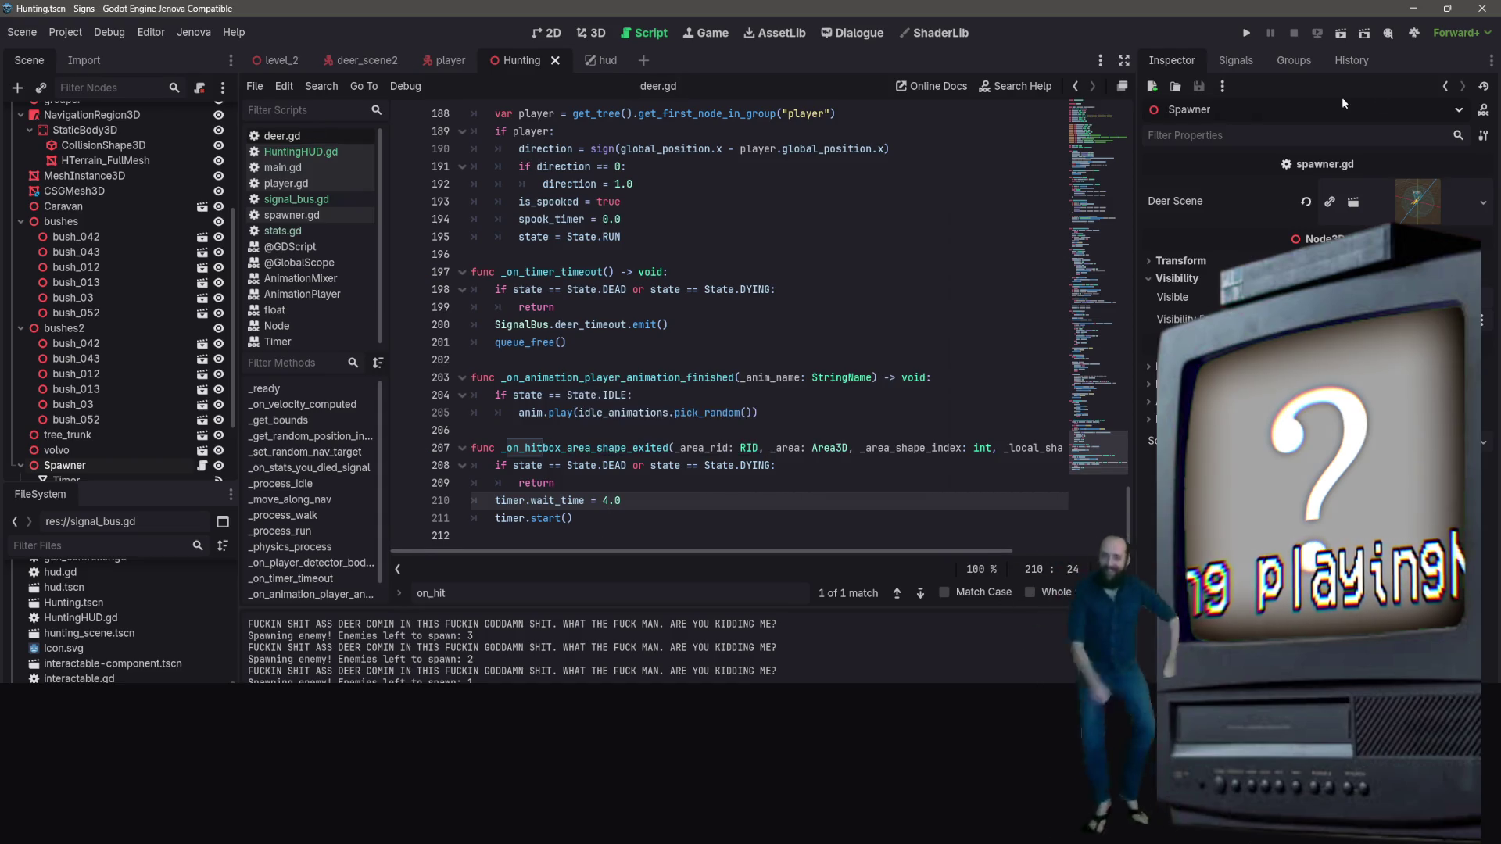
{"action": "scroll", "coordinate": [125, 352], "scroll_direction": "down", "scroll_amount": 3}
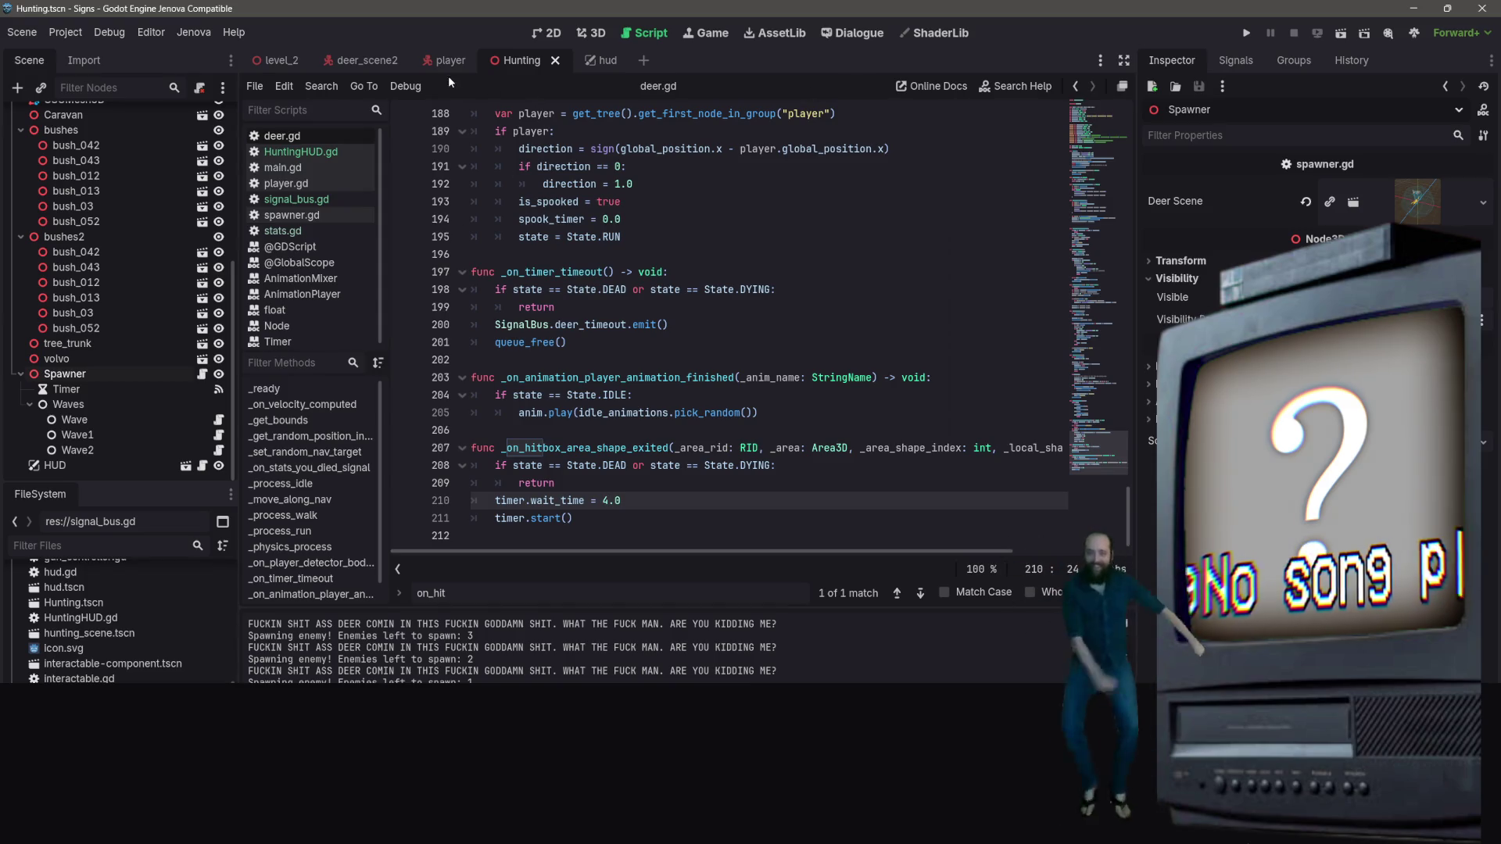
Set the deer Timer's Inspector Wait Time to 4, then review the timeout and hitbox handlers
{"action": "left_click", "coordinate": [348, 65]}
{"action": "left_click", "coordinate": [1338, 213]}
{"action": "type", "text": "4"}
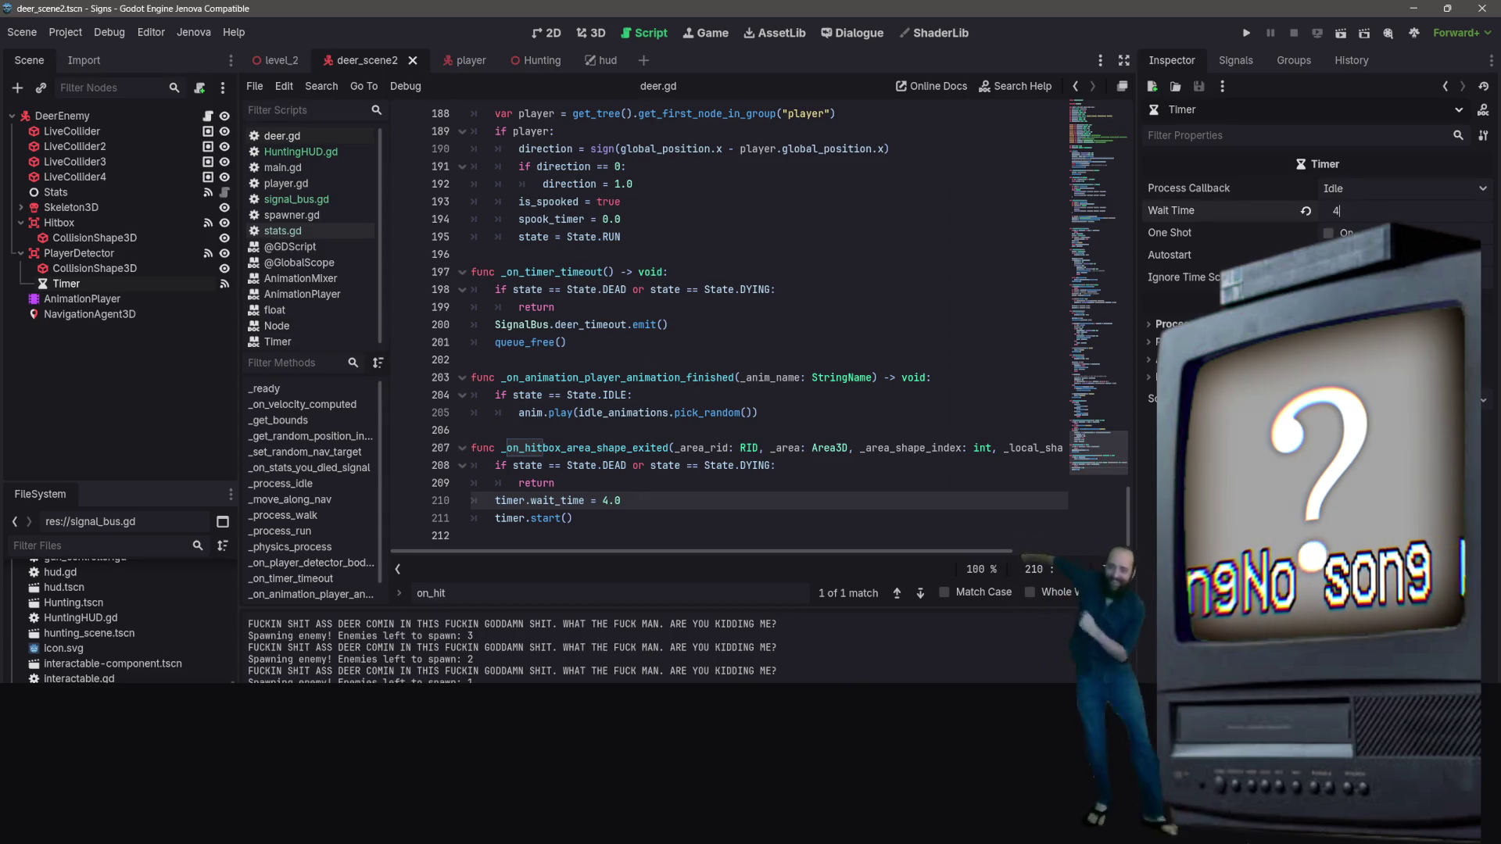
{"action": "key", "text": "Return"}
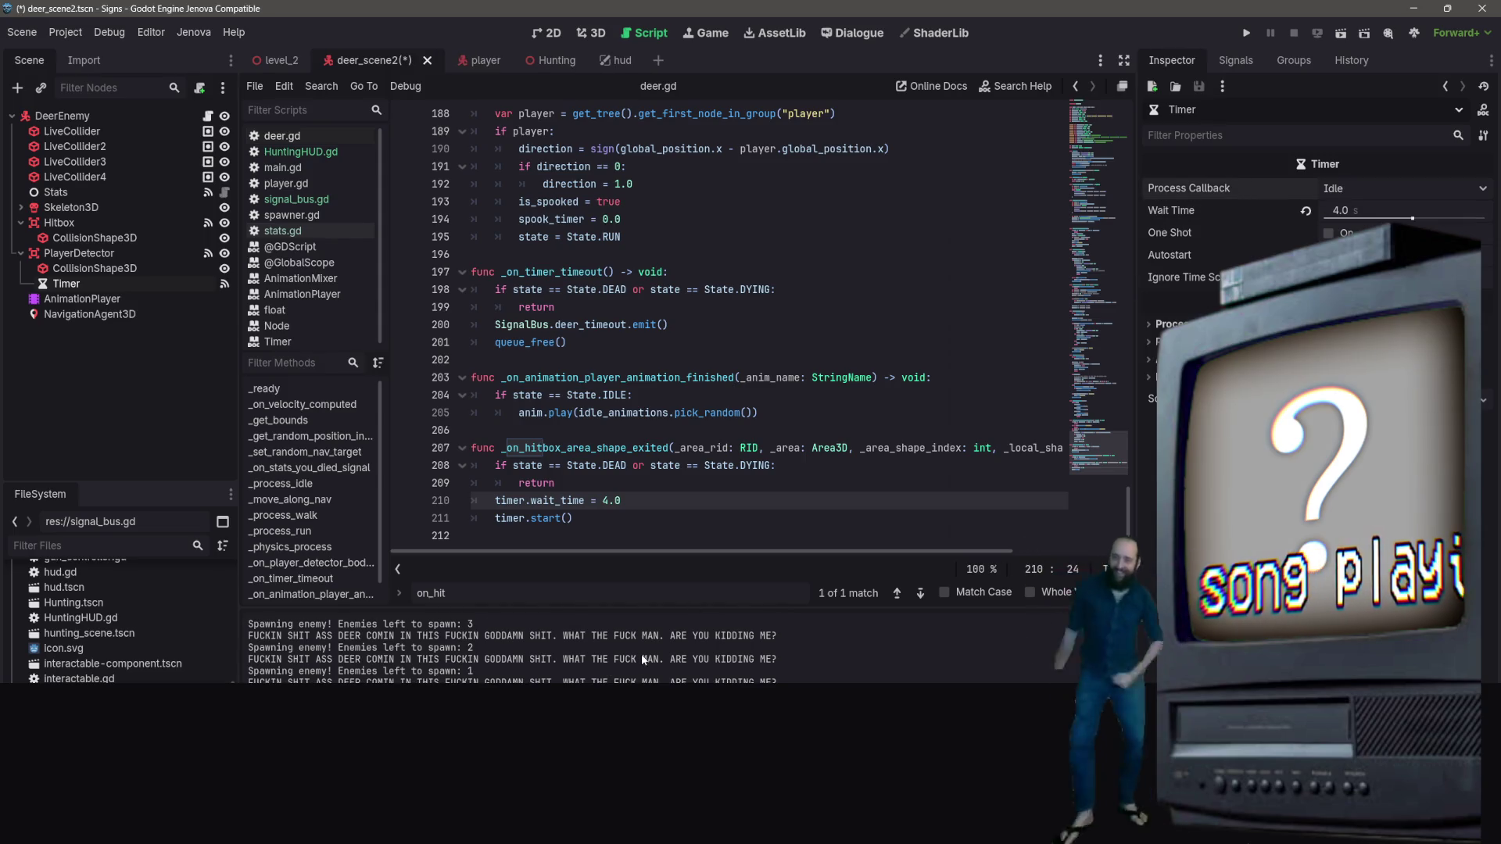
{"action": "left_click", "coordinate": [766, 359]}
{"action": "left_click", "coordinate": [769, 343]}
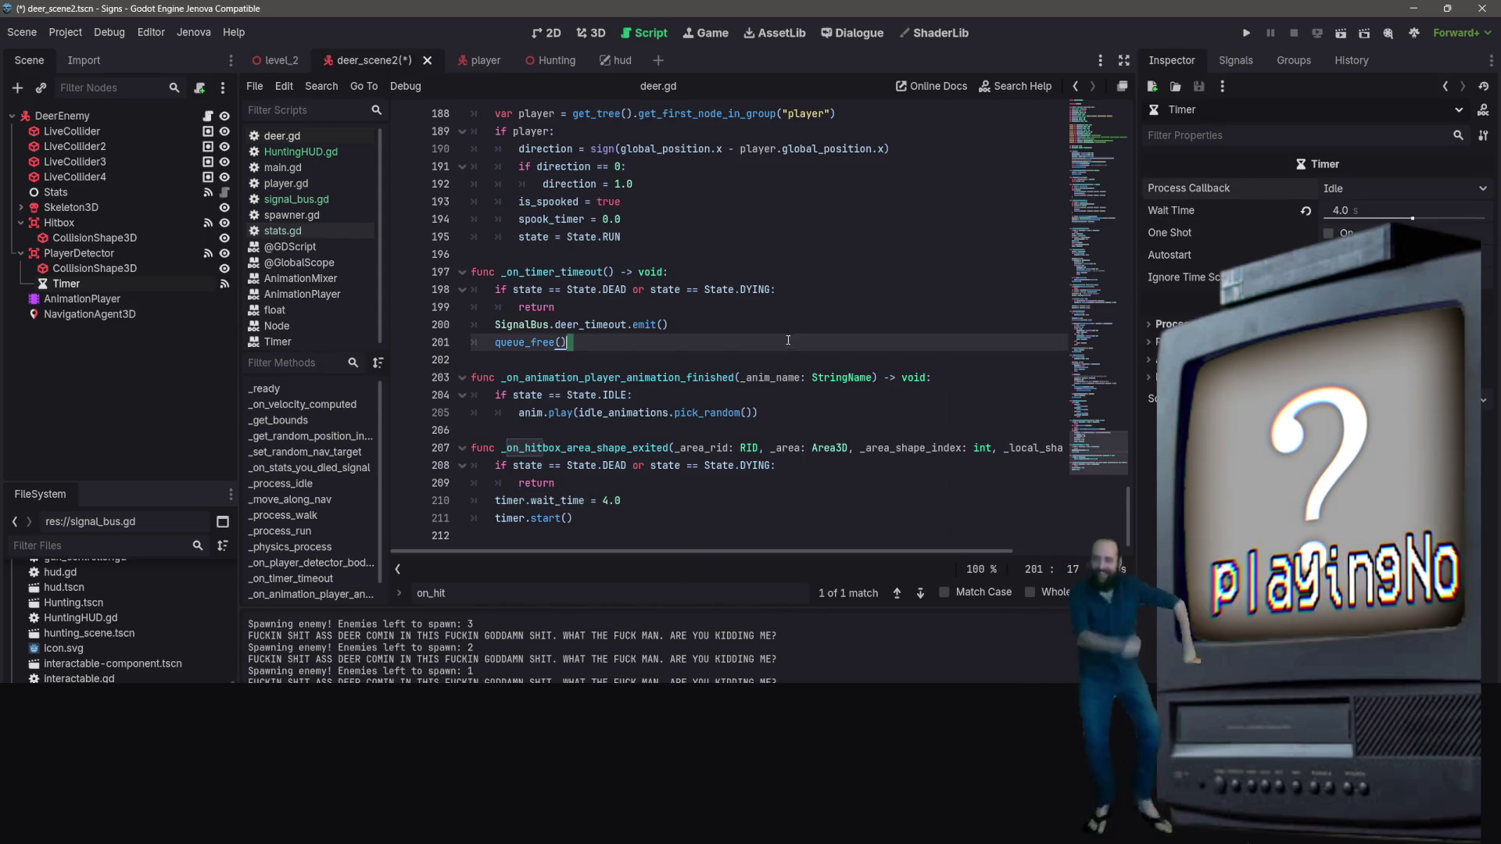
{"action": "left_click", "coordinate": [780, 308]}
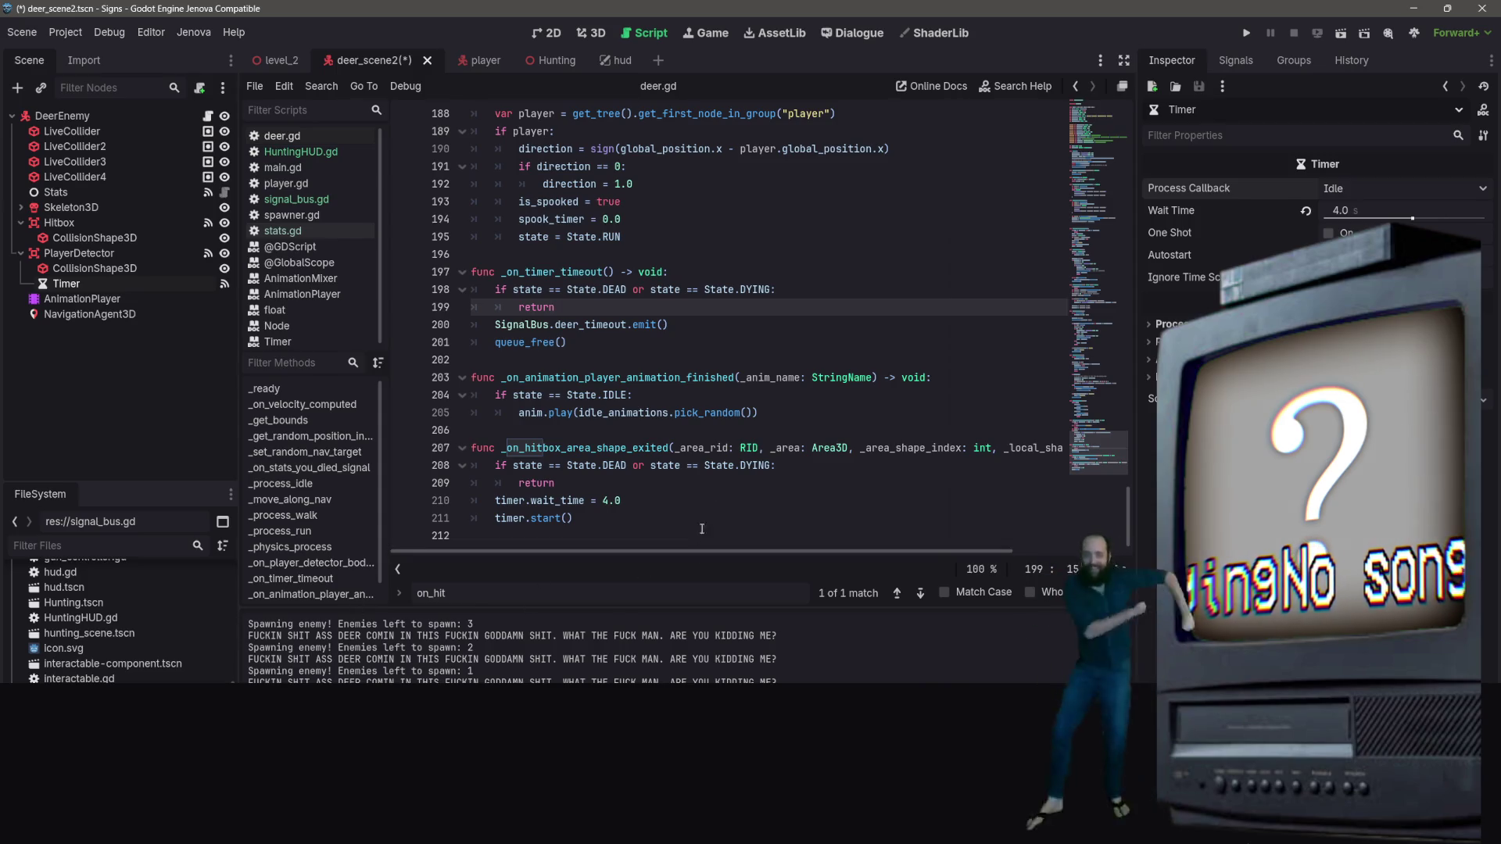
{"action": "left_click", "coordinate": [762, 518]}
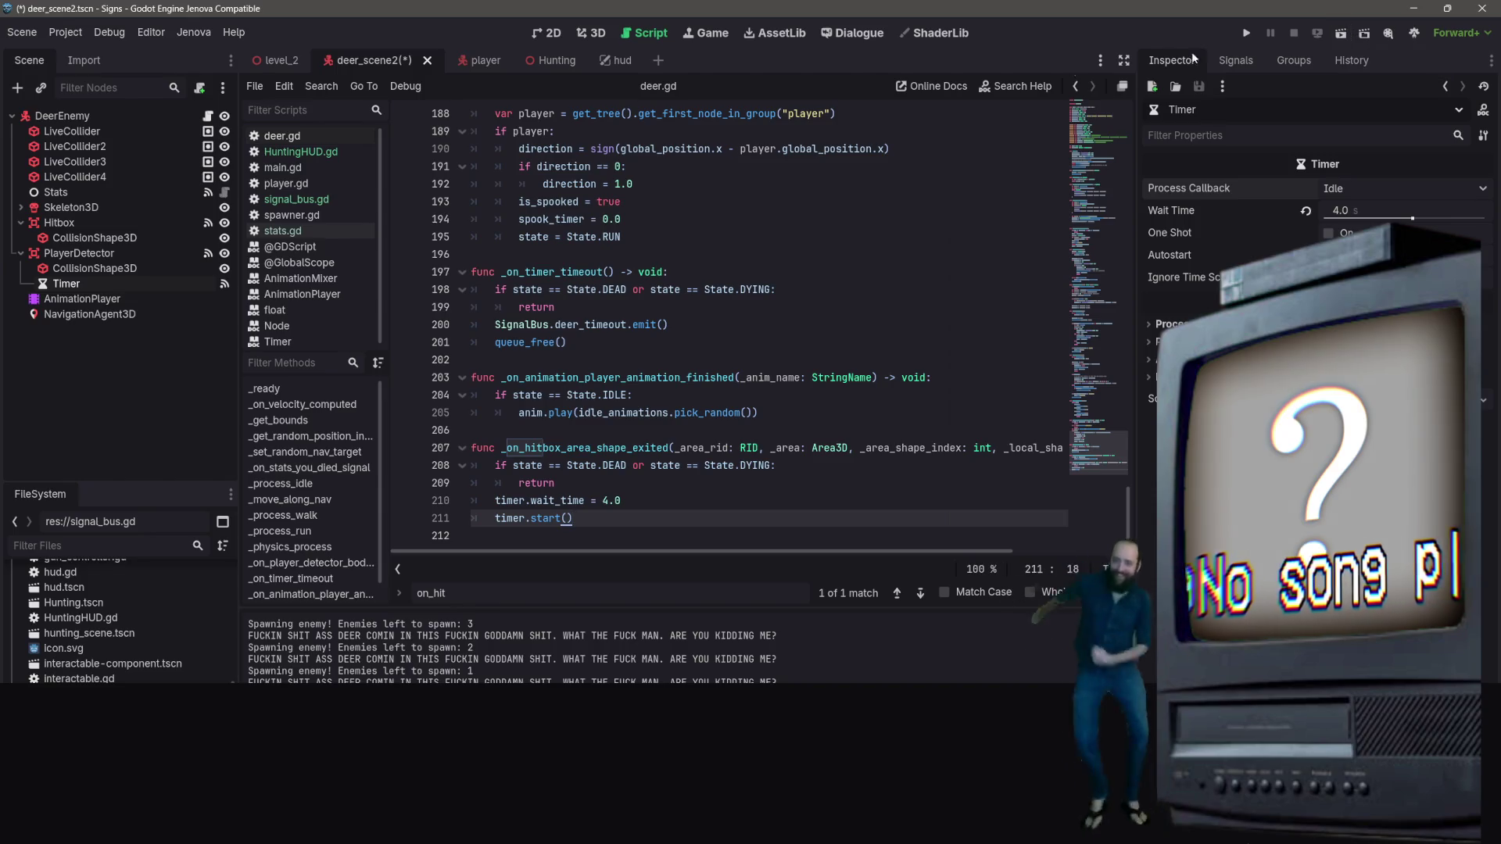
Run the Hunting scene with F6, move the player around, and close the game window
{"action": "left_click", "coordinate": [543, 62]}
{"action": "key", "text": "F6"}
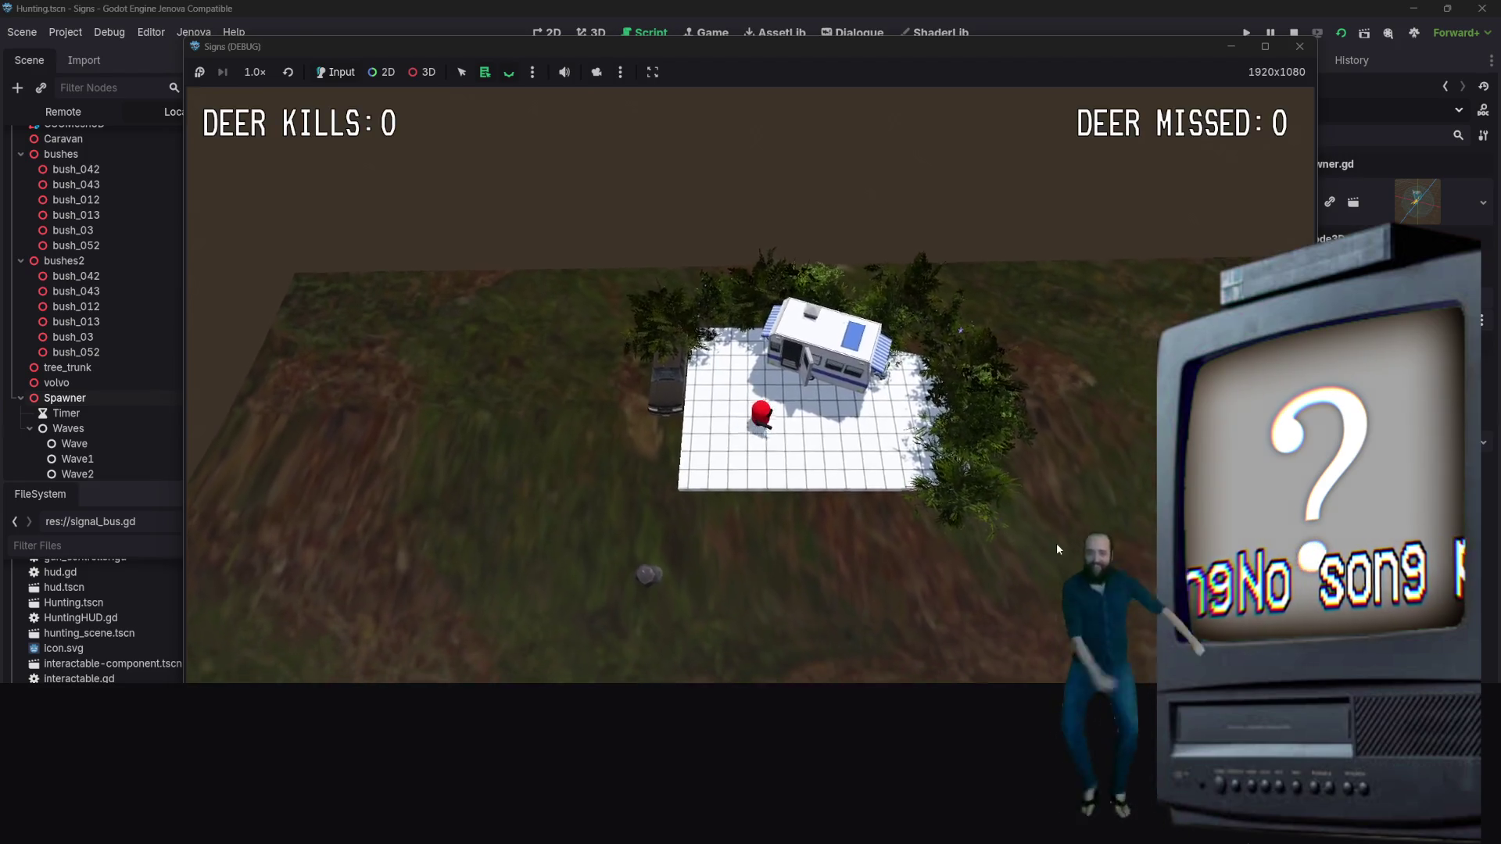
{"action": "key", "text": "s"}
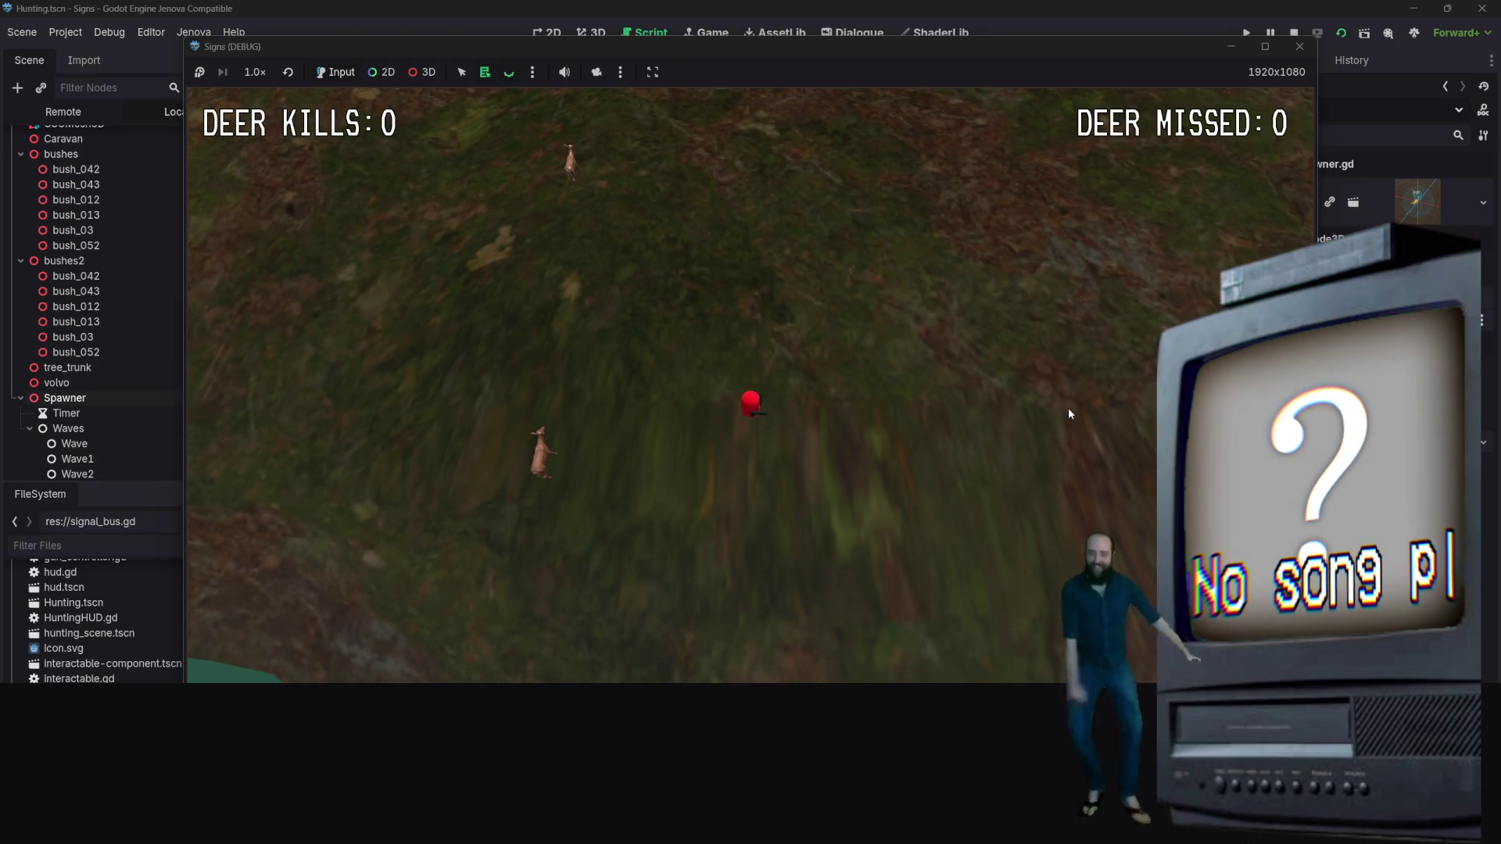
{"action": "left_click", "coordinate": [1298, 47]}
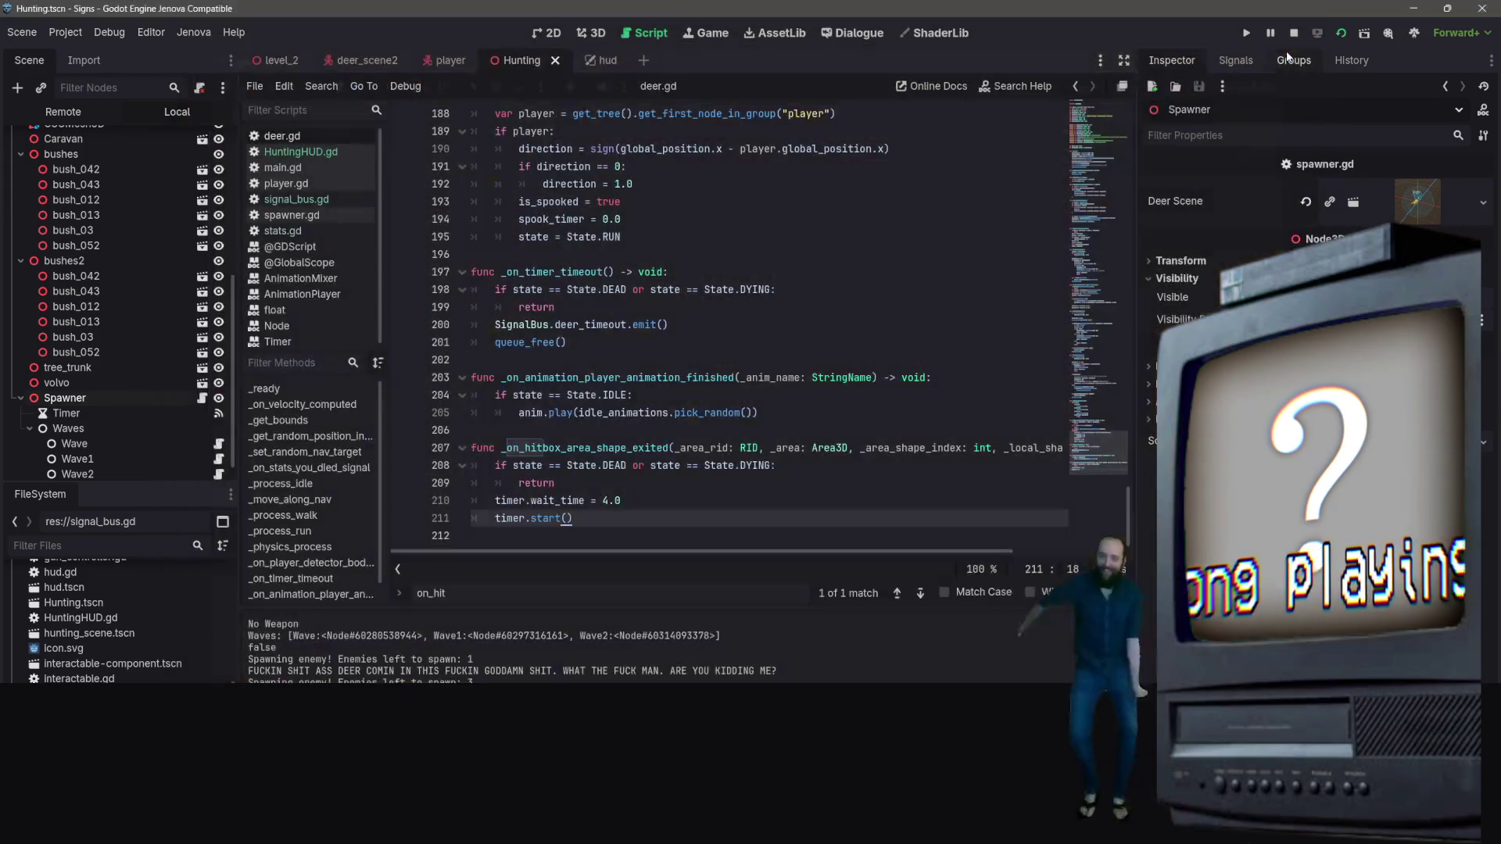
Open HuntingHUD.gd and review update_kills, update_missed and the deer_timeout connection on line 13
{"action": "left_click", "coordinate": [598, 60]}
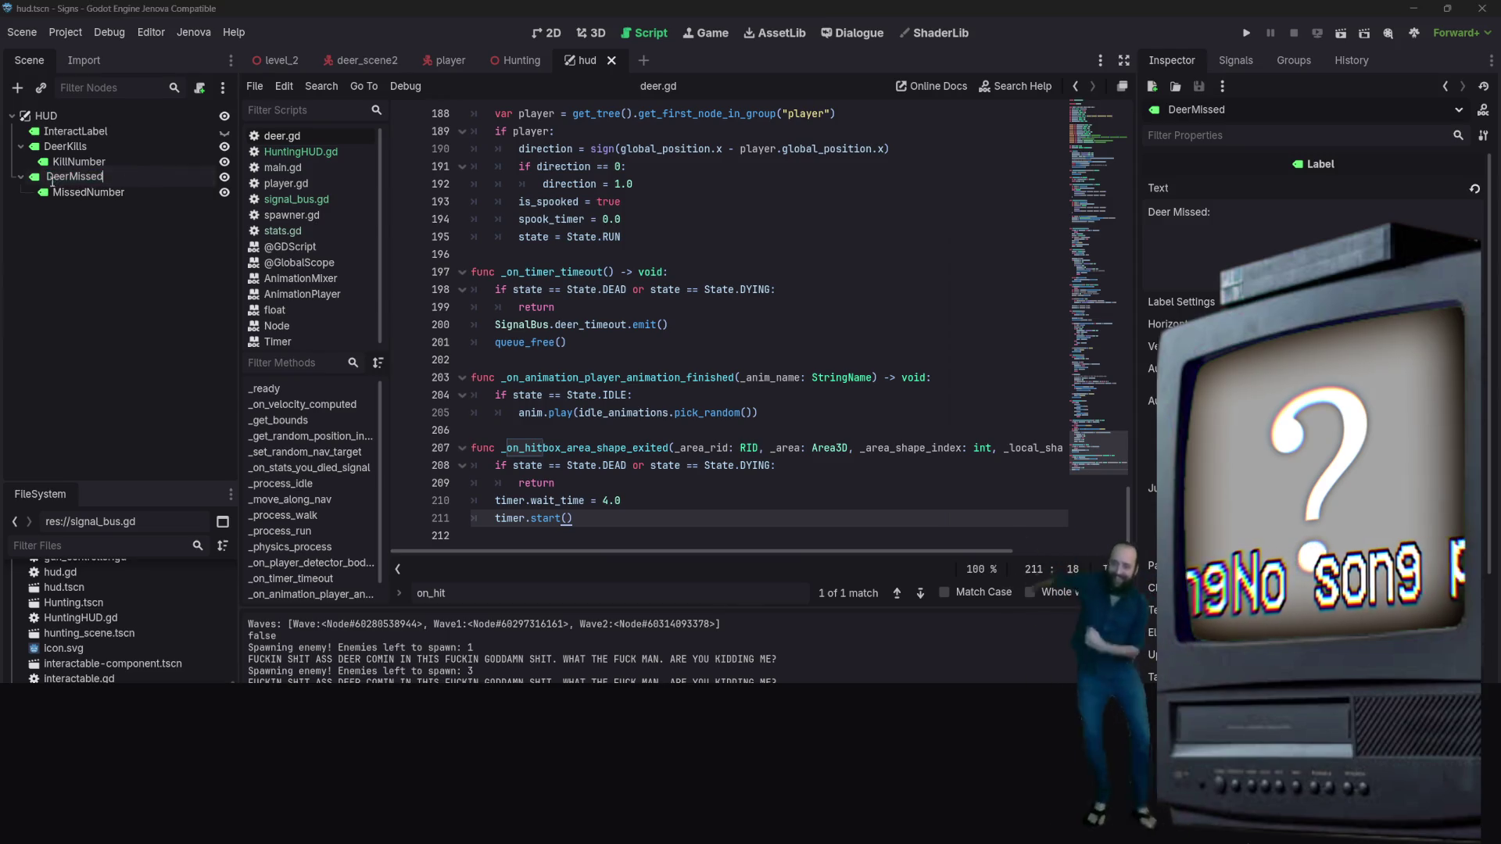
{"action": "mouse_move", "coordinate": [509, 67]}
{"action": "mouse_move", "coordinate": [441, 61]}
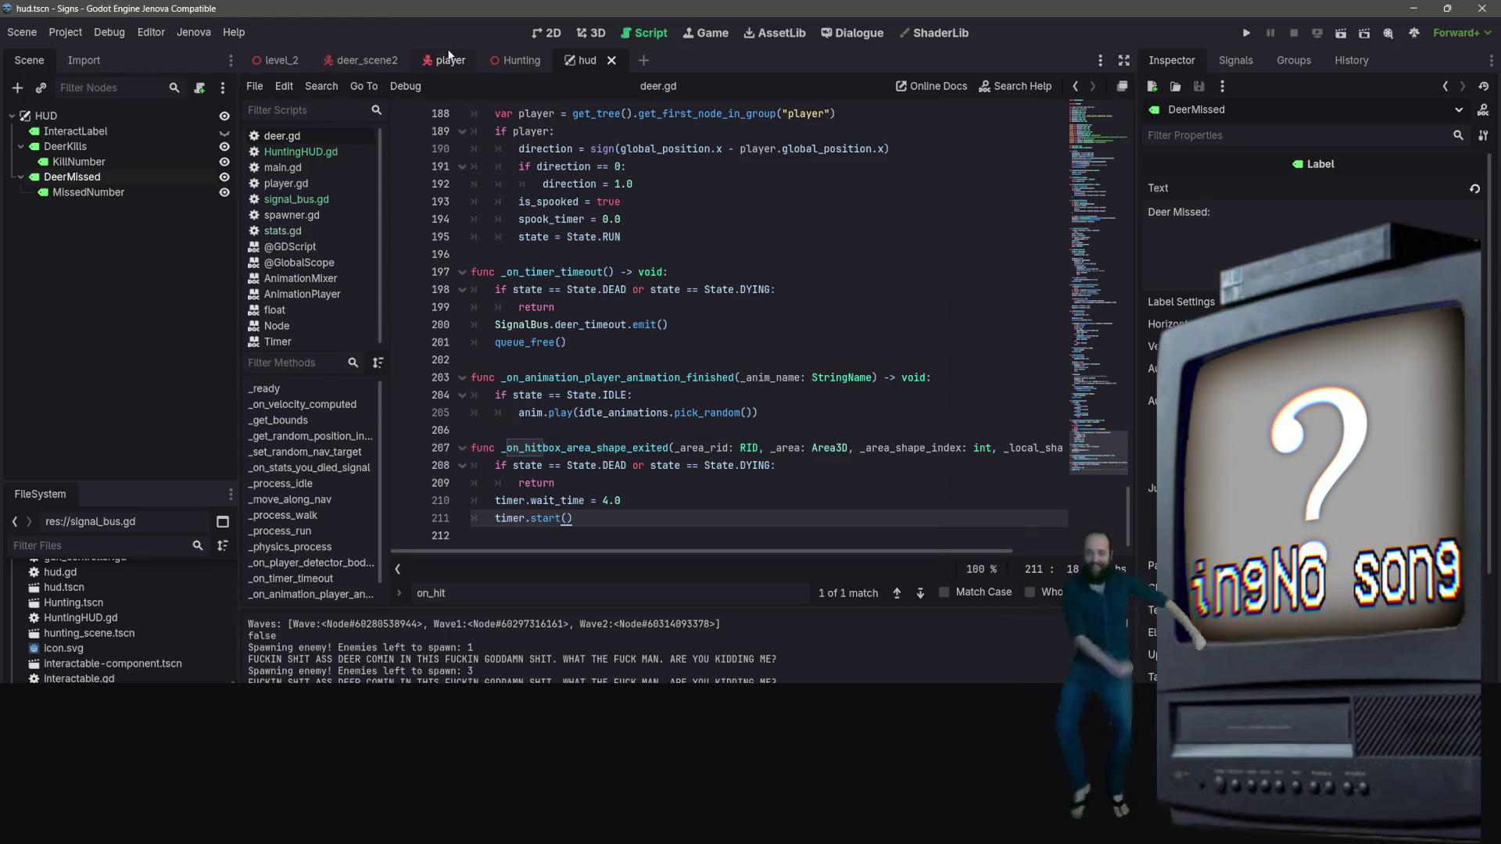
{"action": "left_click", "coordinate": [320, 153]}
{"action": "scroll", "coordinate": [704, 375], "scroll_direction": "down", "scroll_amount": 1}
{"action": "left_click", "coordinate": [706, 389]}
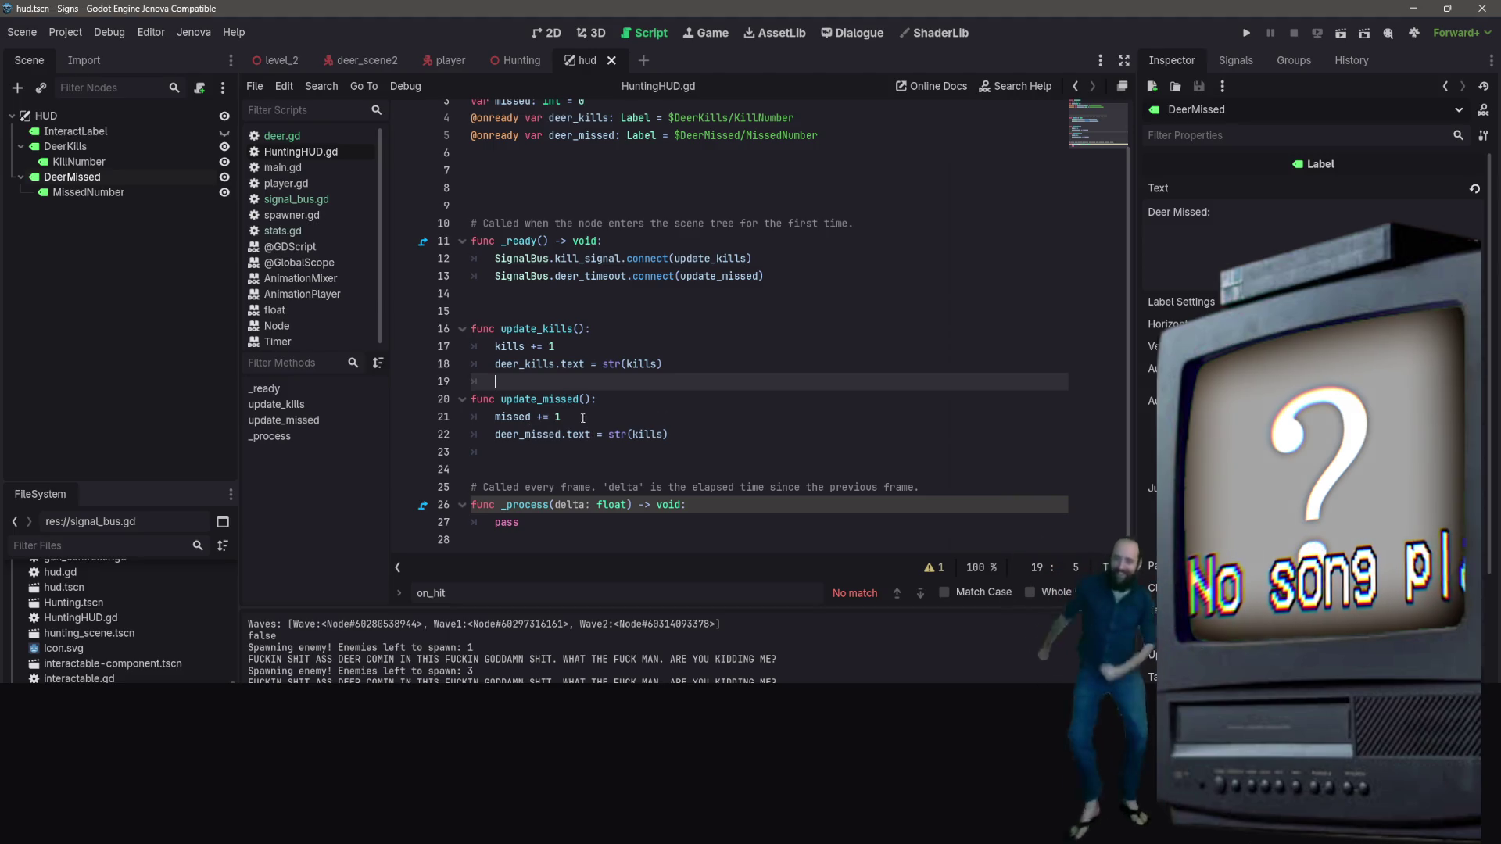
{"action": "left_click", "coordinate": [709, 278]}
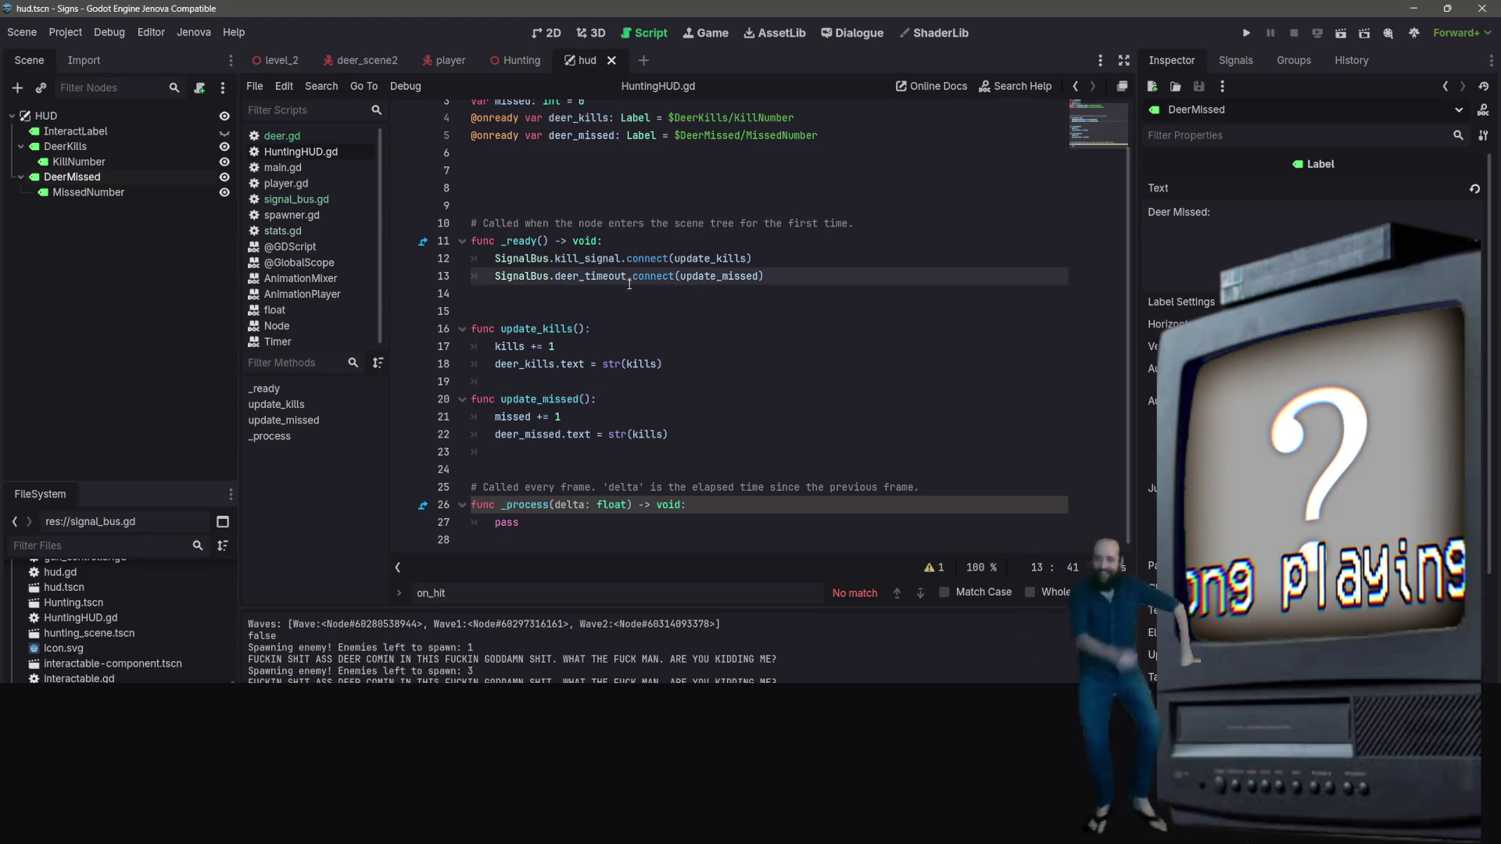
{"action": "scroll", "coordinate": [550, 219], "scroll_direction": "up", "scroll_amount": 1}
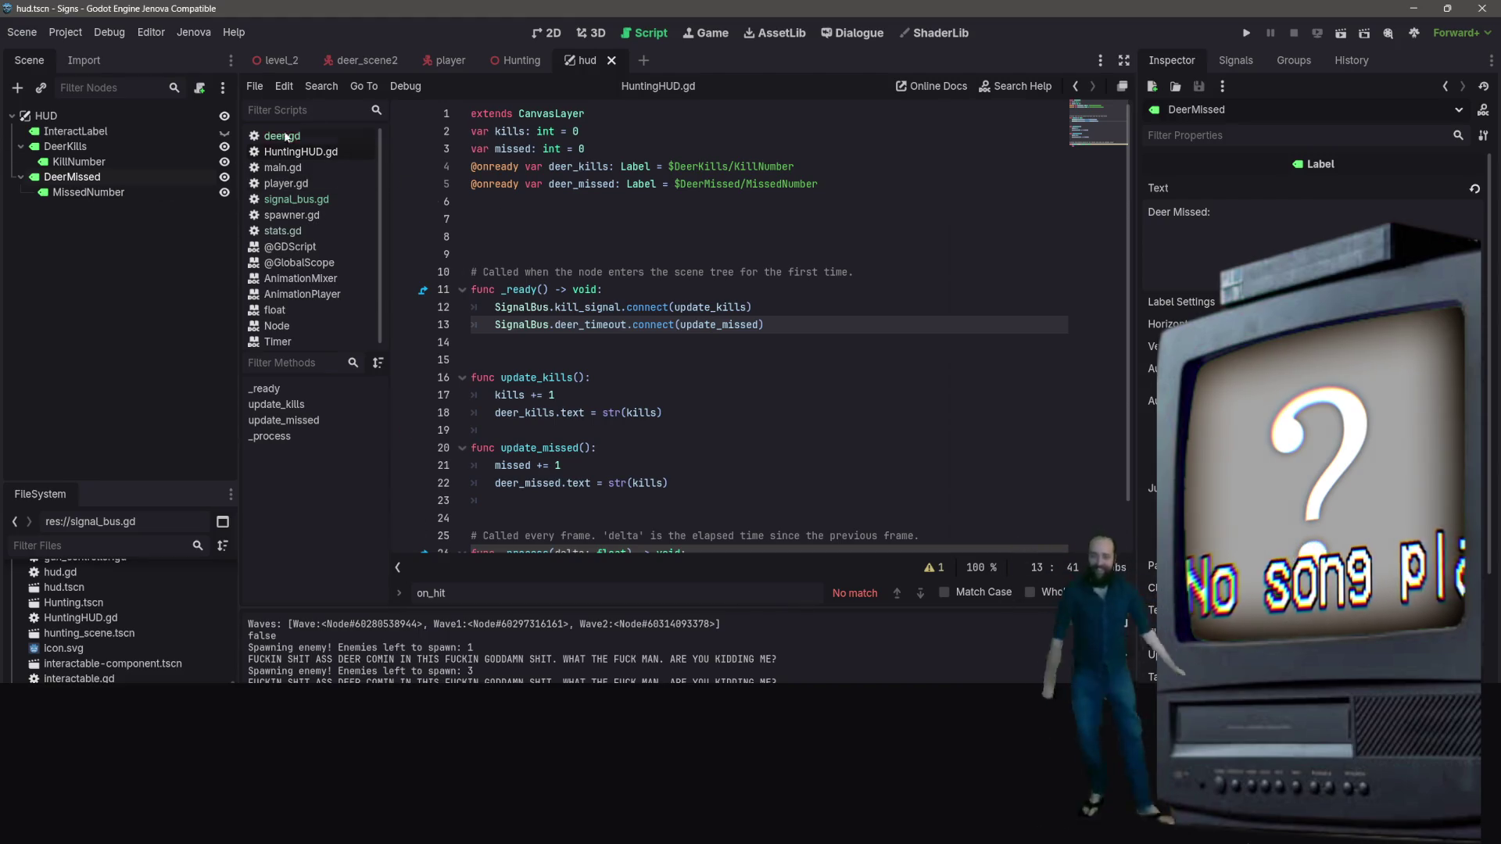
In deer_scene2, view the signal connections of Stats, Timer, PlayerDetector and DeerEnemy
{"action": "left_click", "coordinate": [366, 61]}
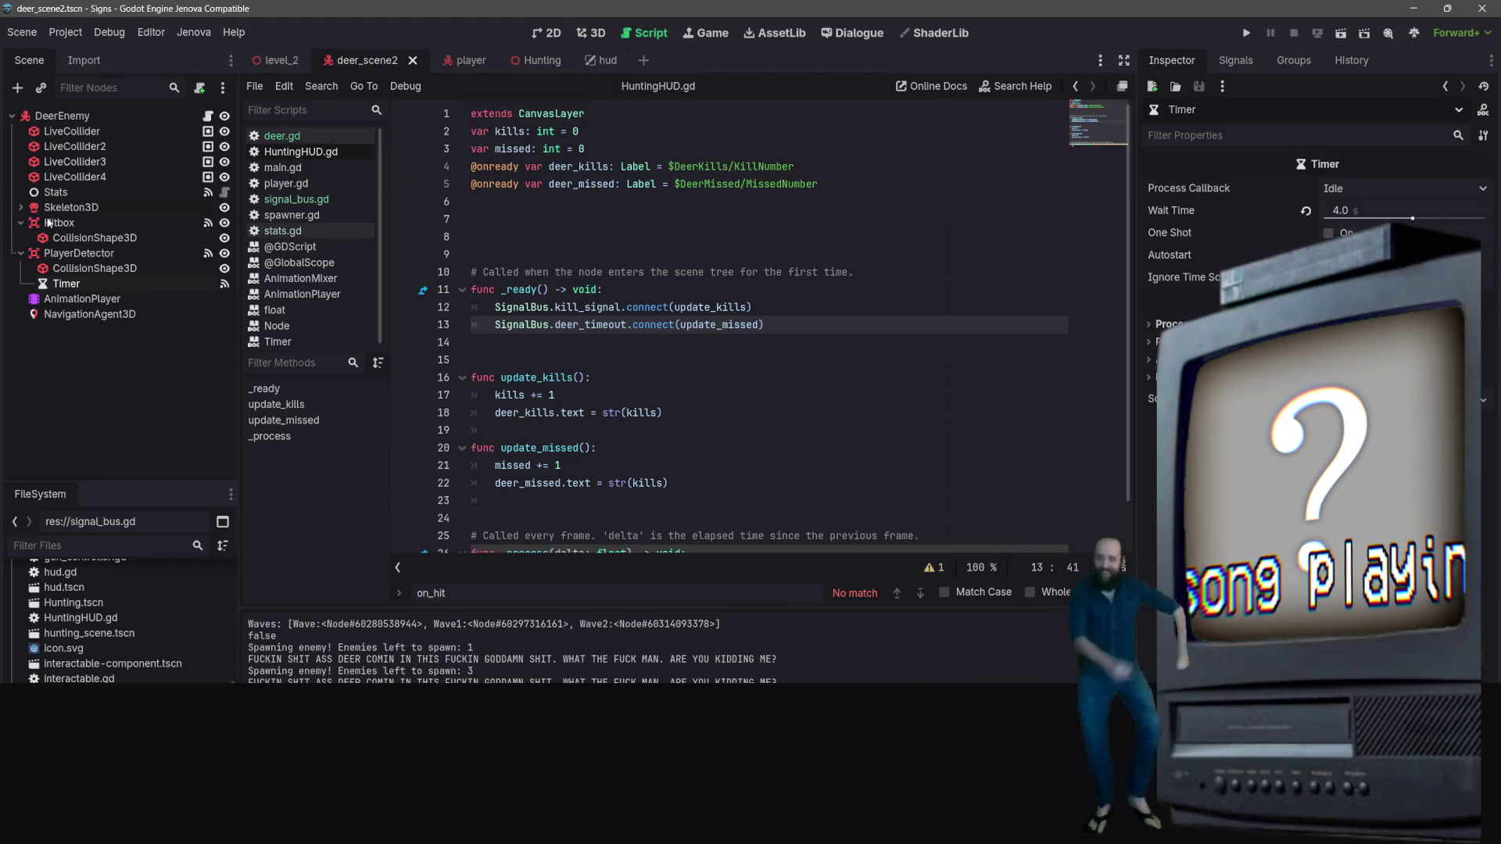
{"action": "left_click", "coordinate": [207, 193]}
{"action": "scroll", "coordinate": [820, 343], "scroll_direction": "down", "scroll_amount": 1}
{"action": "scroll", "coordinate": [820, 342], "scroll_direction": "up", "scroll_amount": 1}
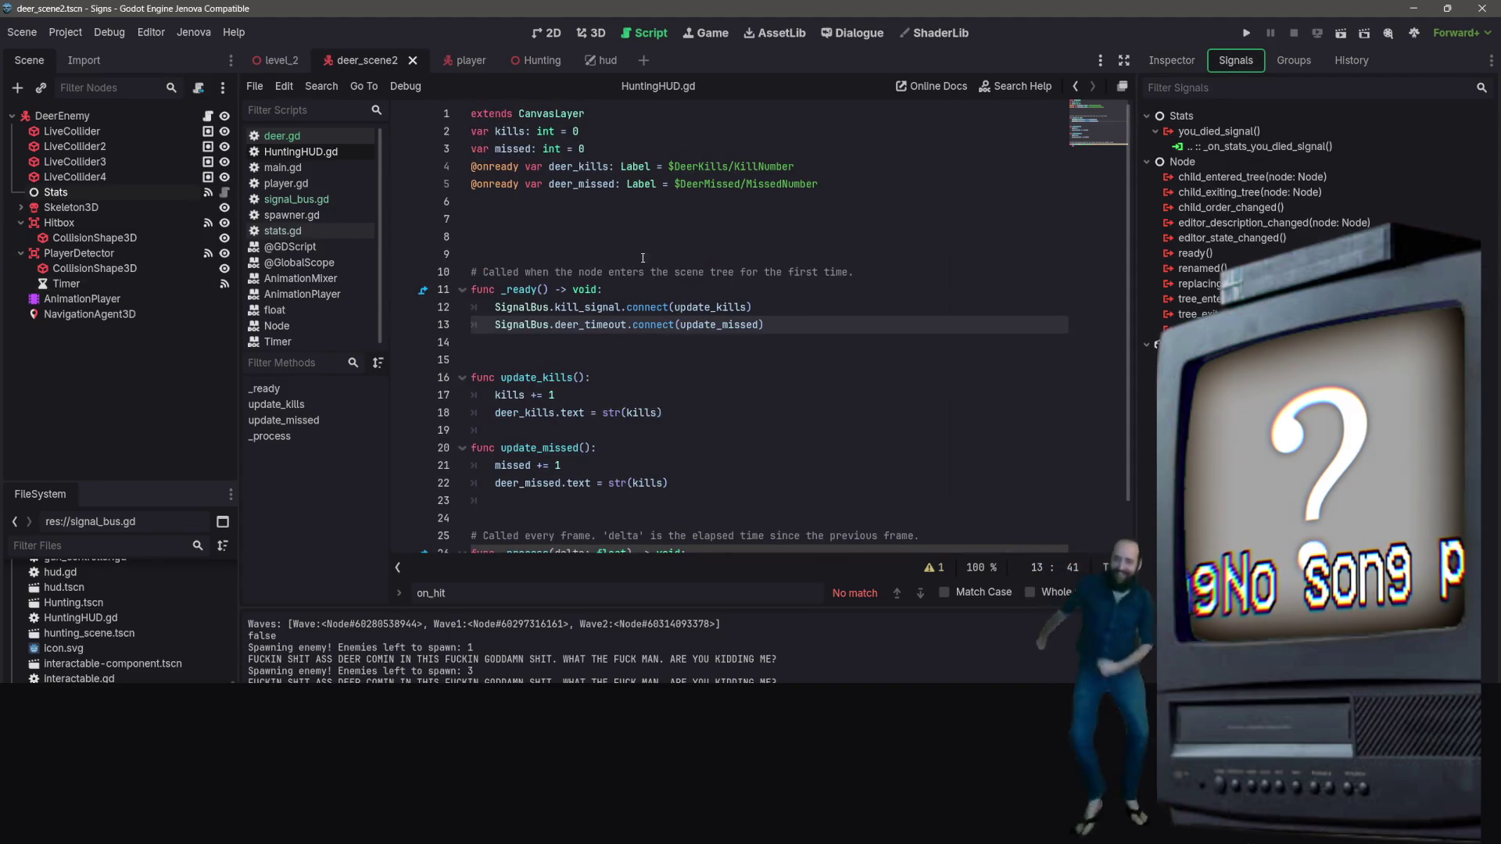
{"action": "left_click", "coordinate": [85, 289]}
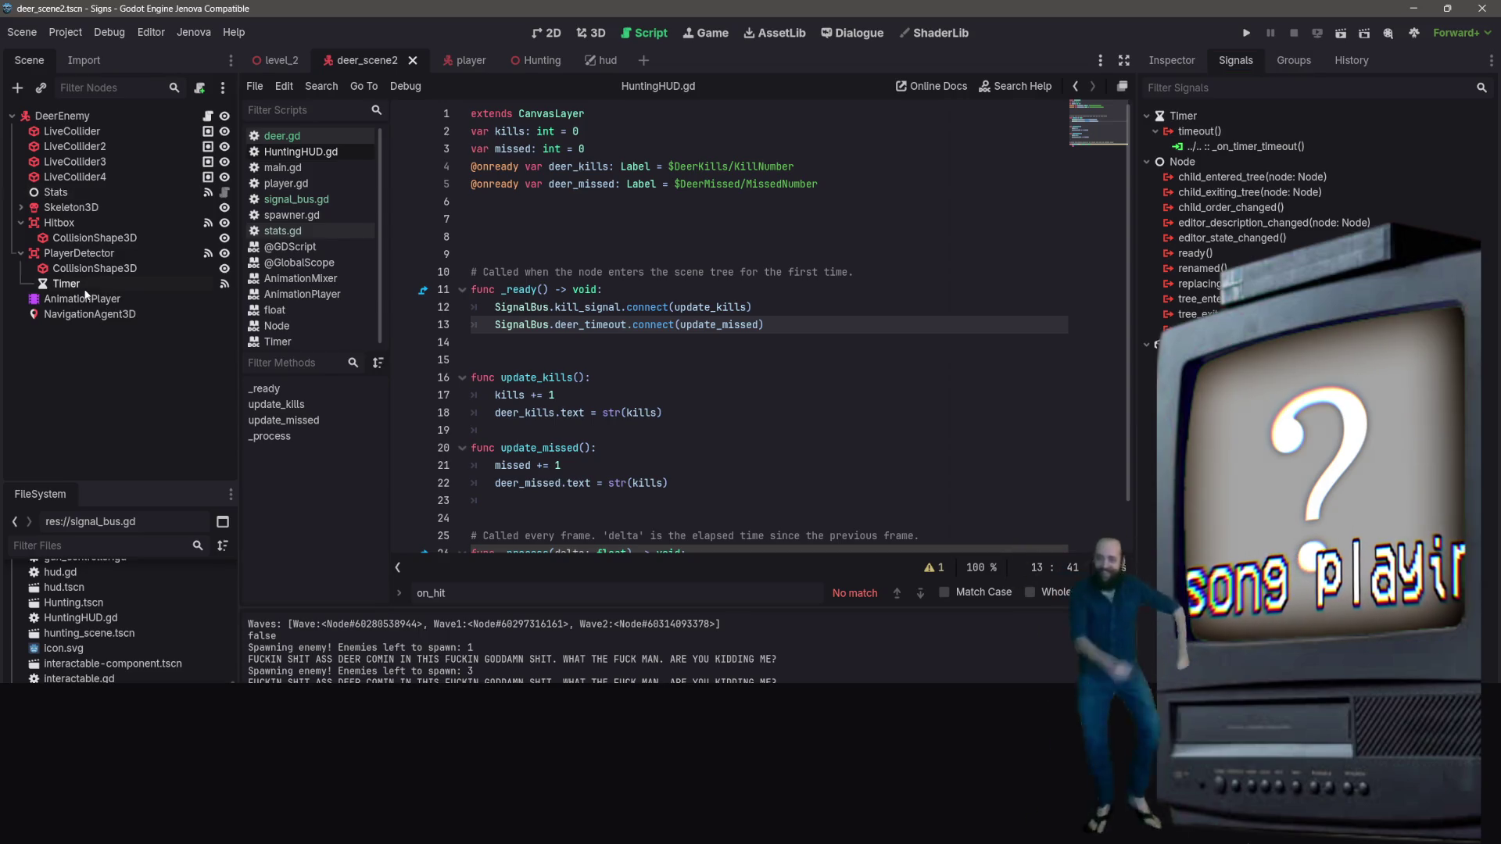
{"action": "left_click", "coordinate": [125, 250]}
{"action": "left_click", "coordinate": [172, 115]}
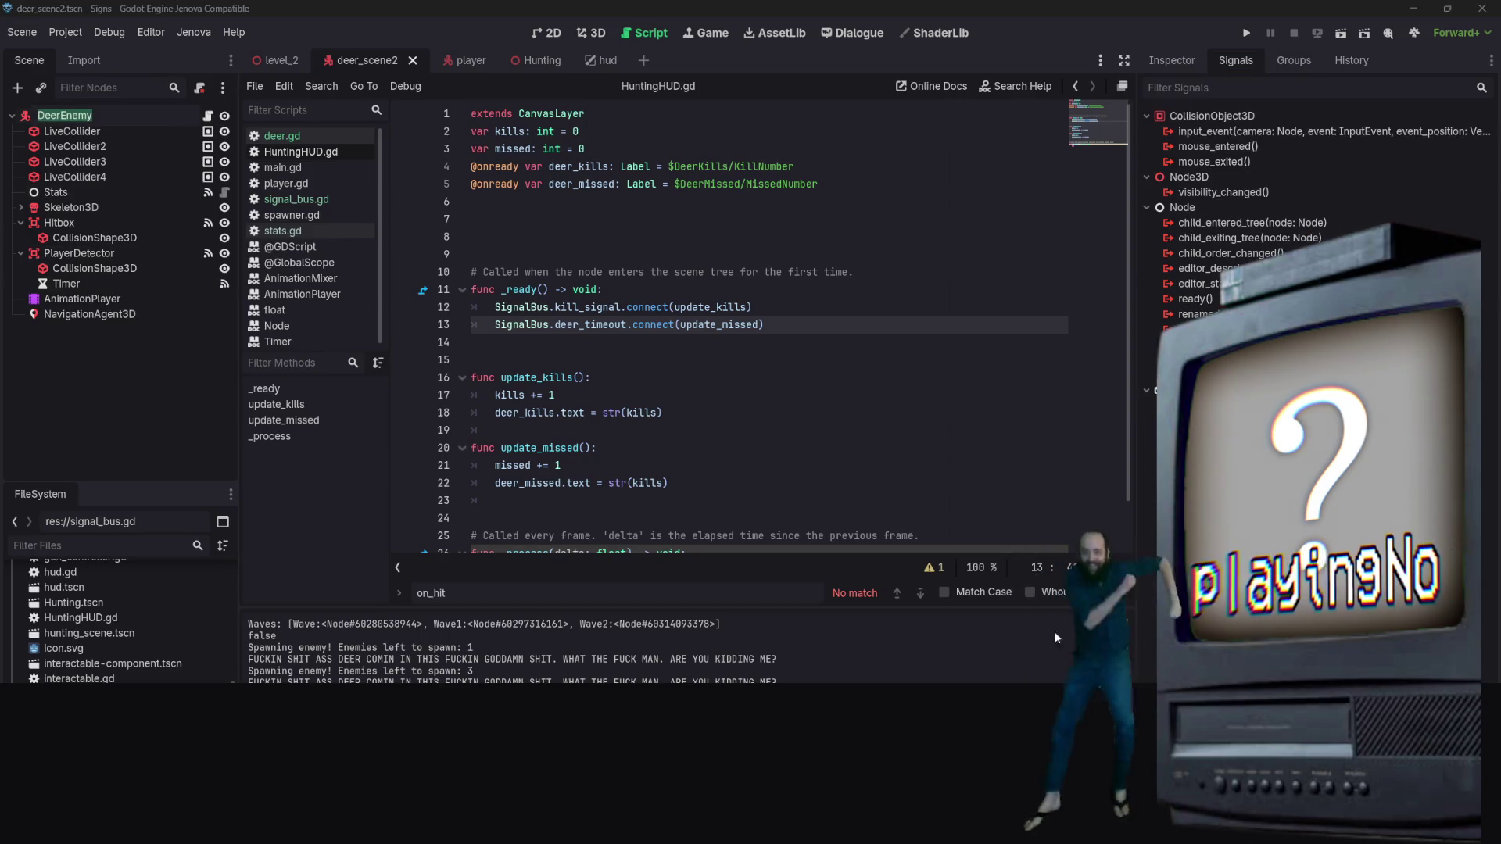
{"action": "scroll", "coordinate": [654, 372], "scroll_direction": "down", "scroll_amount": 1}
{"action": "scroll", "coordinate": [655, 373], "scroll_direction": "up", "scroll_amount": 1}
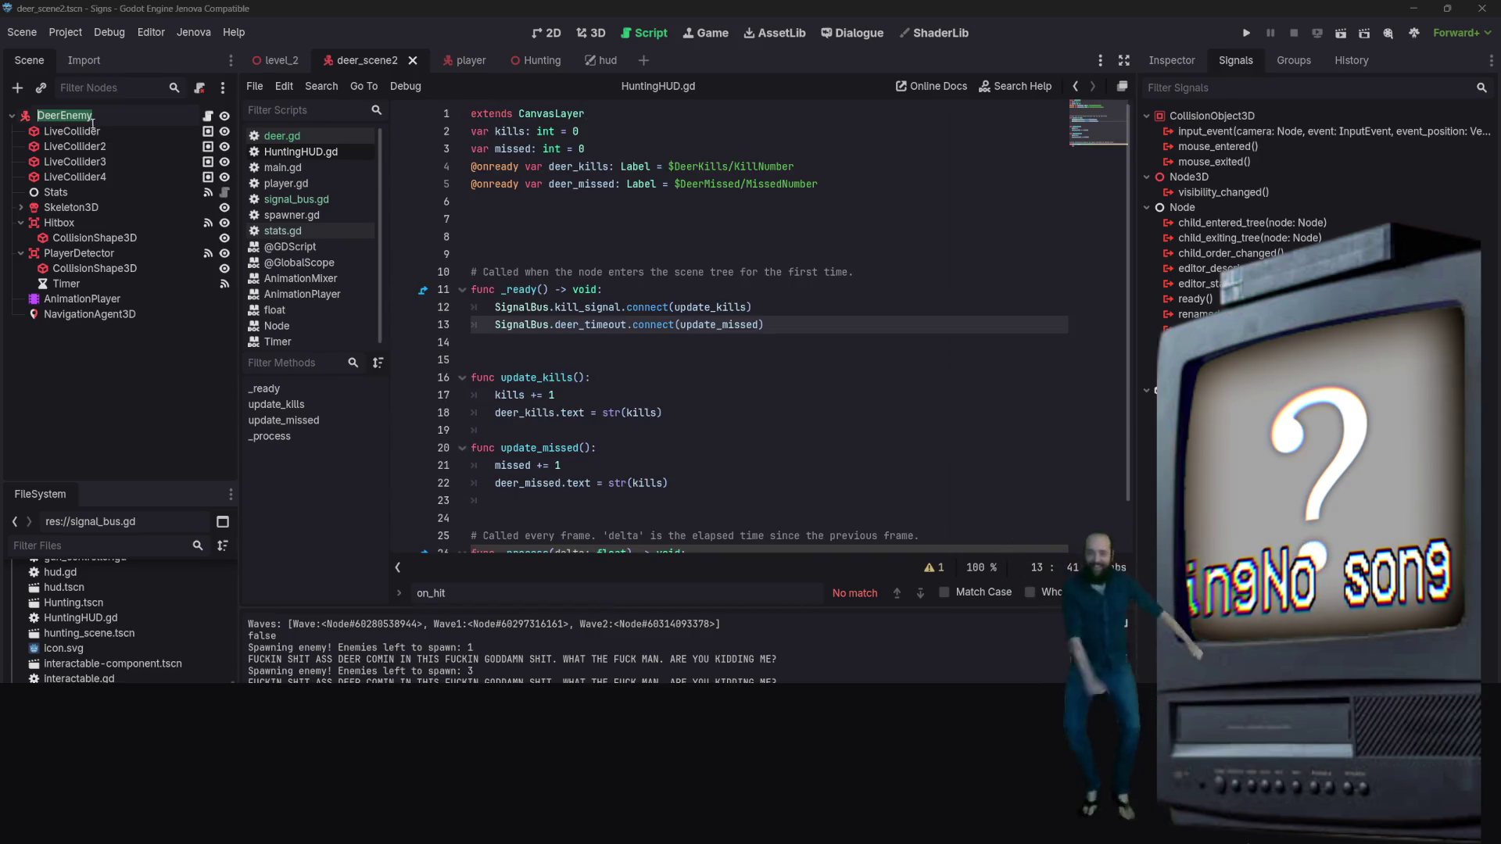
{"action": "key", "text": "Right"}
{"action": "left_click", "coordinate": [208, 115]}
{"action": "scroll", "coordinate": [676, 522], "scroll_direction": "up", "scroll_amount": 7}
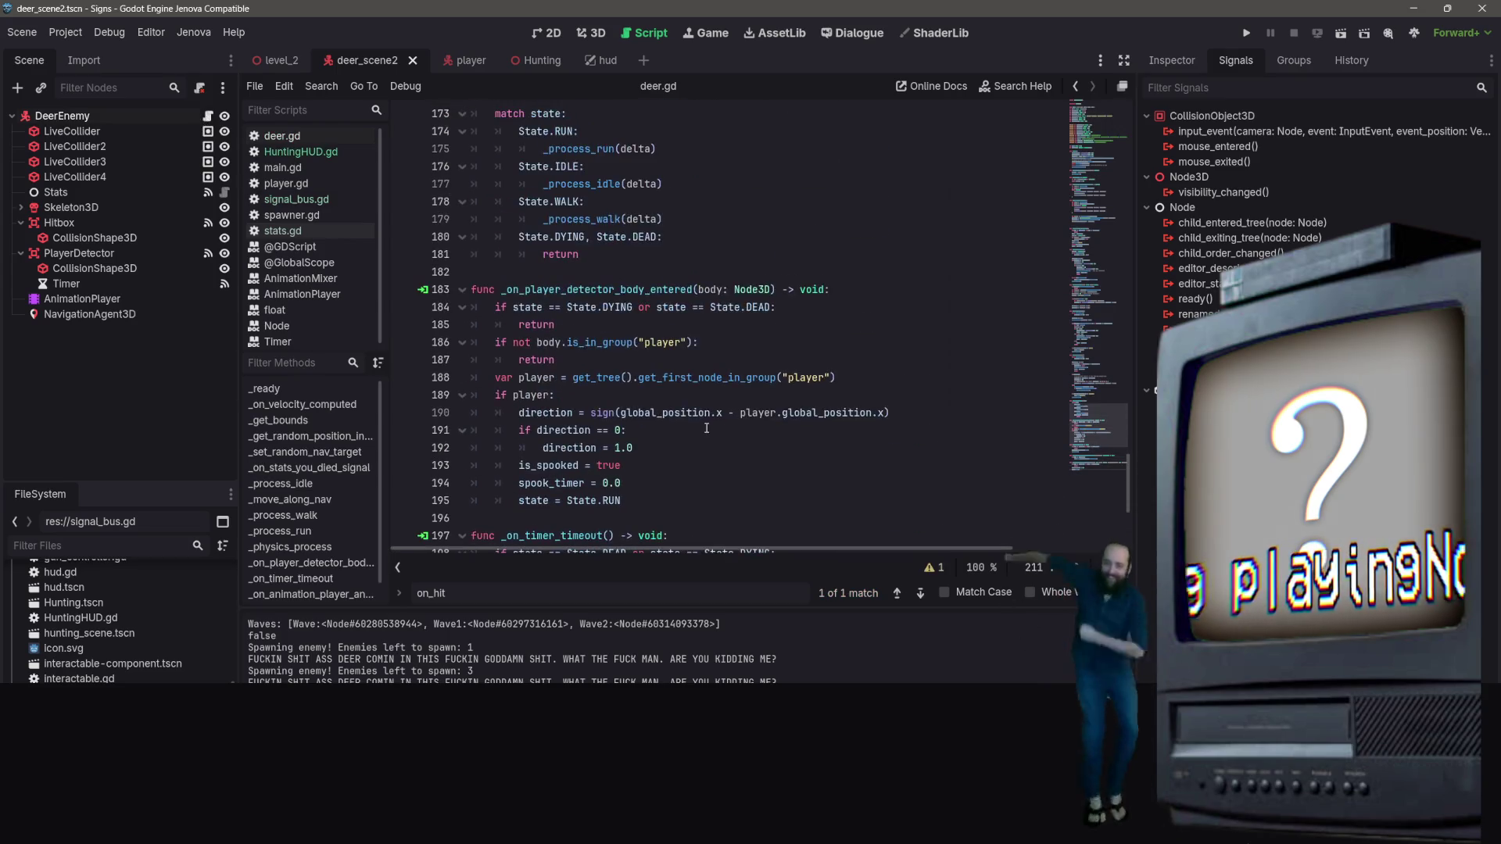
{"action": "scroll", "coordinate": [708, 399], "scroll_direction": "up", "scroll_amount": 16}
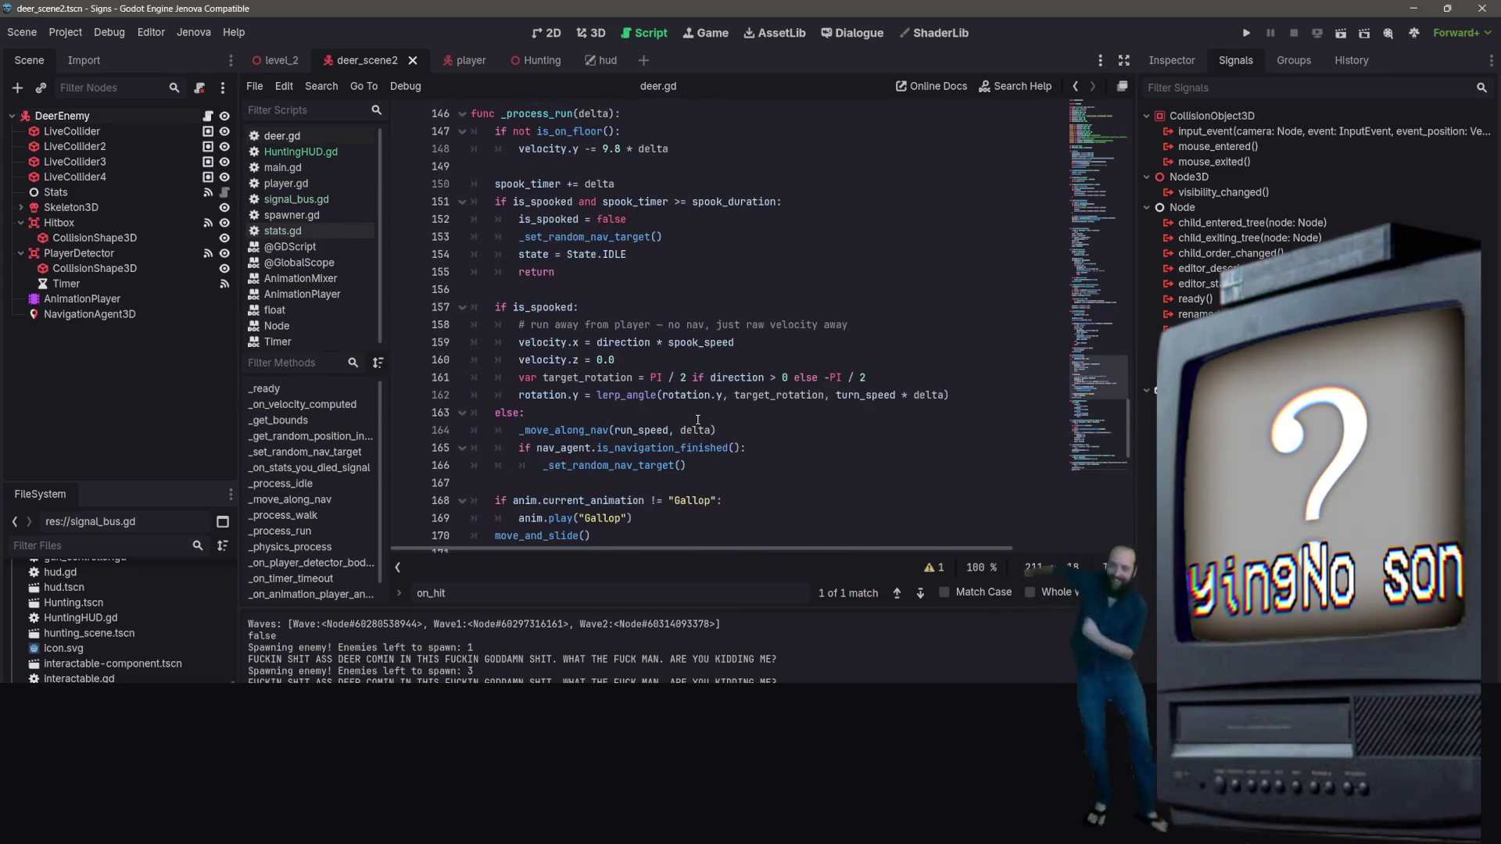
{"action": "scroll", "coordinate": [681, 438], "scroll_direction": "down", "scroll_amount": 7}
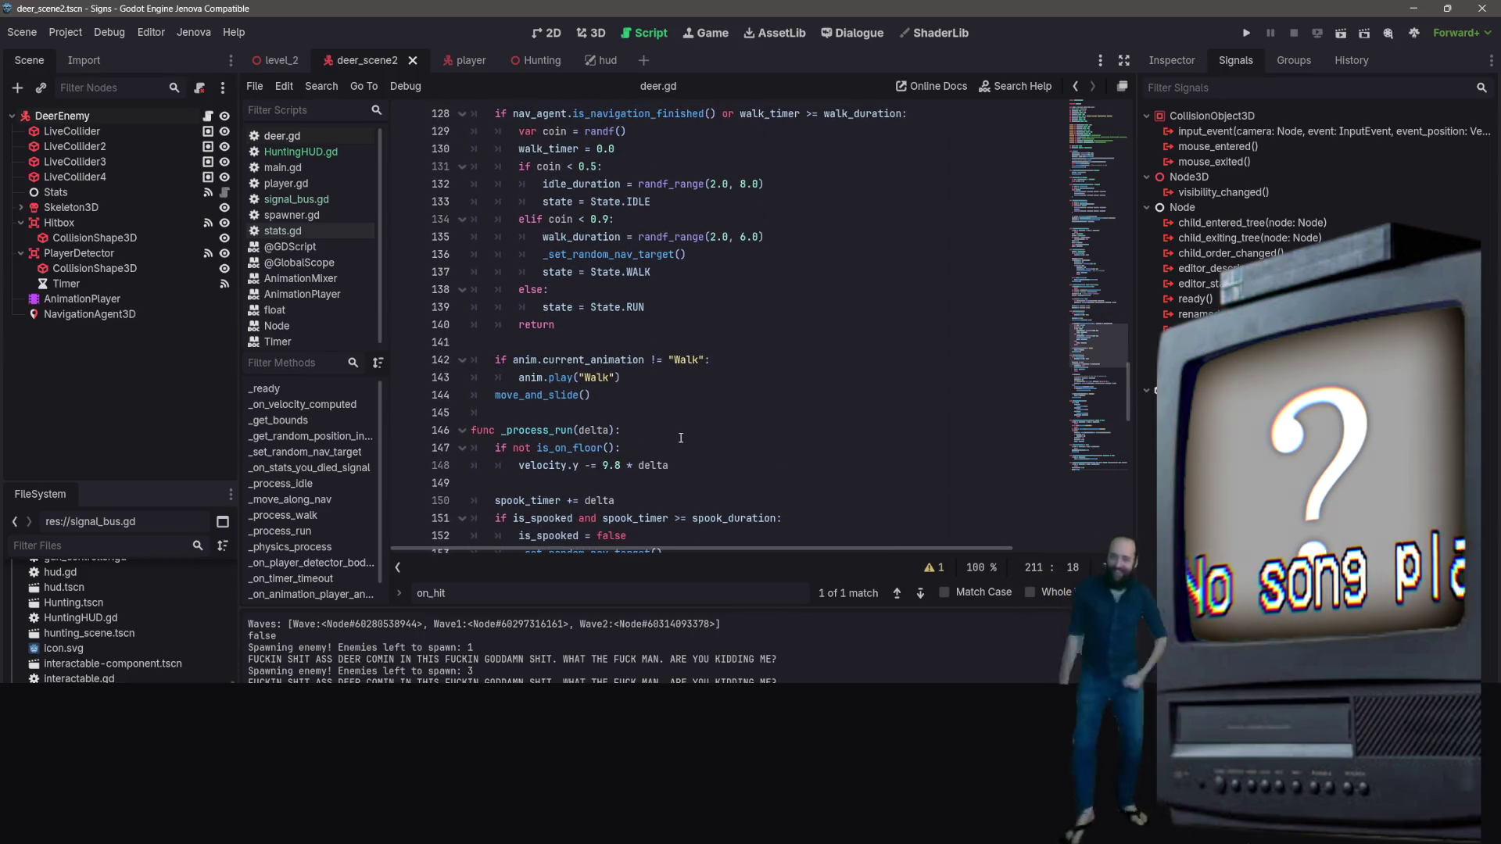
{"action": "right_click", "coordinate": [684, 426]}
{"action": "left_click", "coordinate": [680, 322]}
{"action": "scroll", "coordinate": [687, 281], "scroll_direction": "up", "scroll_amount": 9}
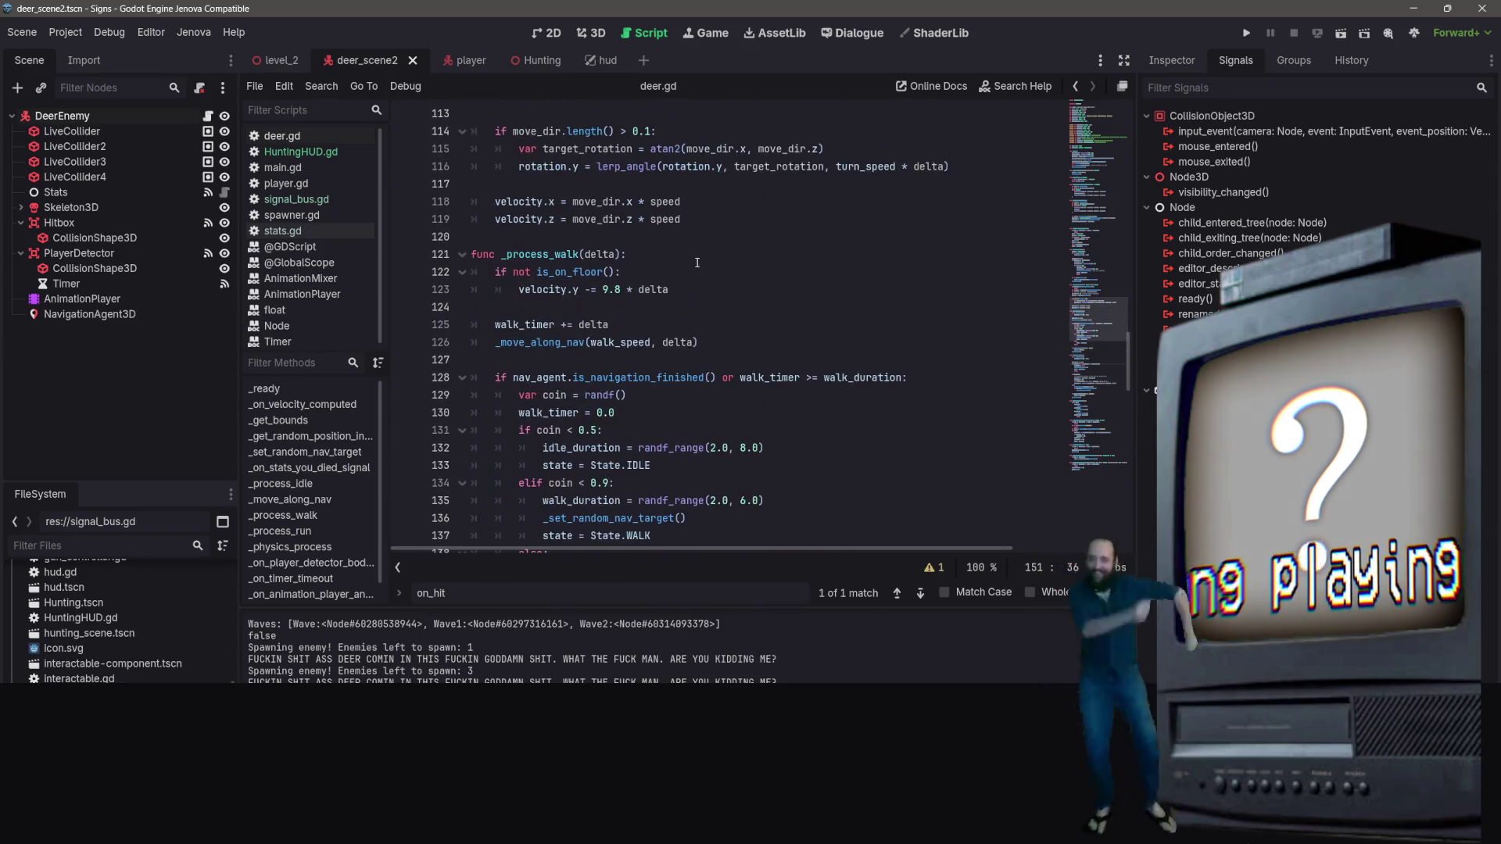
{"action": "scroll", "coordinate": [688, 270], "scroll_direction": "down", "scroll_amount": 15}
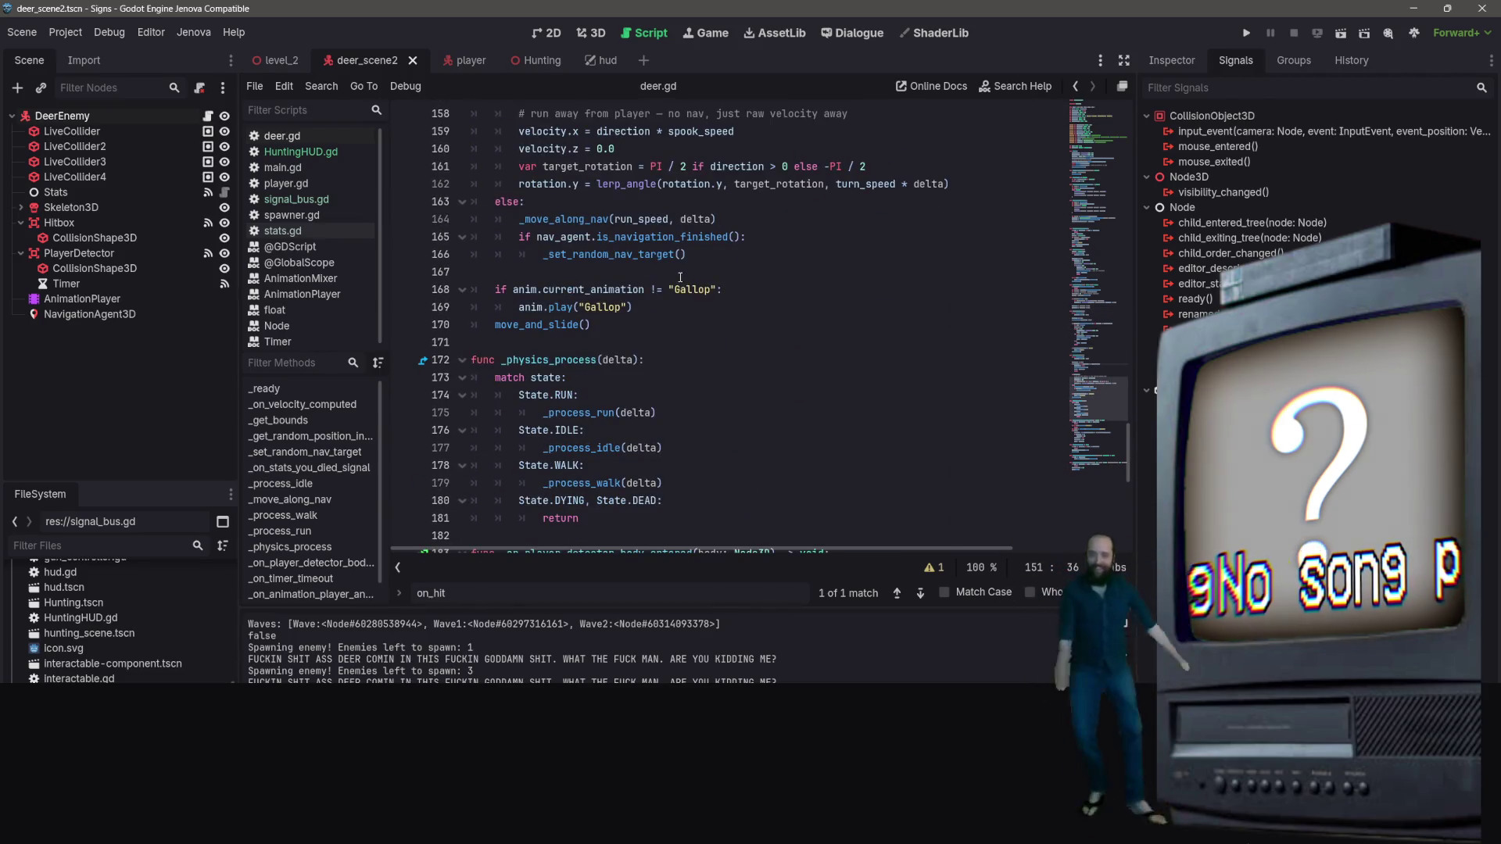
{"action": "scroll", "coordinate": [680, 276], "scroll_direction": "up", "scroll_amount": 10}
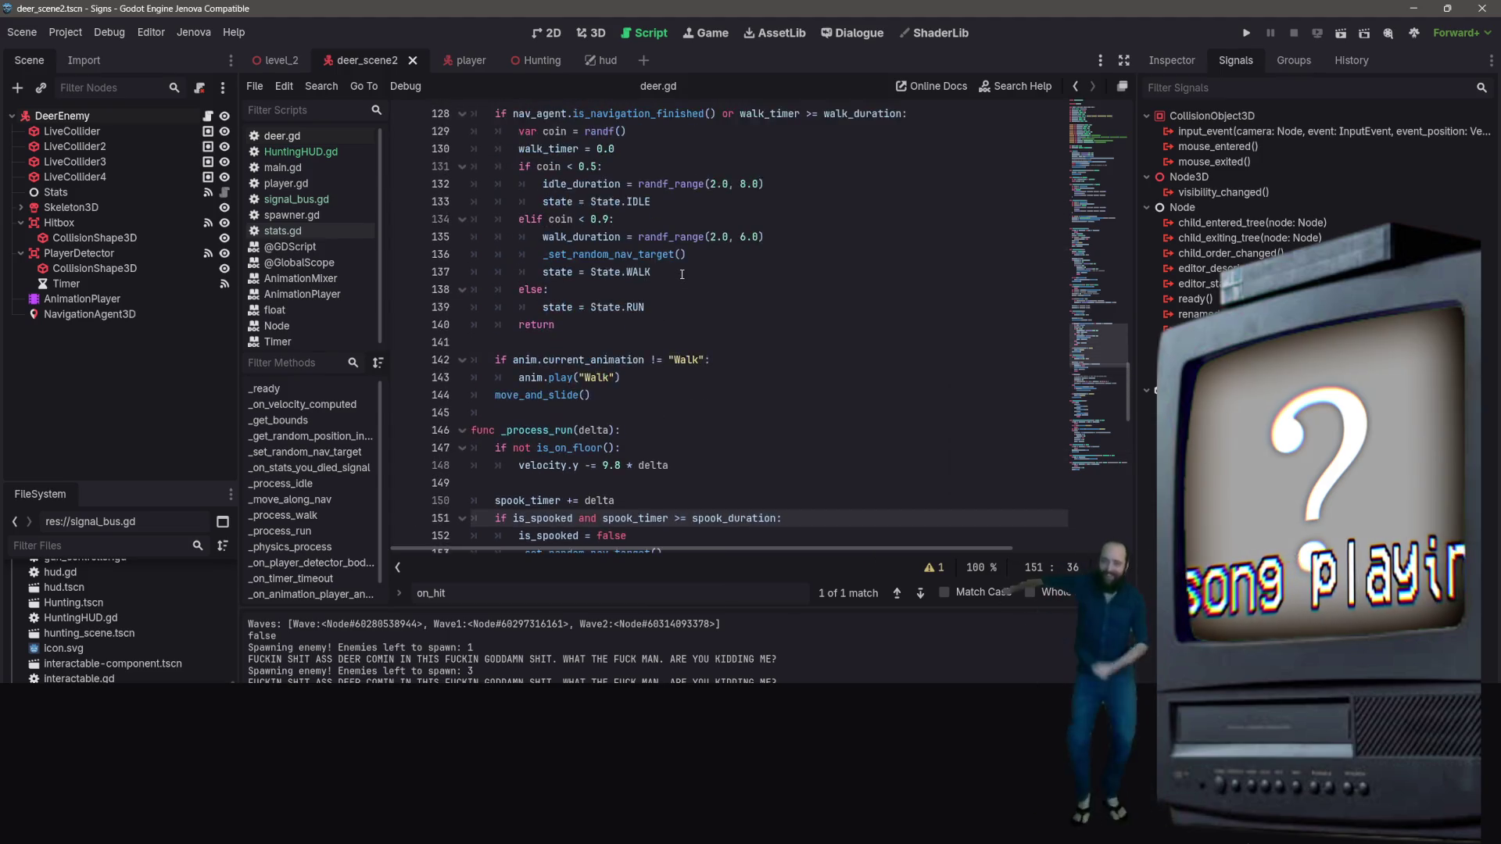
{"action": "scroll", "coordinate": [681, 275], "scroll_direction": "up", "scroll_amount": 4}
{"action": "scroll", "coordinate": [683, 275], "scroll_direction": "up", "scroll_amount": 8}
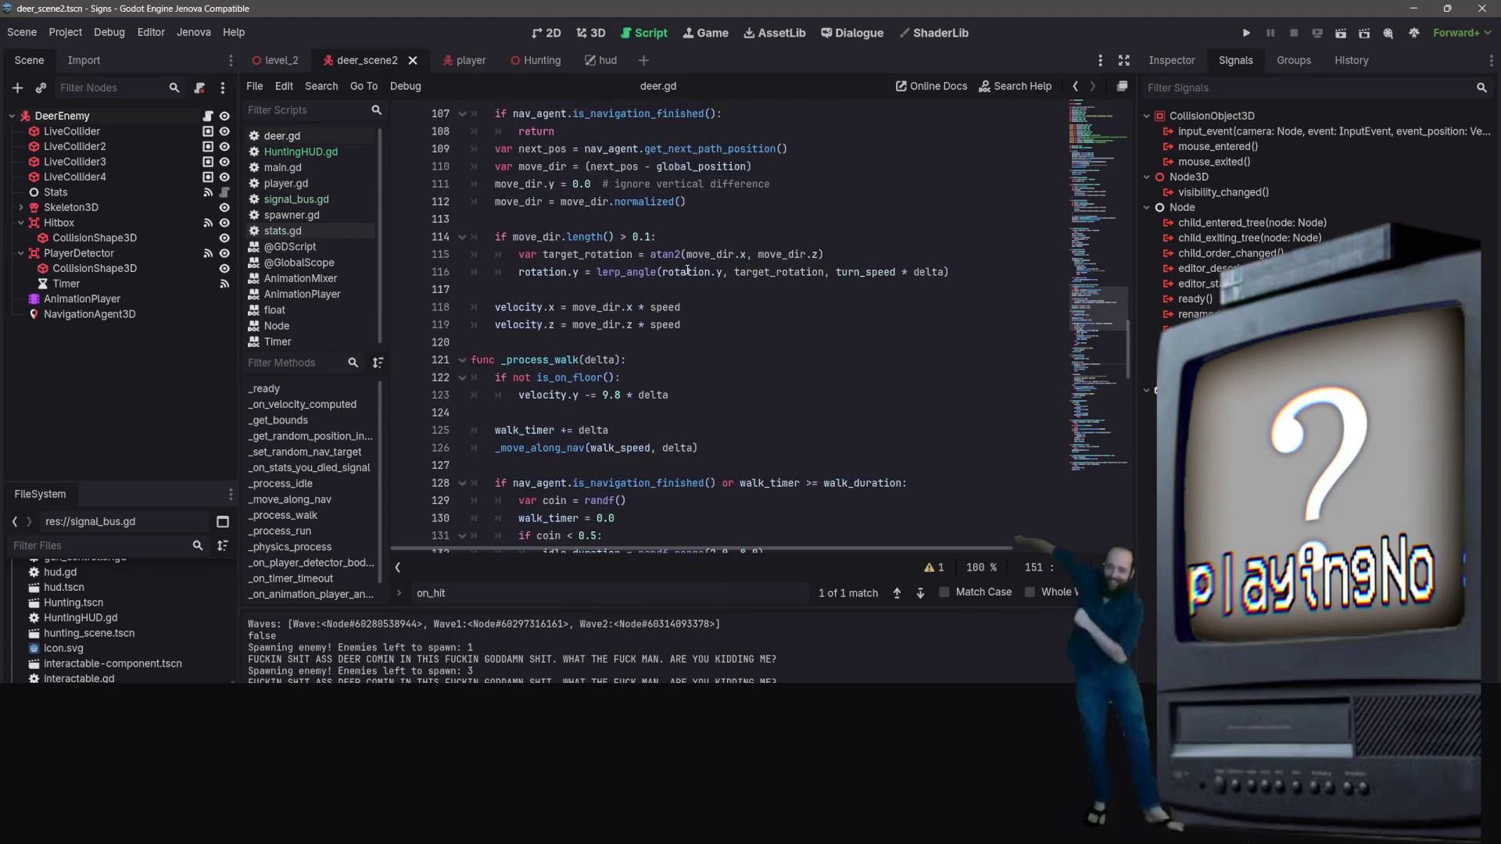
{"action": "scroll", "coordinate": [688, 269], "scroll_direction": "up", "scroll_amount": 4}
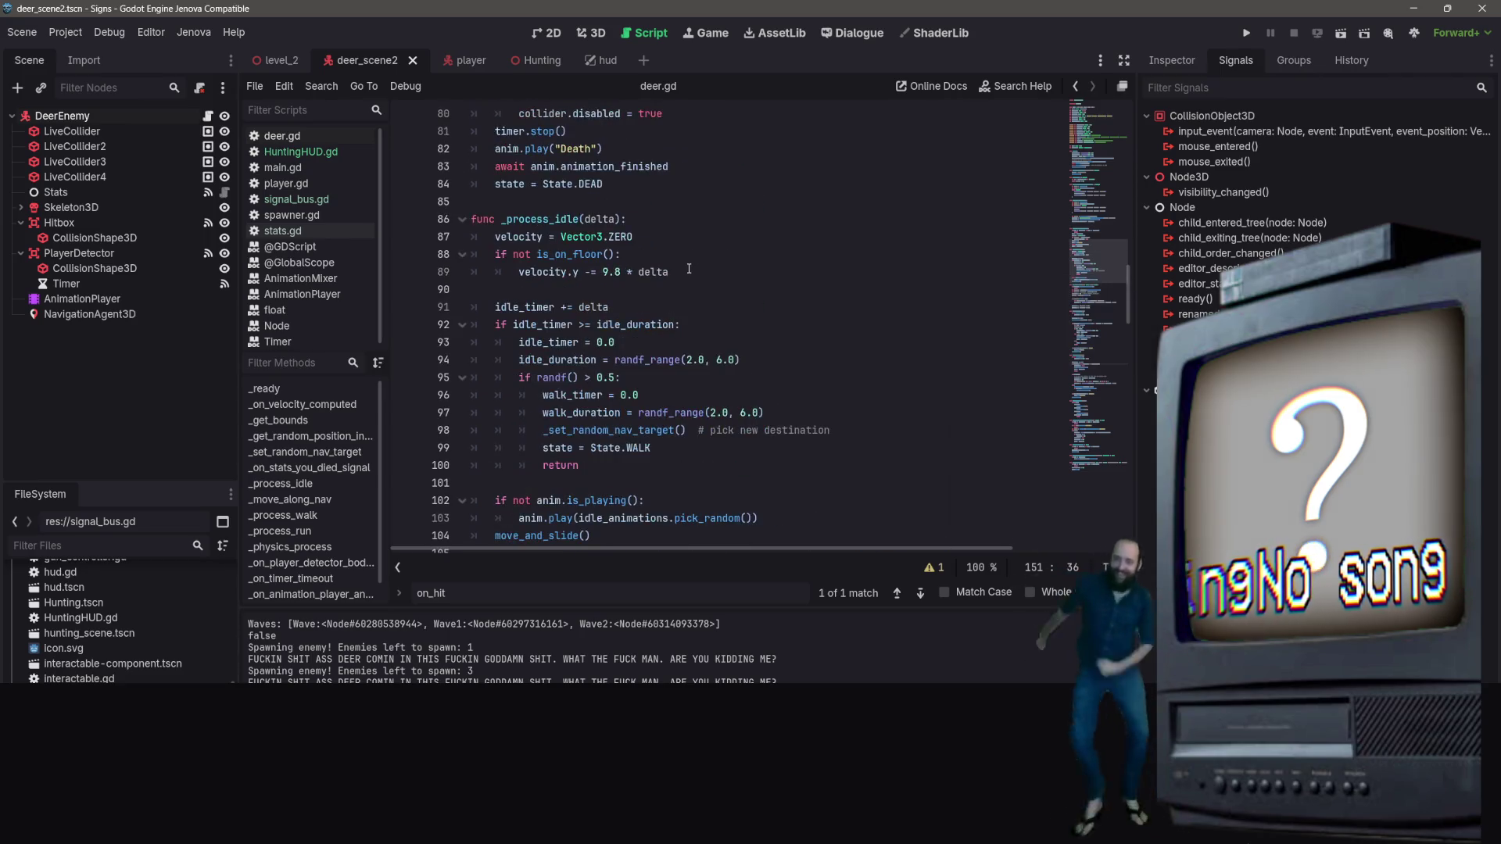
{"action": "scroll", "coordinate": [689, 268], "scroll_direction": "up", "scroll_amount": 14}
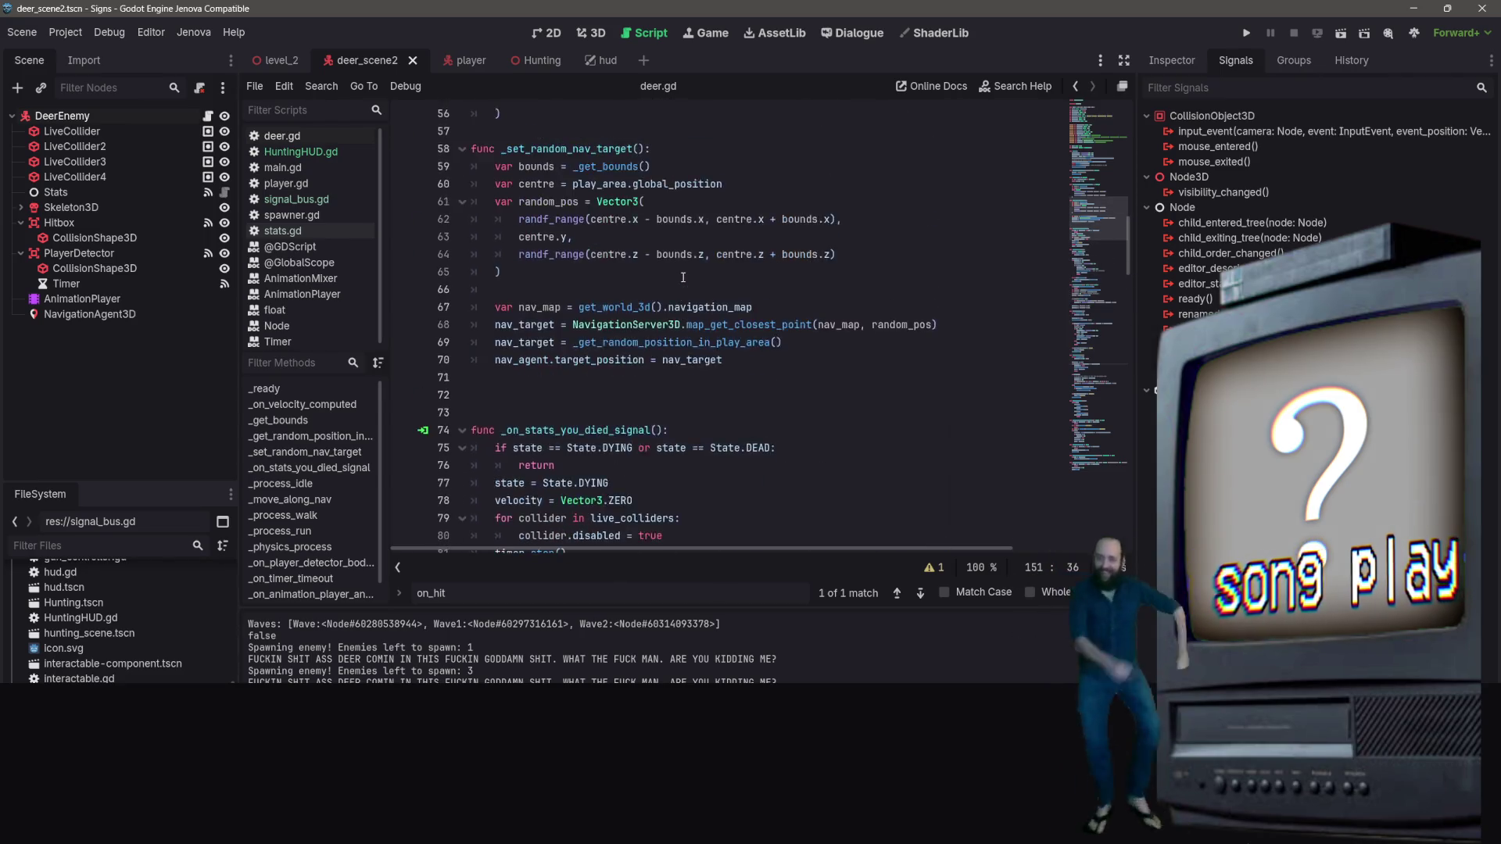
{"action": "scroll", "coordinate": [692, 255], "scroll_direction": "up", "scroll_amount": 3}
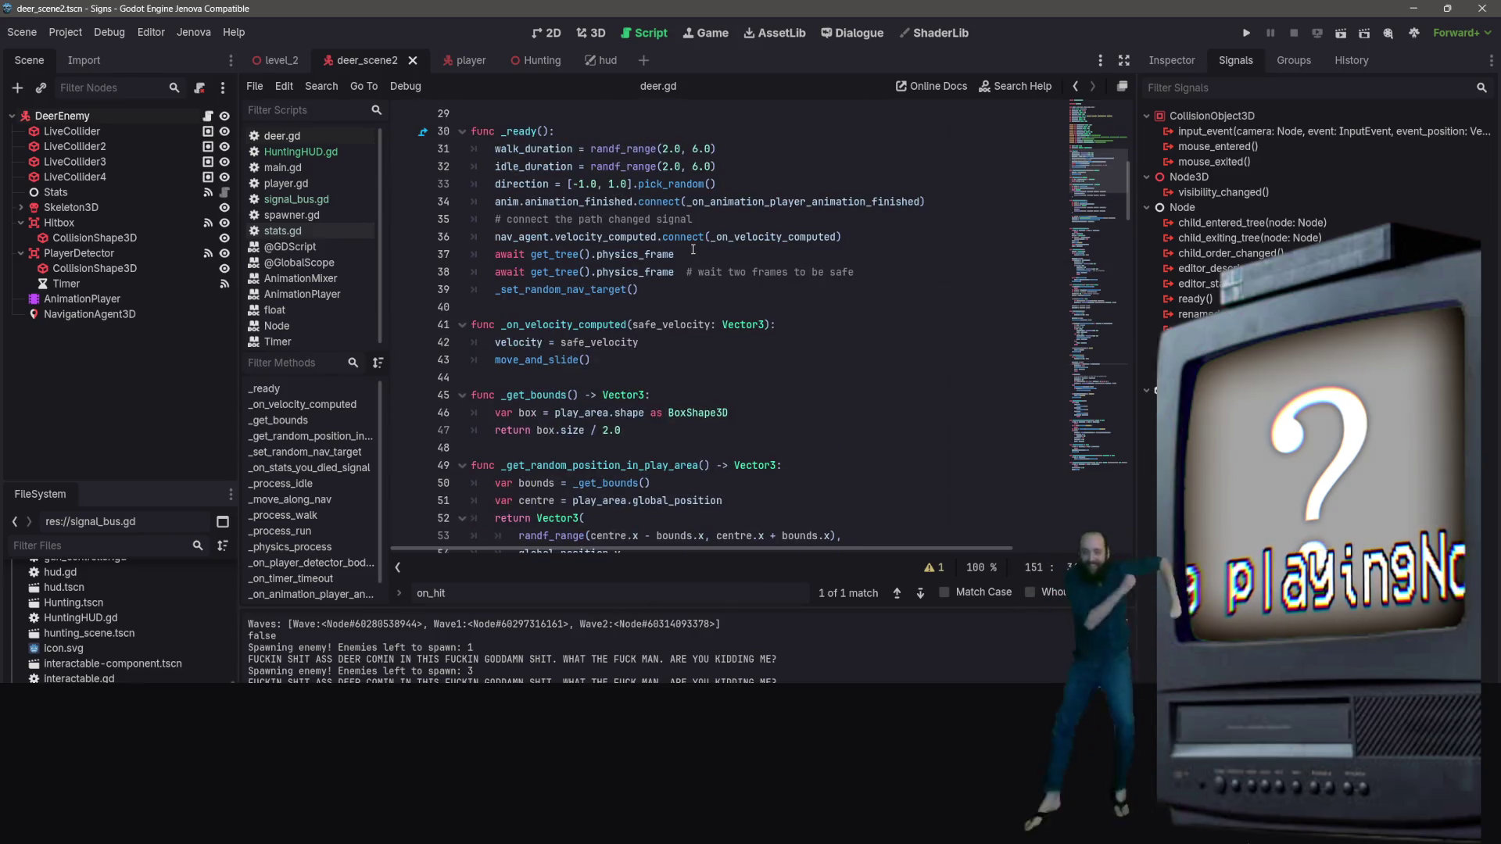
{"action": "scroll", "coordinate": [655, 342], "scroll_direction": "up", "scroll_amount": 1}
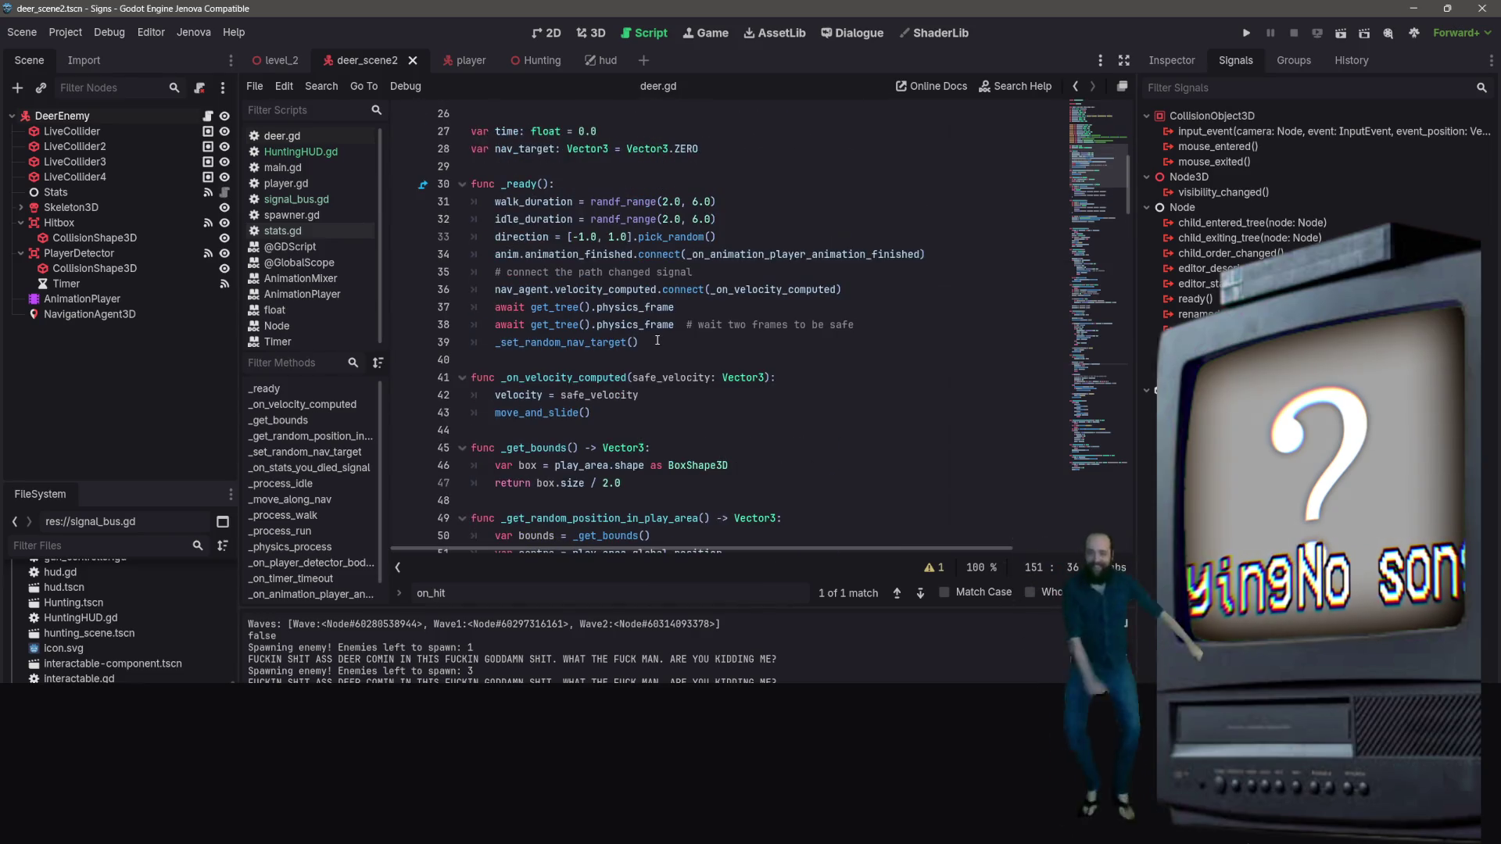
{"action": "right_click", "coordinate": [656, 341]}
{"action": "key", "text": "Escape"}
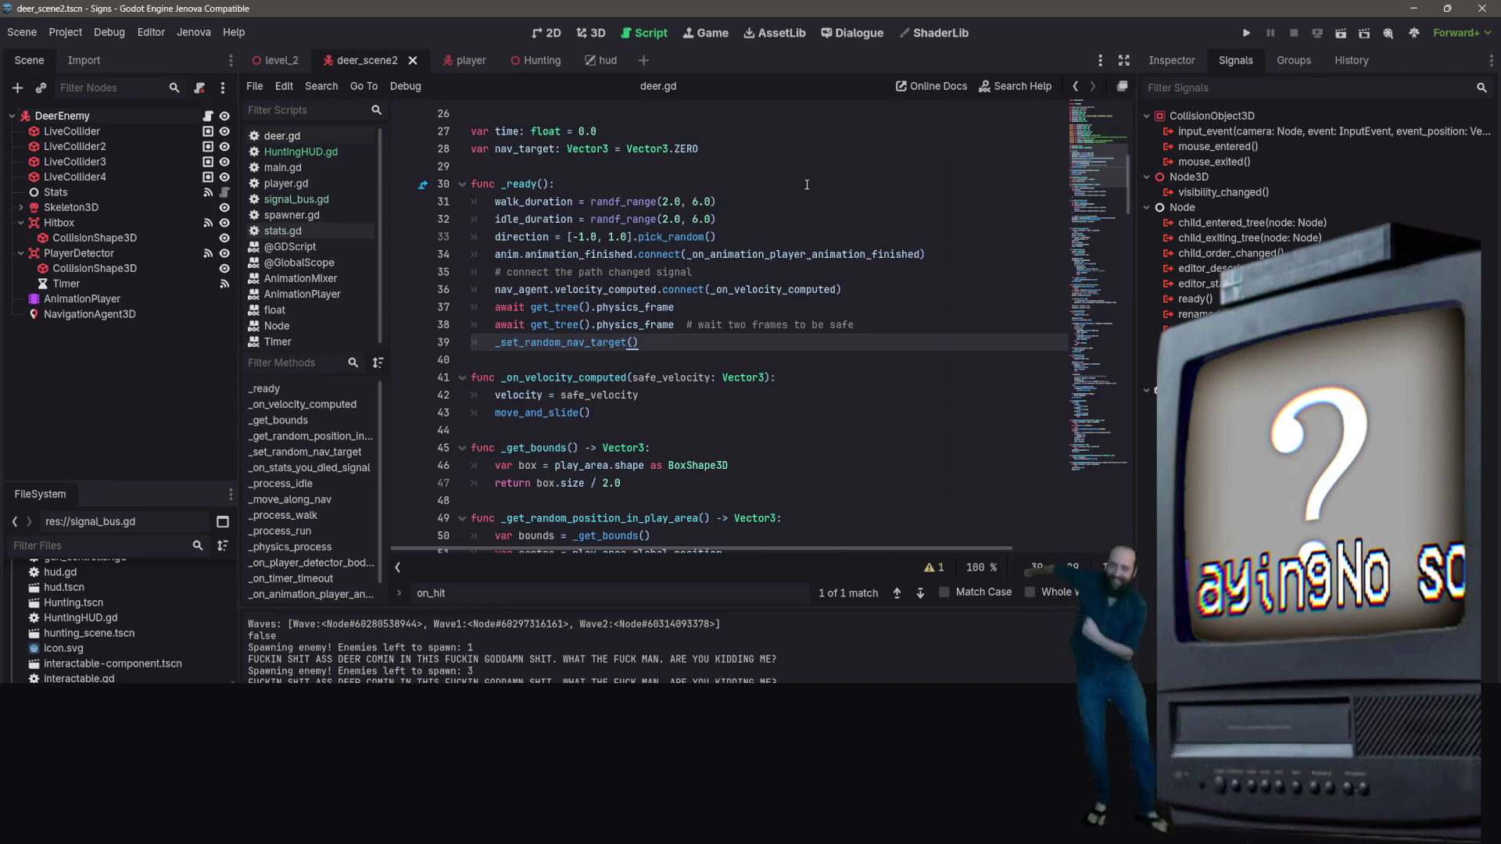
{"action": "scroll", "coordinate": [806, 185], "scroll_direction": "down", "scroll_amount": 11}
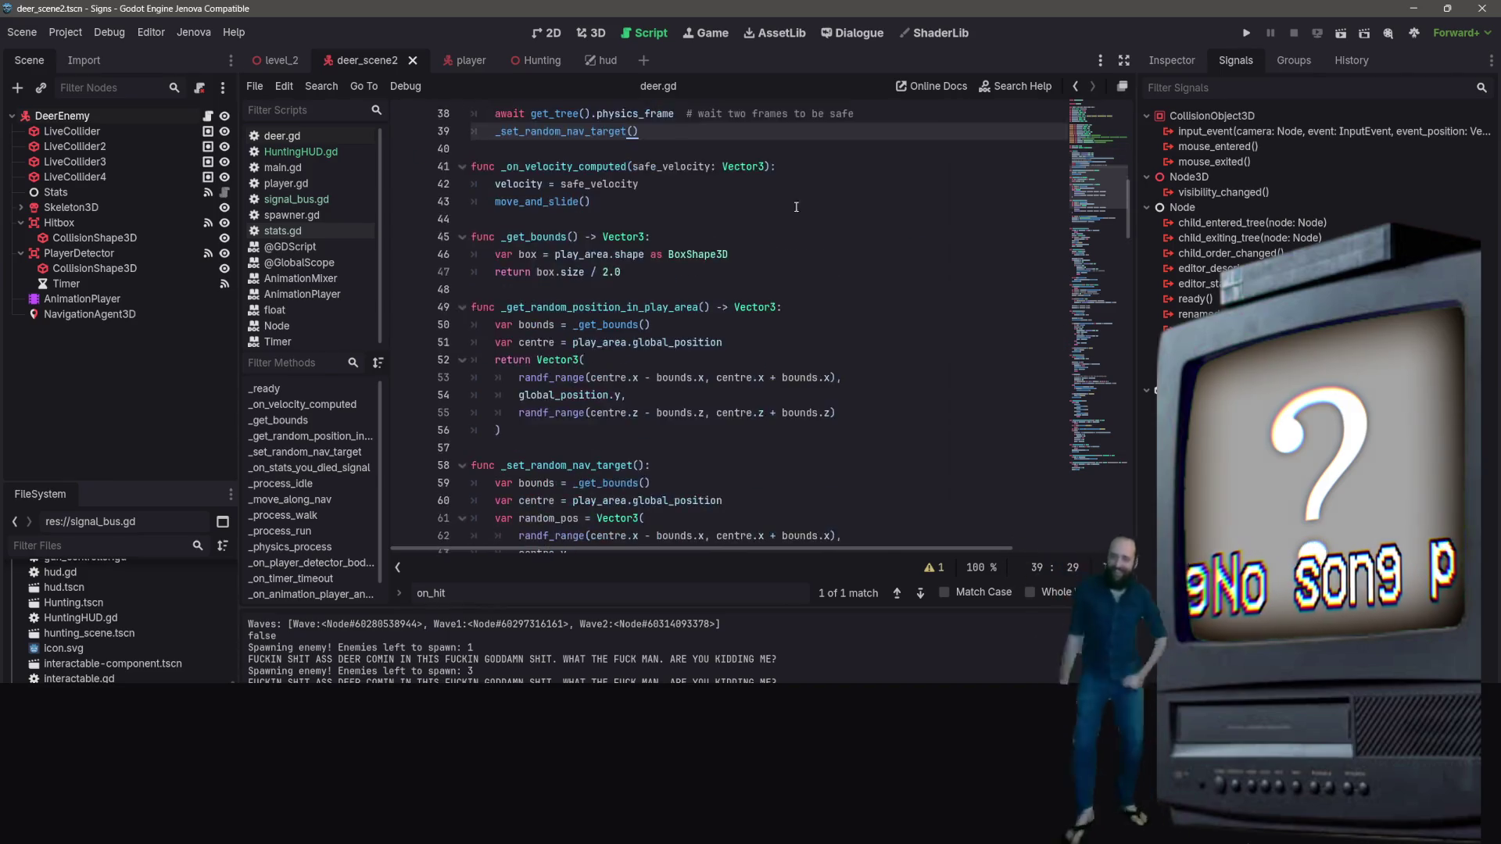
{"action": "mouse_move", "coordinate": [799, 201]}
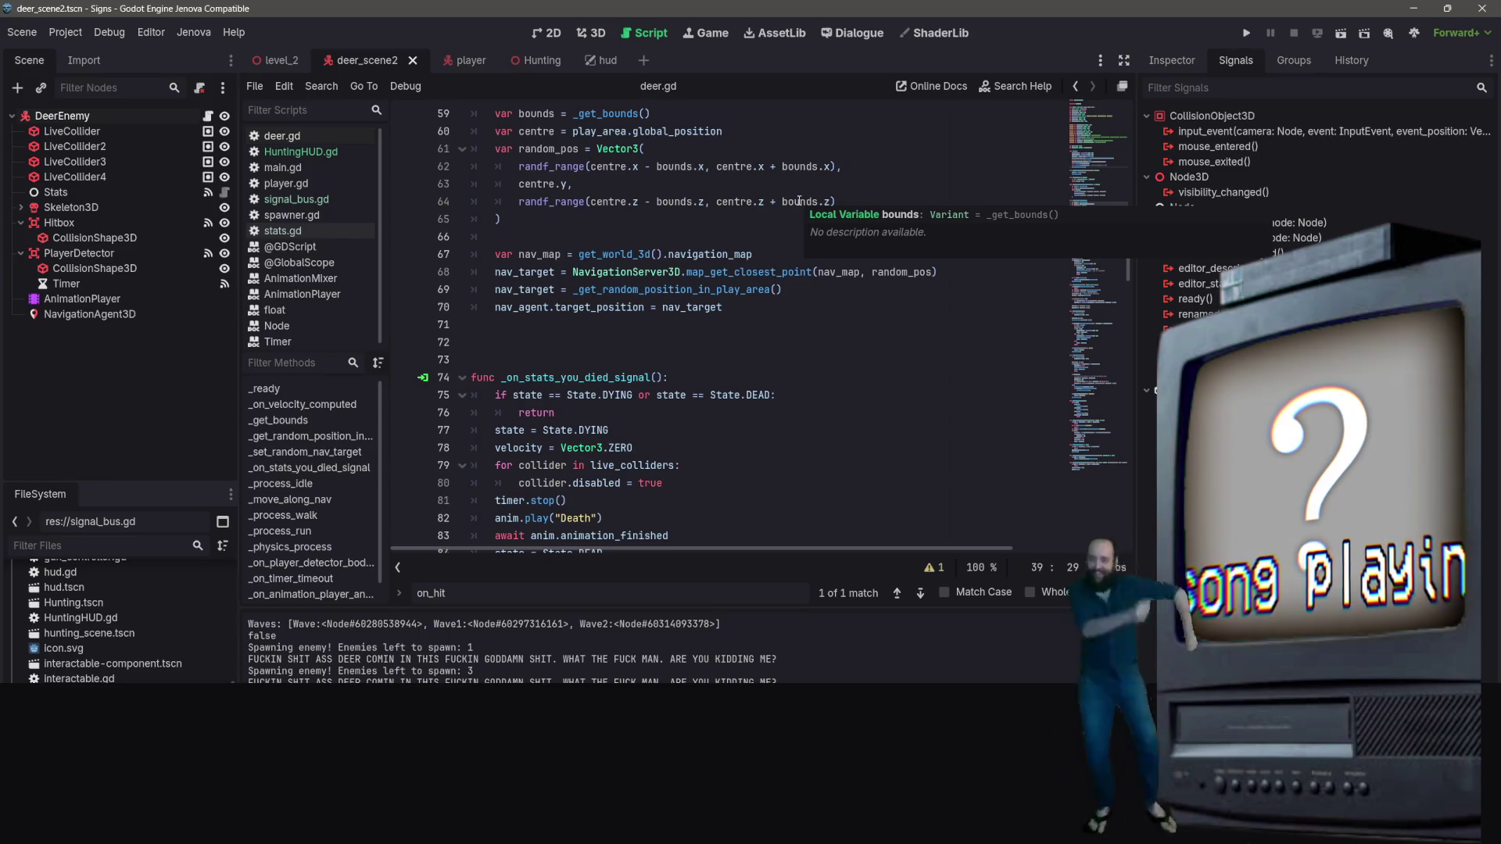
{"action": "scroll", "coordinate": [801, 204], "scroll_direction": "down", "scroll_amount": 3}
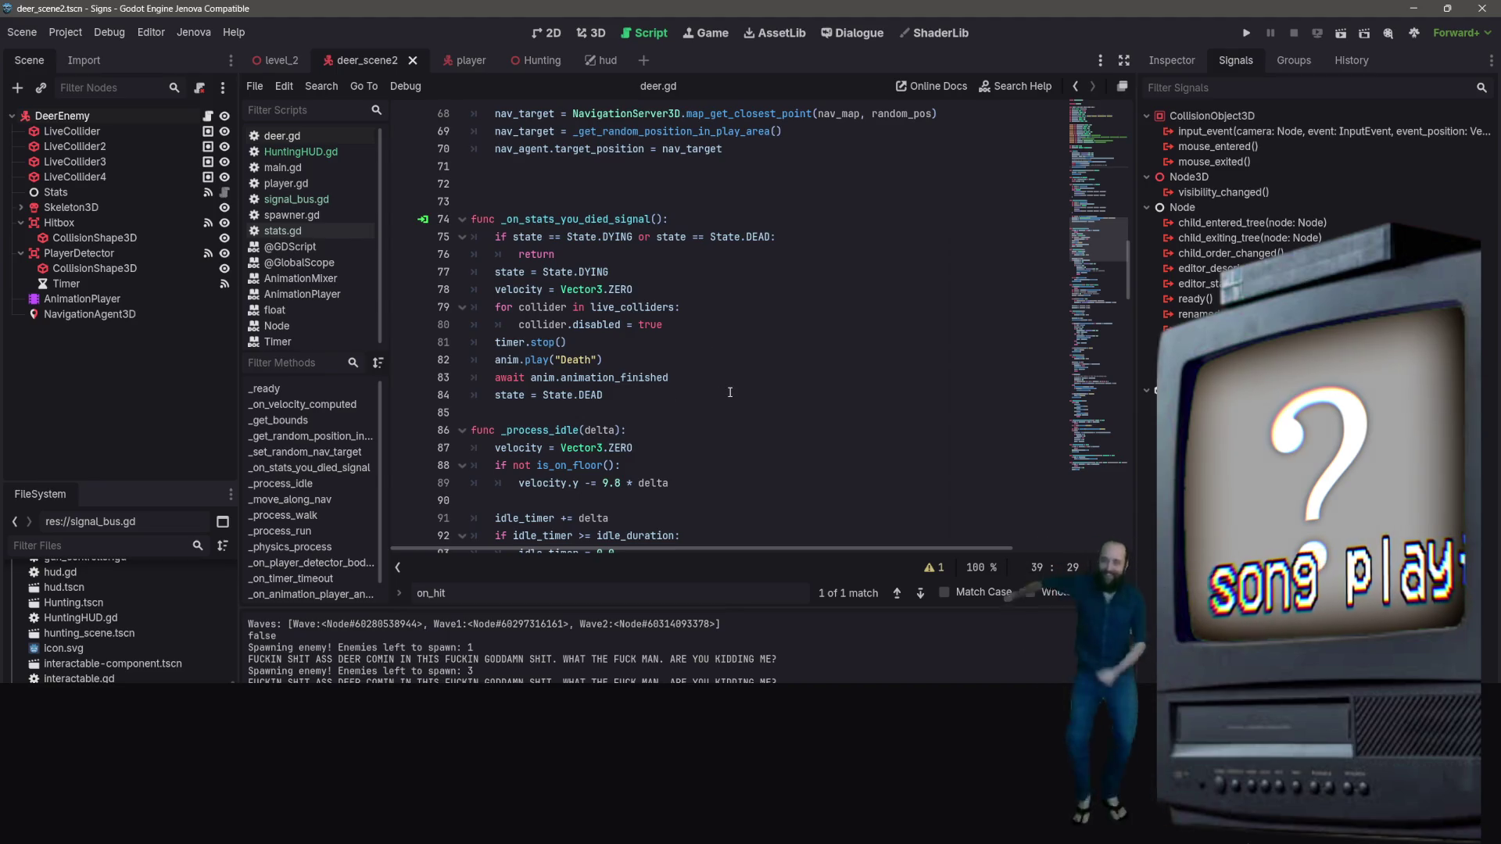
{"action": "scroll", "coordinate": [735, 360], "scroll_direction": "down", "scroll_amount": 6}
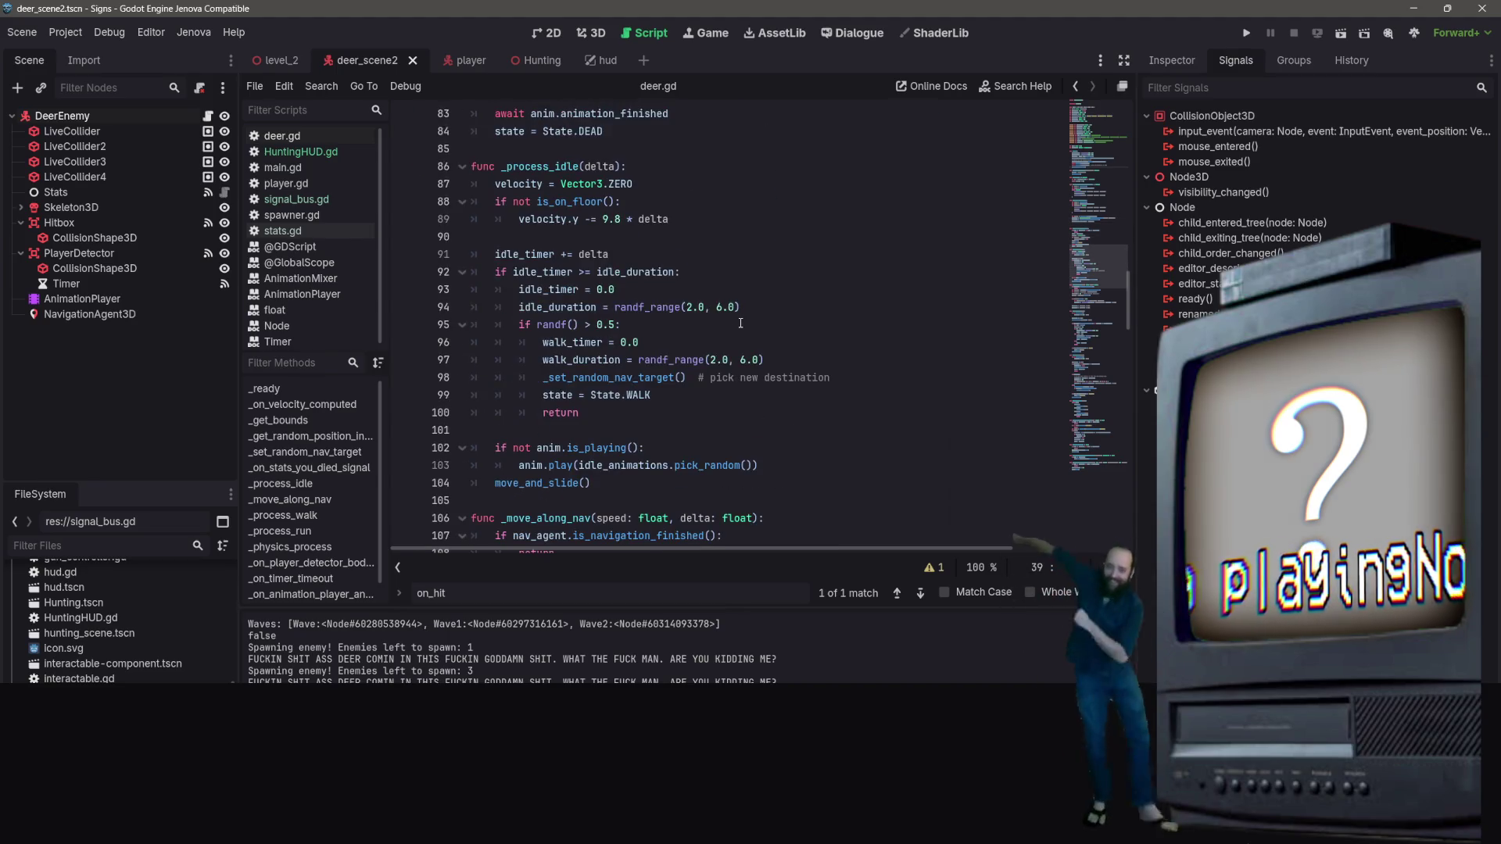
{"action": "scroll", "coordinate": [742, 322], "scroll_direction": "down", "scroll_amount": 4}
{"action": "right_click", "coordinate": [741, 324]}
{"action": "key", "text": "Escape"}
{"action": "scroll", "coordinate": [747, 257], "scroll_direction": "down", "scroll_amount": 12}
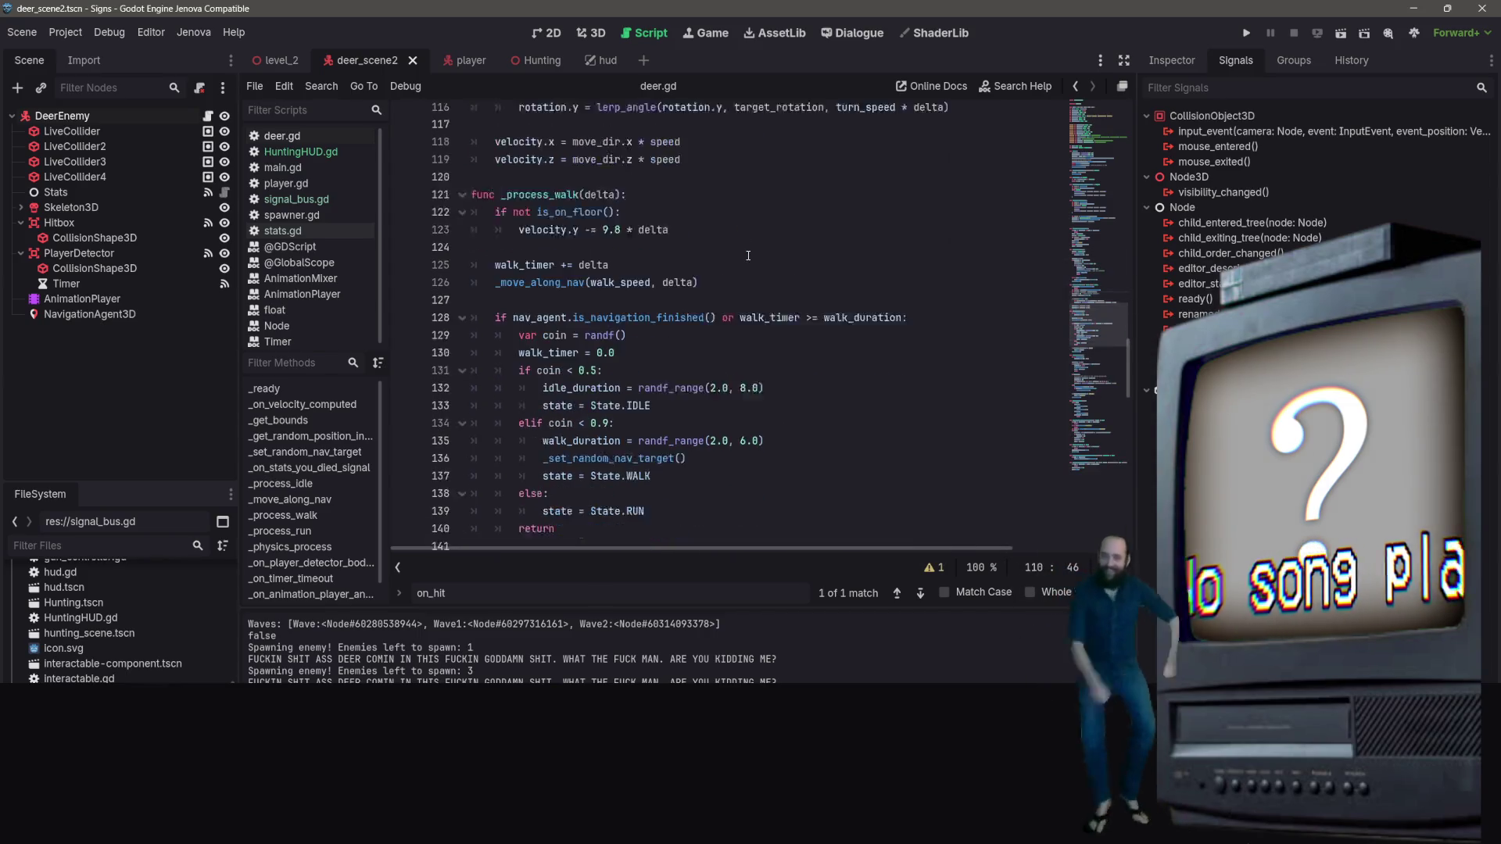
{"action": "scroll", "coordinate": [743, 260], "scroll_direction": "down", "scroll_amount": 12}
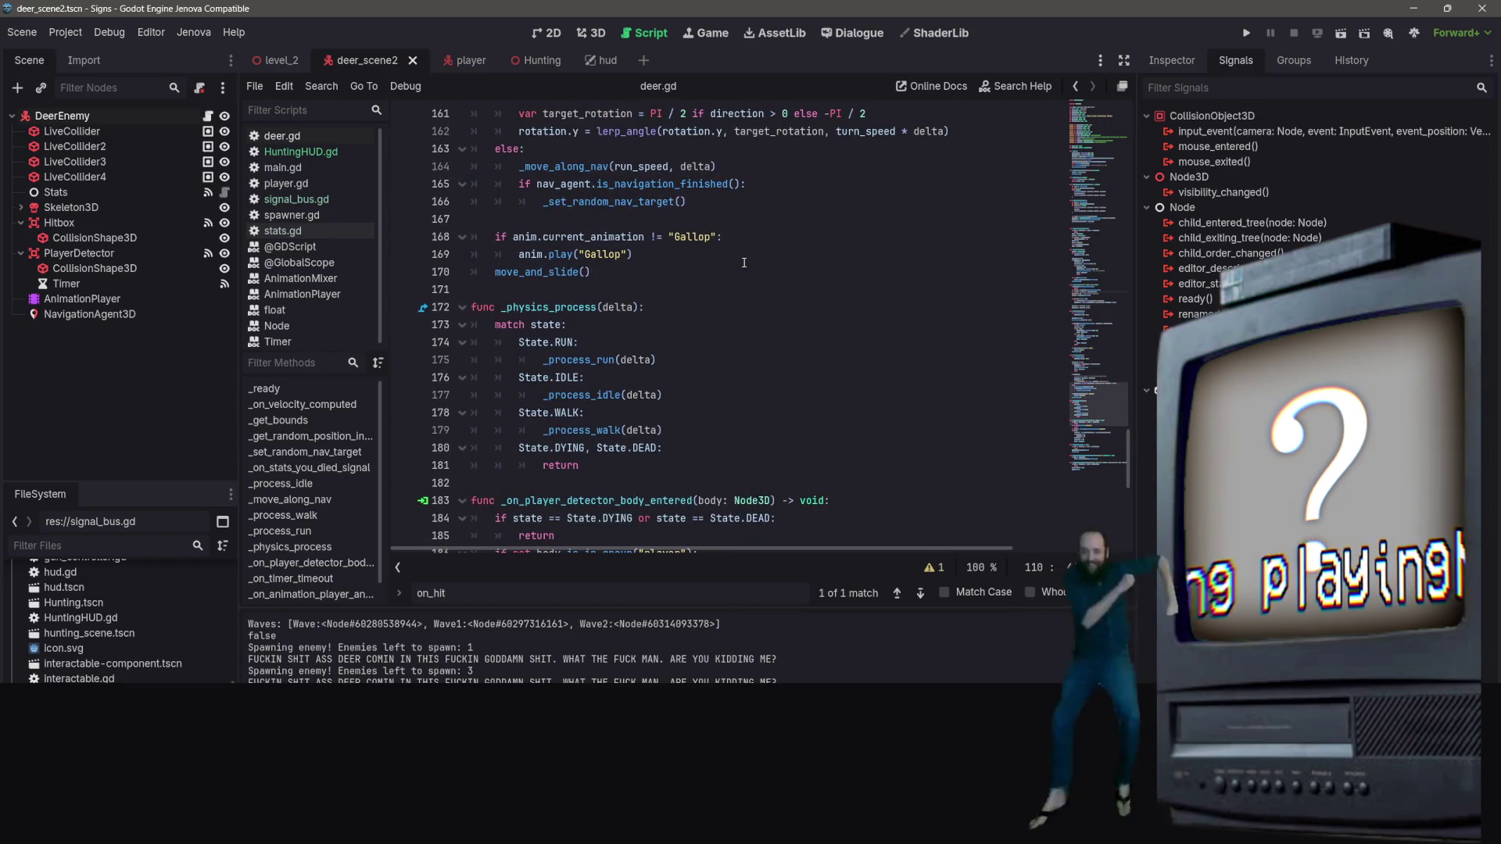
{"action": "scroll", "coordinate": [743, 263], "scroll_direction": "down", "scroll_amount": 3}
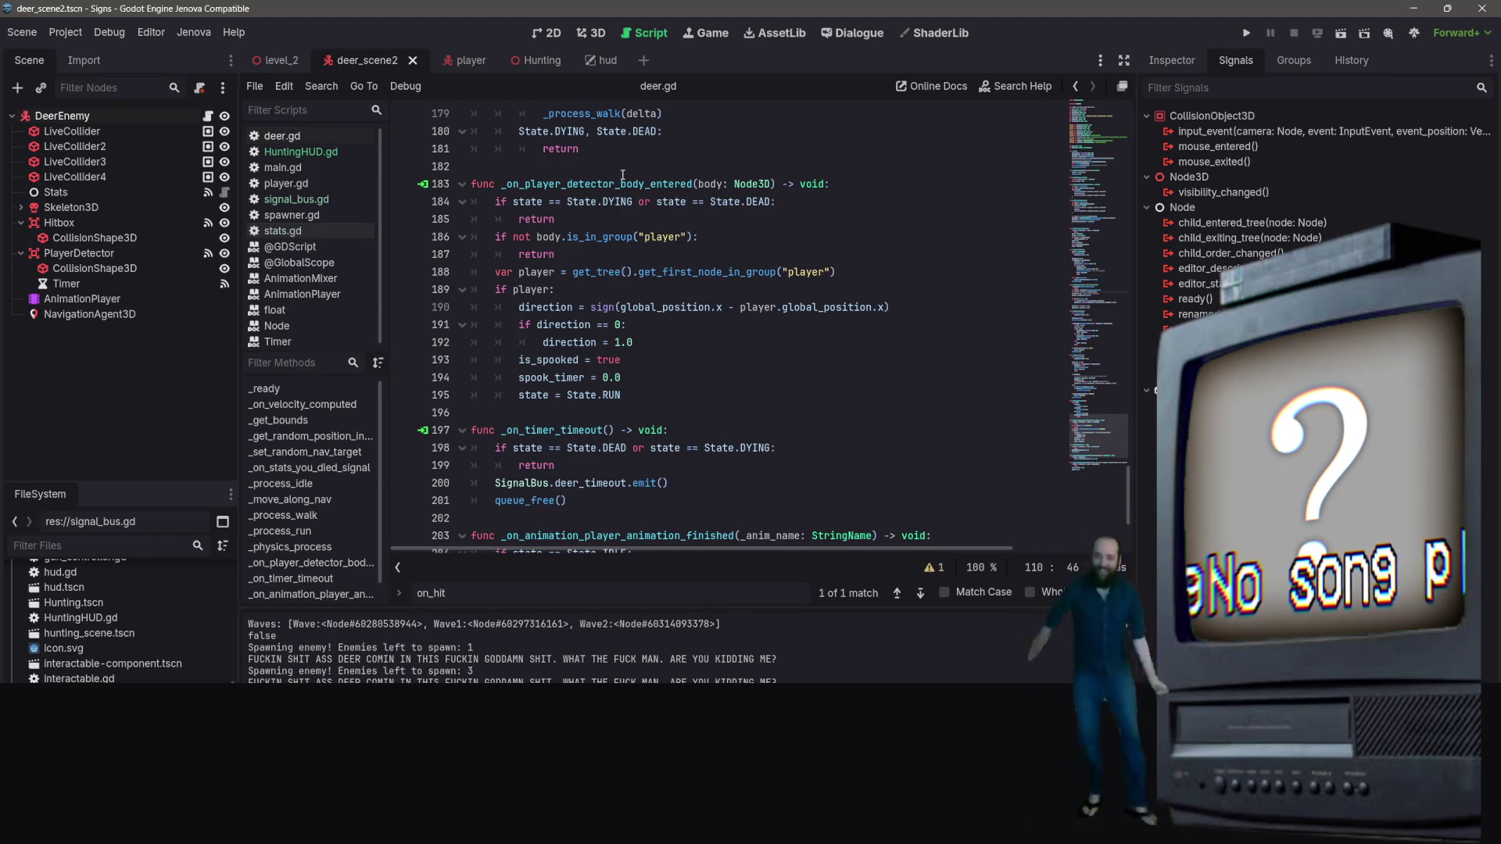
{"action": "scroll", "coordinate": [652, 222], "scroll_direction": "down", "scroll_amount": 3}
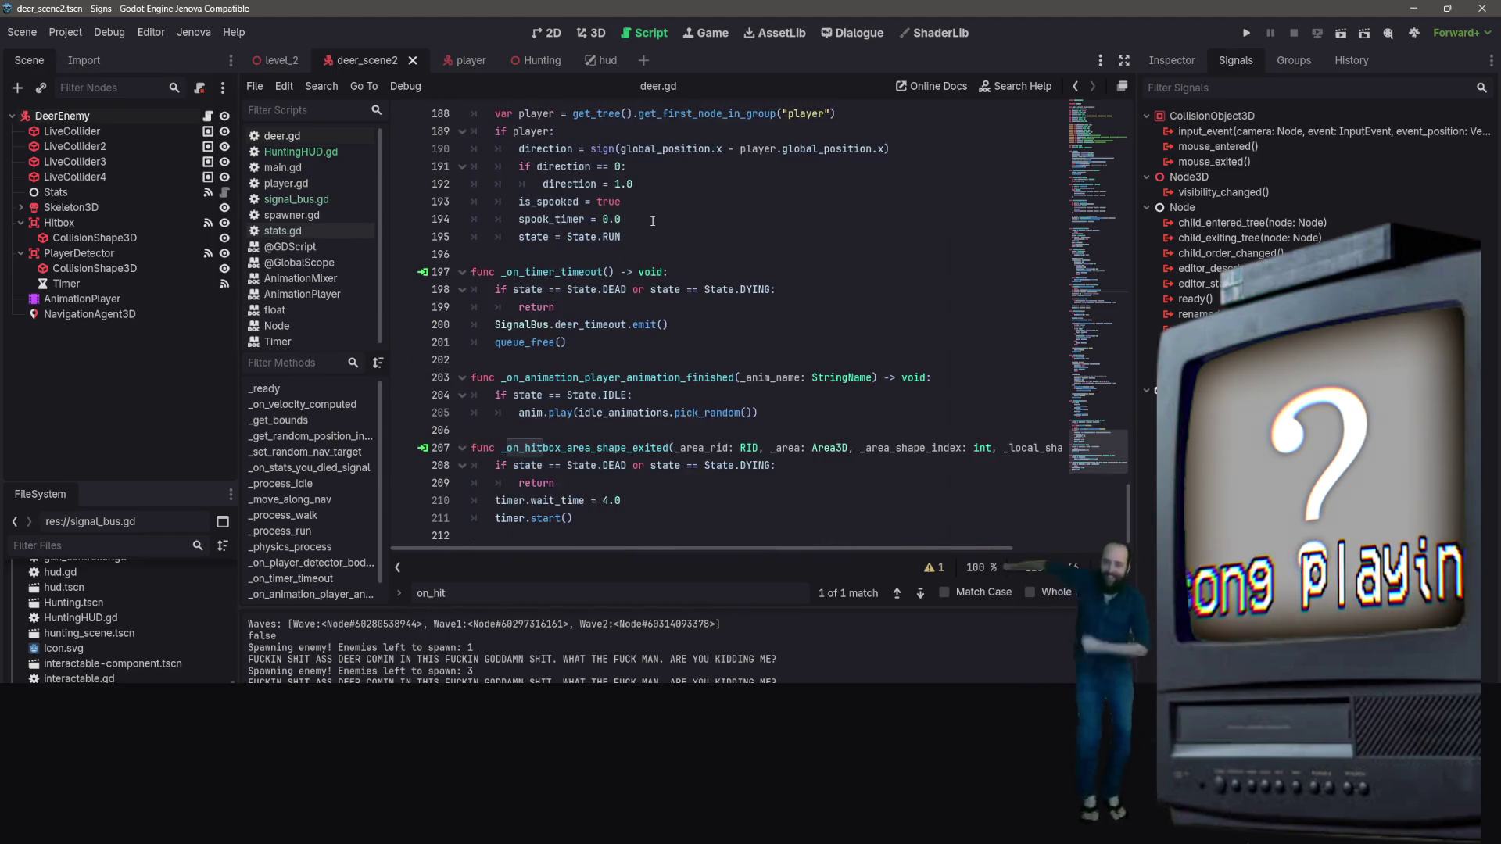
{"action": "right_click", "coordinate": [769, 355]}
Review deer.gd's _on_timer_timeout function and the 4.0 wait time line
{"action": "left_click", "coordinate": [701, 359]}
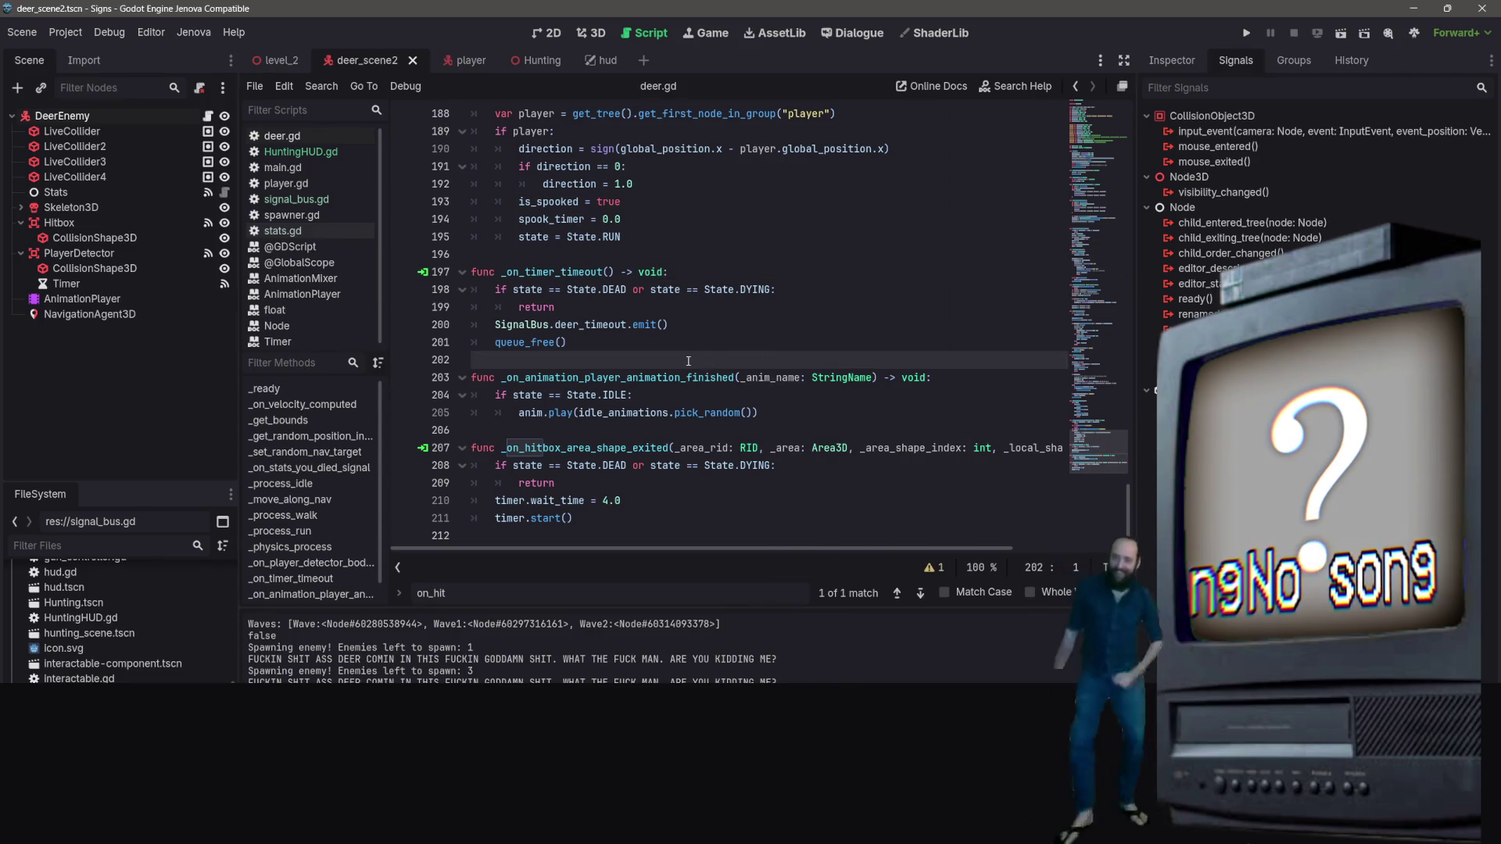
{"action": "scroll", "coordinate": [691, 360], "scroll_direction": "up", "scroll_amount": 5}
{"action": "scroll", "coordinate": [691, 361], "scroll_direction": "down", "scroll_amount": 3}
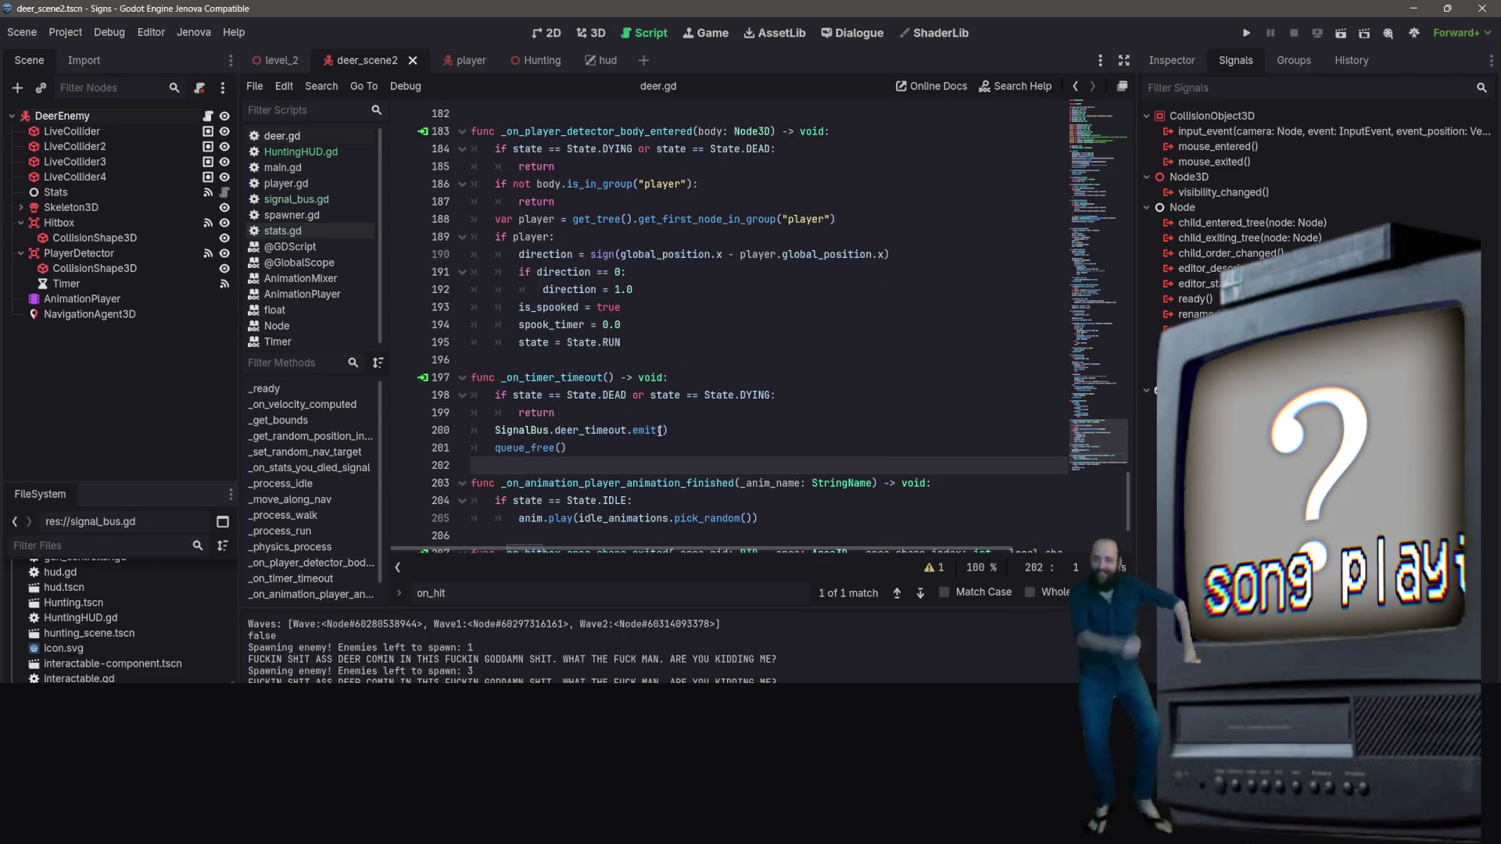
{"action": "left_click", "coordinate": [659, 430]}
{"action": "right_click", "coordinate": [707, 413]}
{"action": "left_click", "coordinate": [652, 372]}
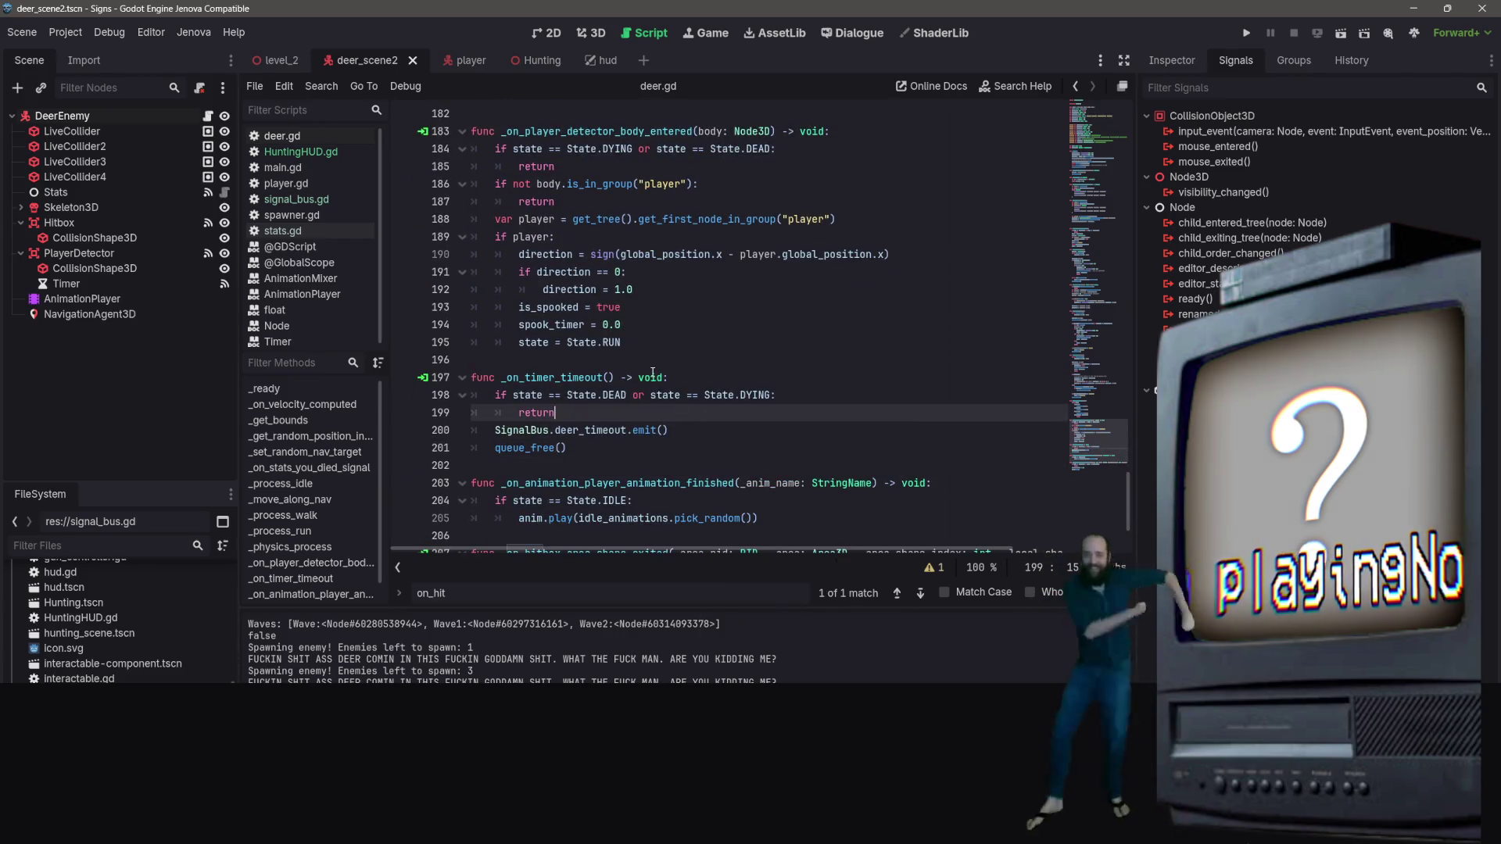
{"action": "left_click", "coordinate": [614, 378]}
{"action": "scroll", "coordinate": [647, 444], "scroll_direction": "down", "scroll_amount": 2}
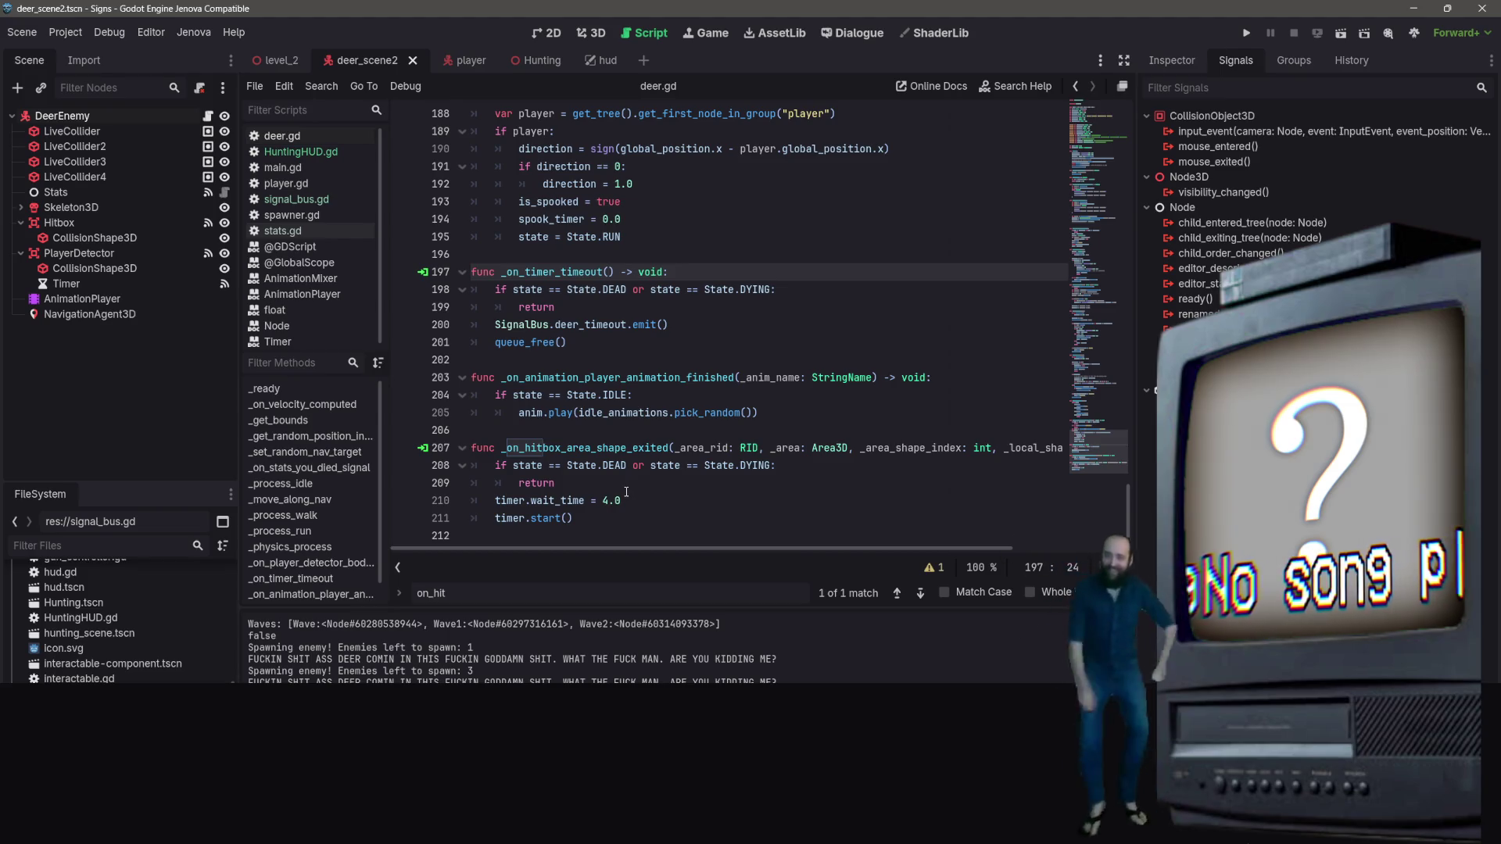
{"action": "right_click", "coordinate": [622, 467]}
{"action": "left_click", "coordinate": [603, 501]}
{"action": "left_click", "coordinate": [604, 500]}
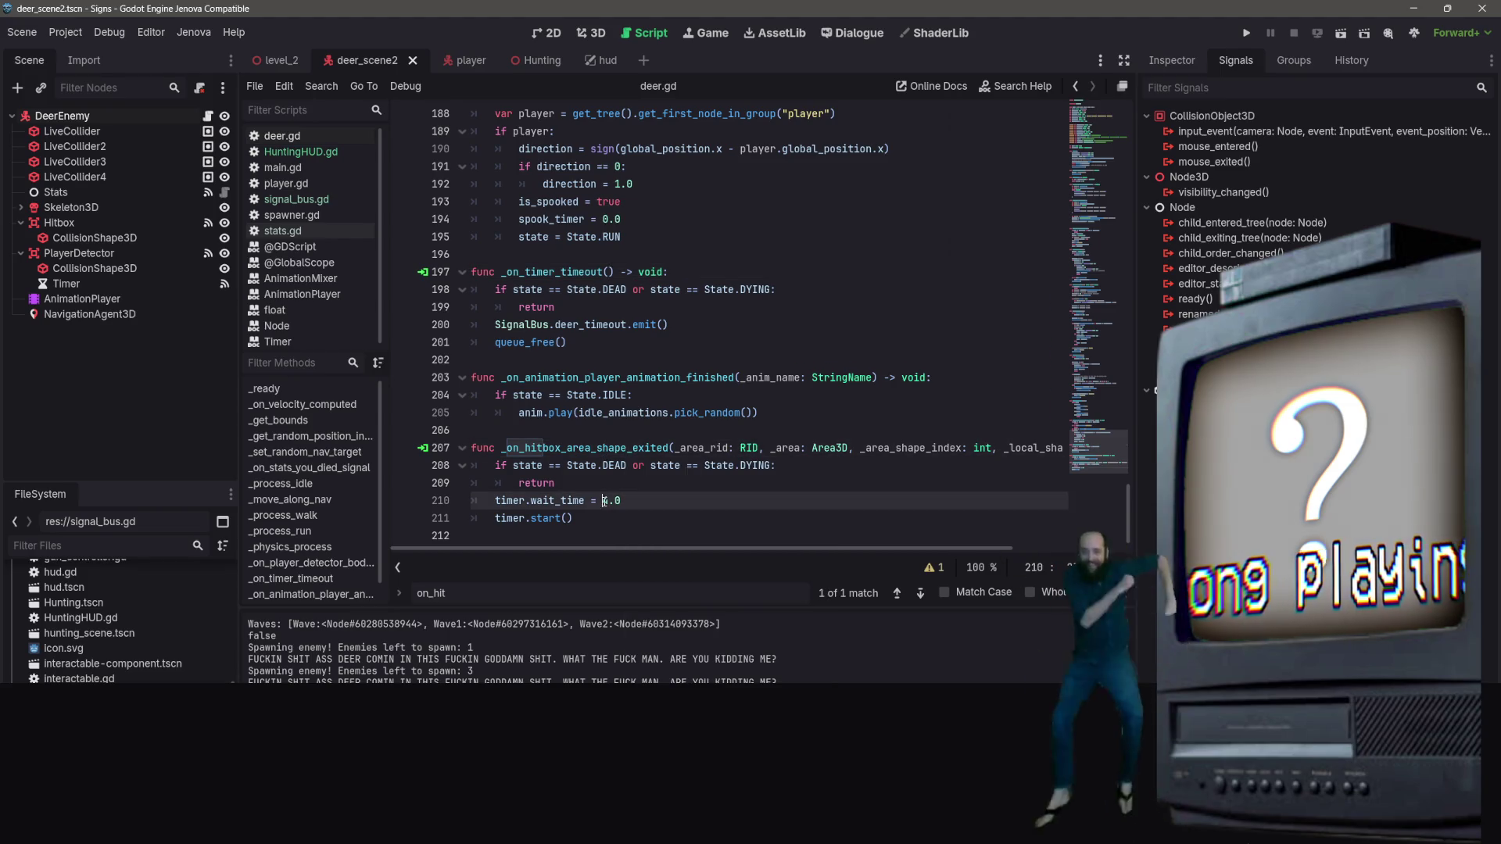
Show the Timer node's signals and jump to its connected timeout method
{"action": "left_click", "coordinate": [196, 281]}
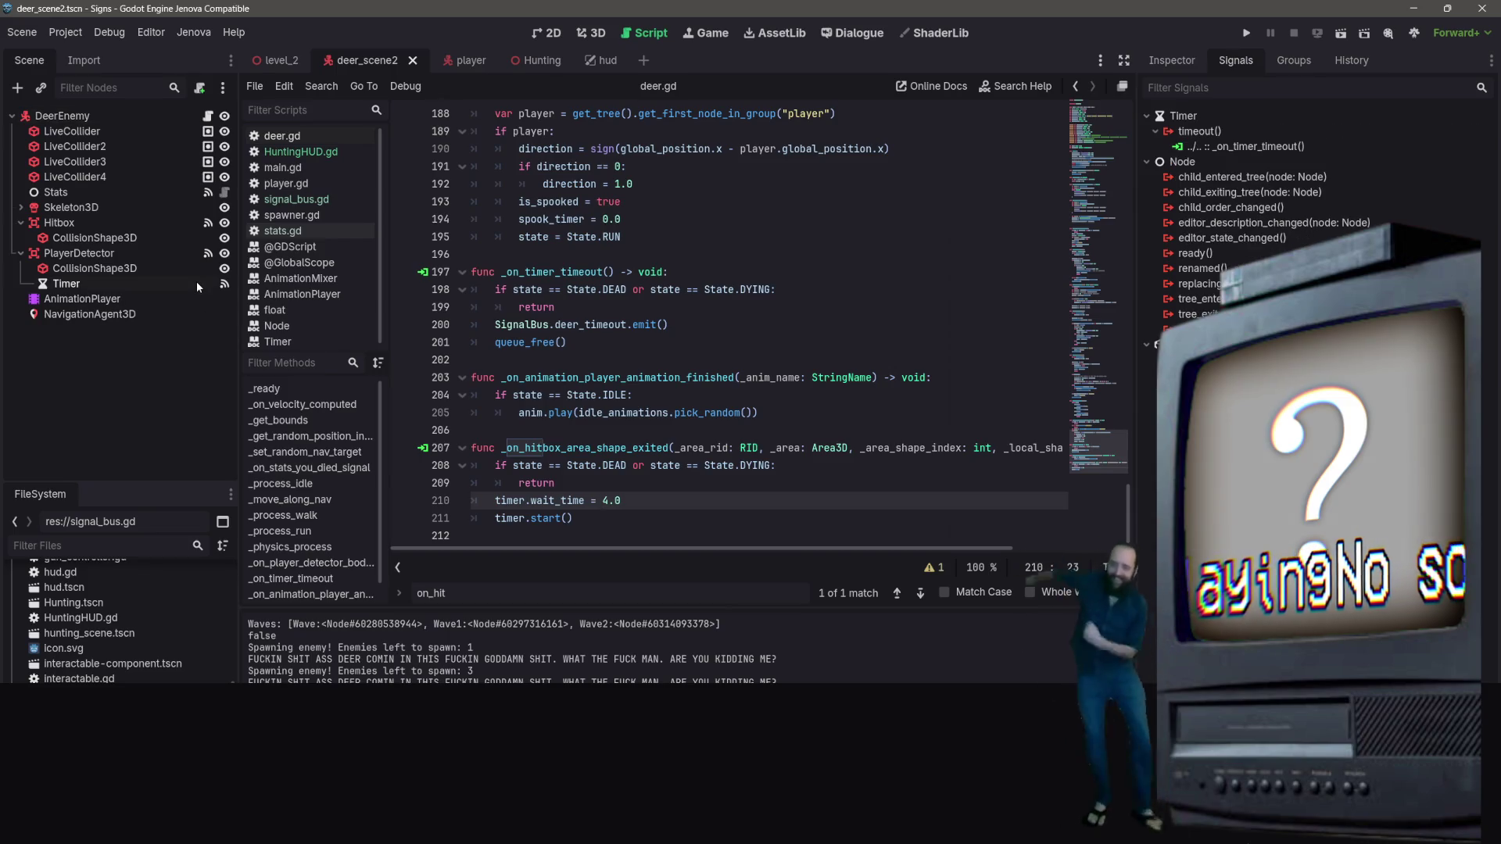
{"action": "double_click", "coordinate": [1245, 147]}
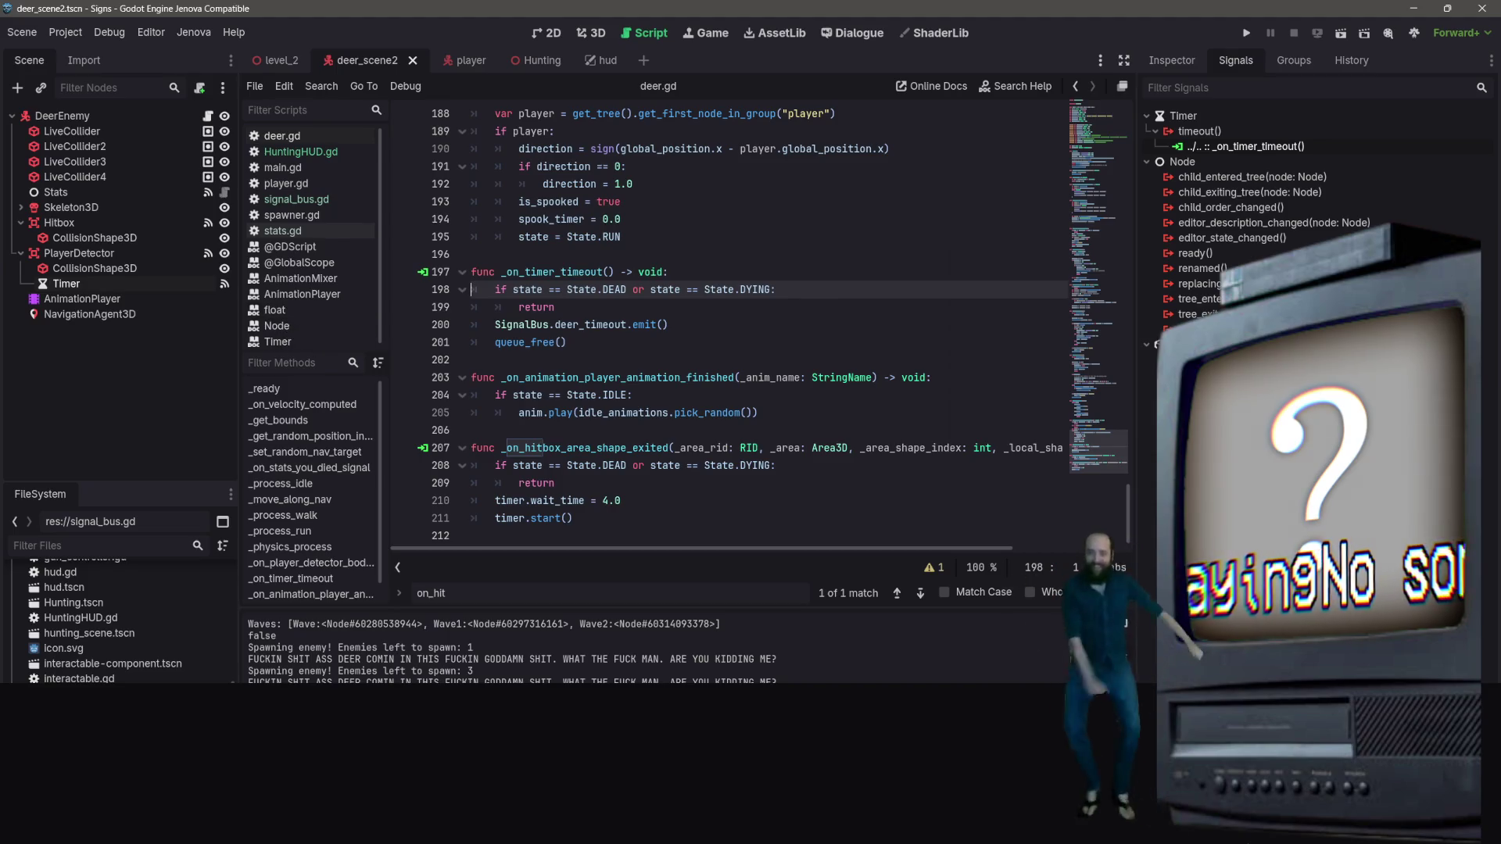
{"action": "mouse_move", "coordinate": [1126, 522]}
{"action": "left_mouse_down"}
{"action": "mouse_move", "coordinate": [1115, 167]}
{"action": "mouse_move", "coordinate": [1084, 27]}
{"action": "left_mouse_up"}
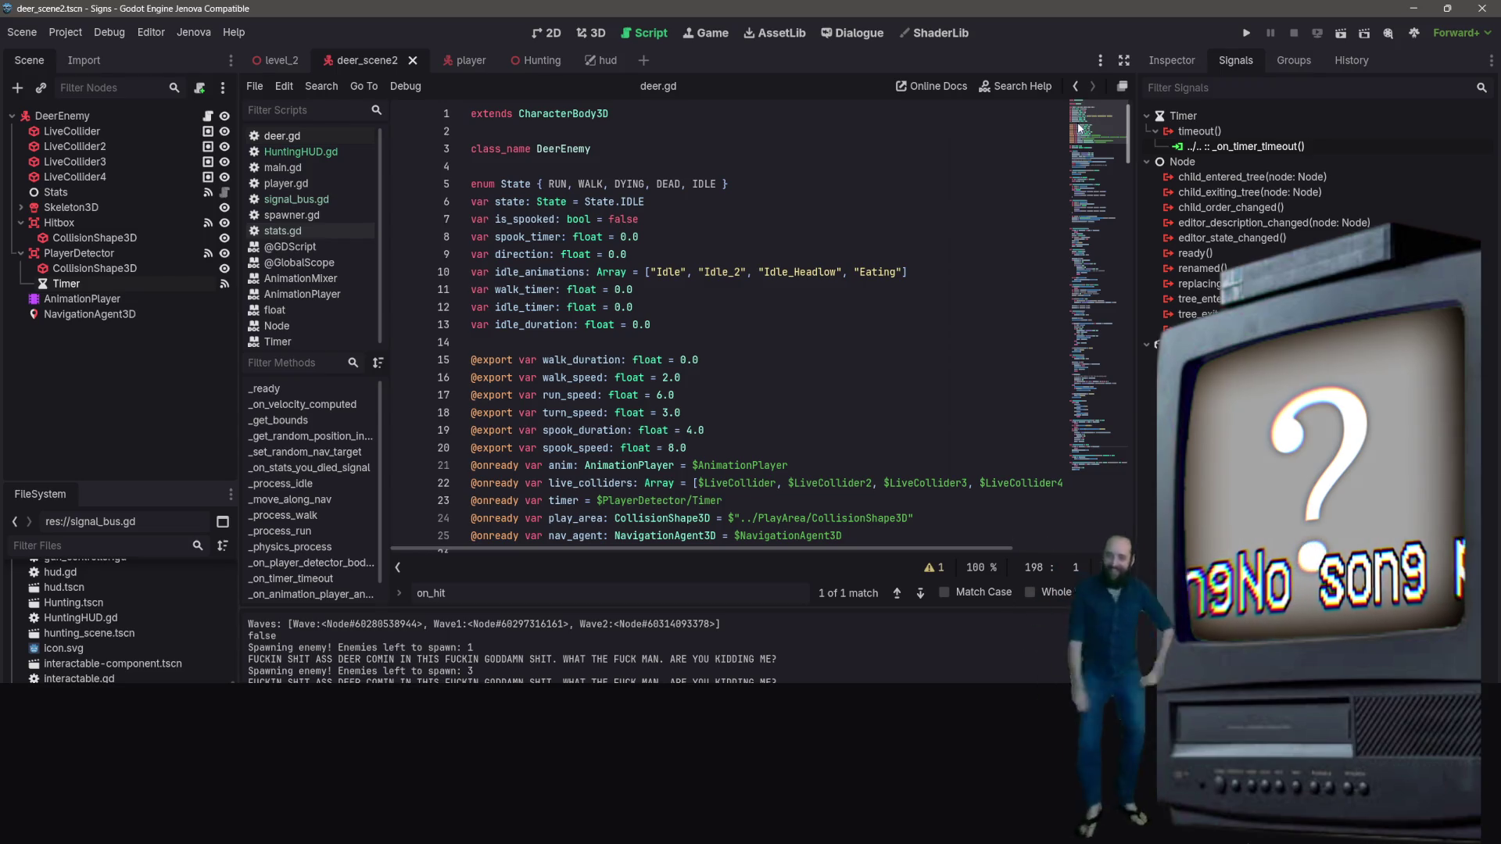
Drag PlayerDetector and Timer from the Scene dock into deer.gd as new references at line 14
{"action": "left_click", "coordinate": [78, 253]}
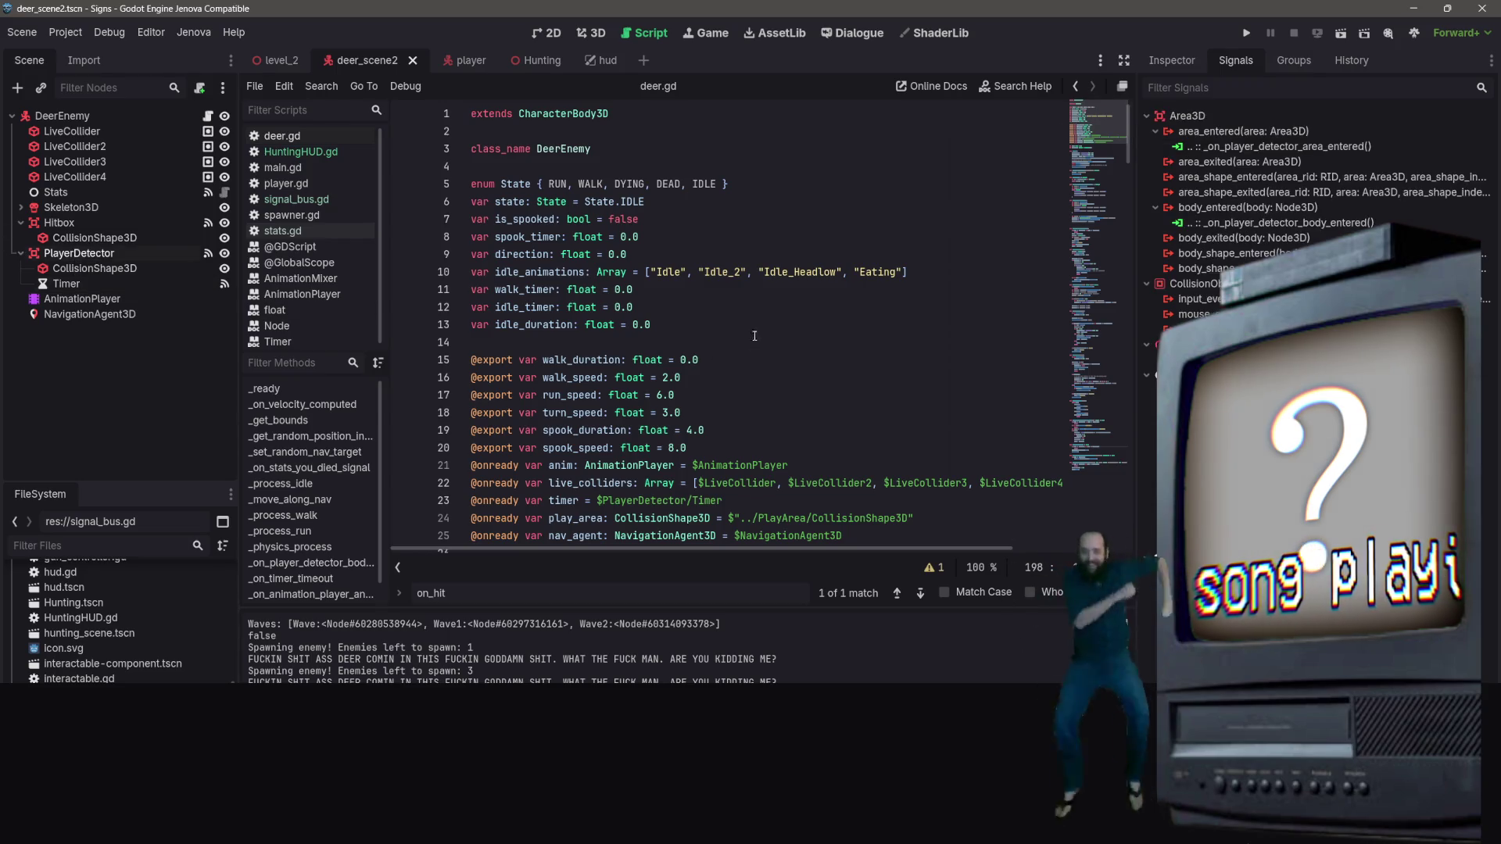
{"action": "scroll", "coordinate": [843, 292], "scroll_direction": "down", "scroll_amount": 14}
{"action": "scroll", "coordinate": [838, 293], "scroll_direction": "down", "scroll_amount": 2}
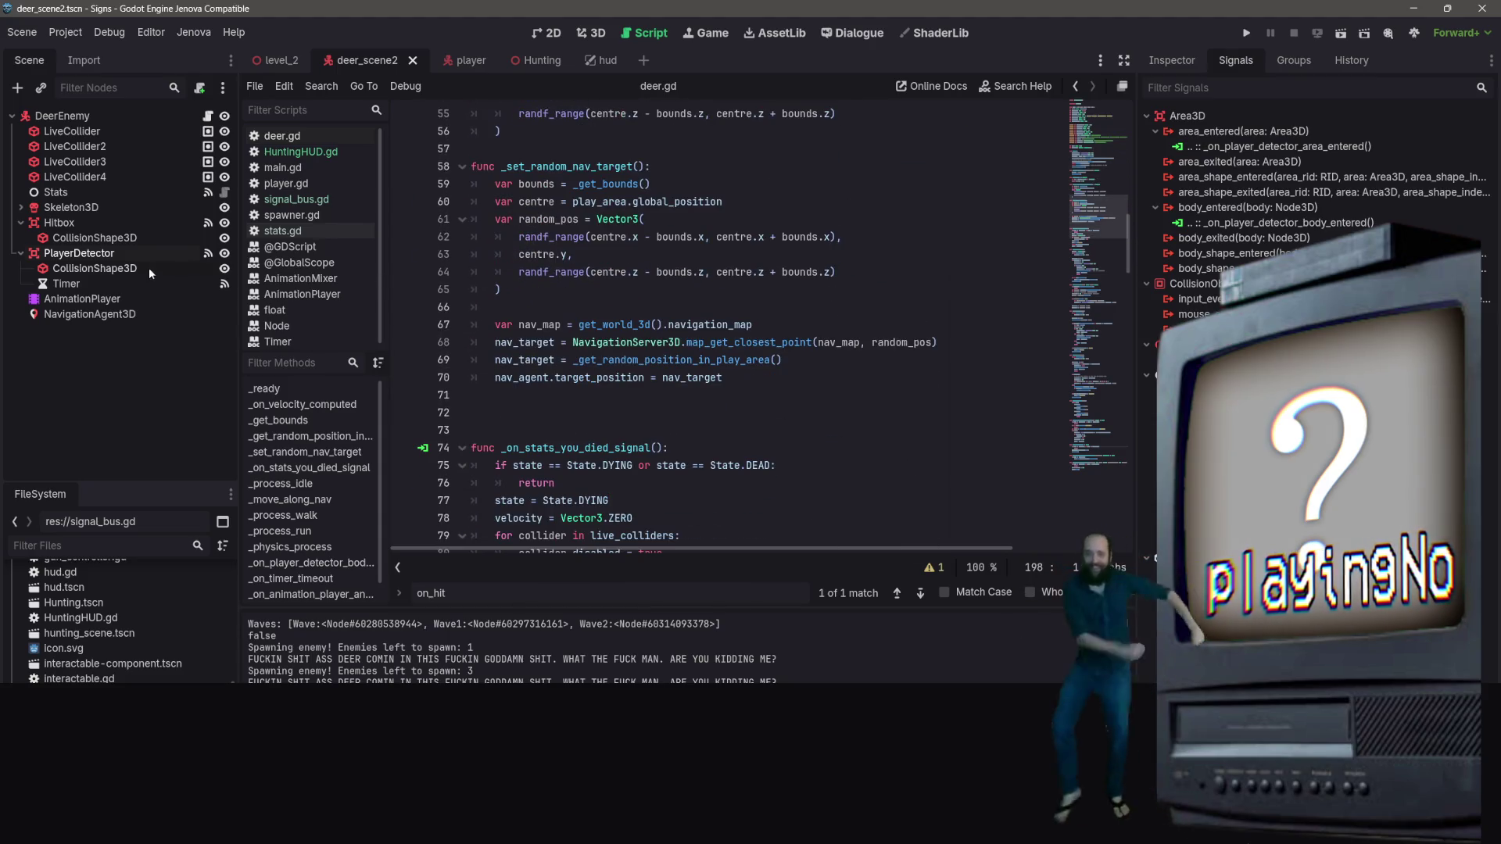
{"action": "scroll", "coordinate": [1010, 247], "scroll_direction": "up", "scroll_amount": 15}
{"action": "scroll", "coordinate": [844, 298], "scroll_direction": "down", "scroll_amount": 2}
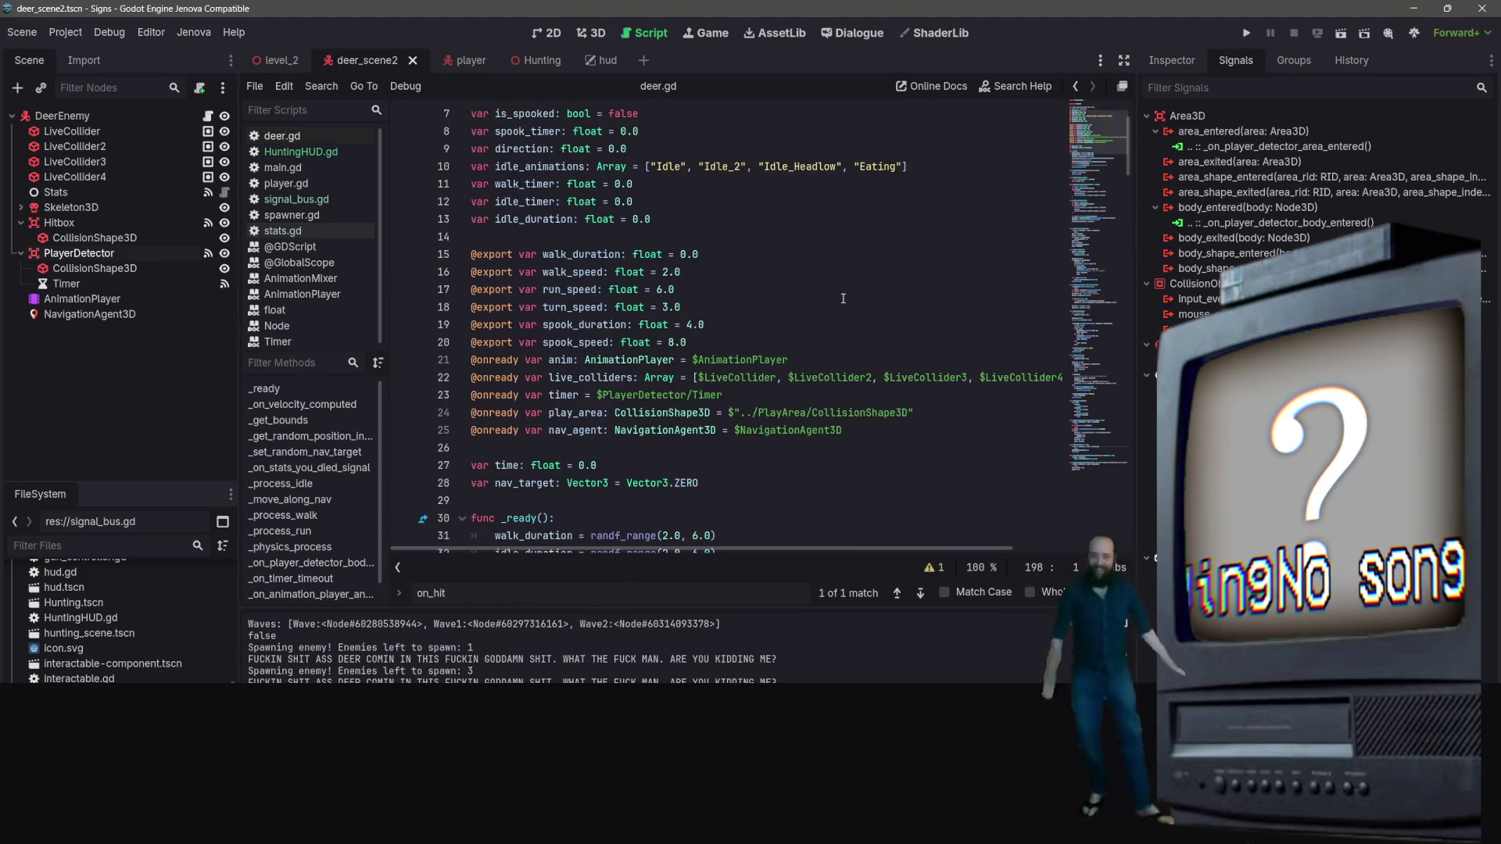
{"action": "left_click", "coordinate": [74, 254], "text": "ctrl"}
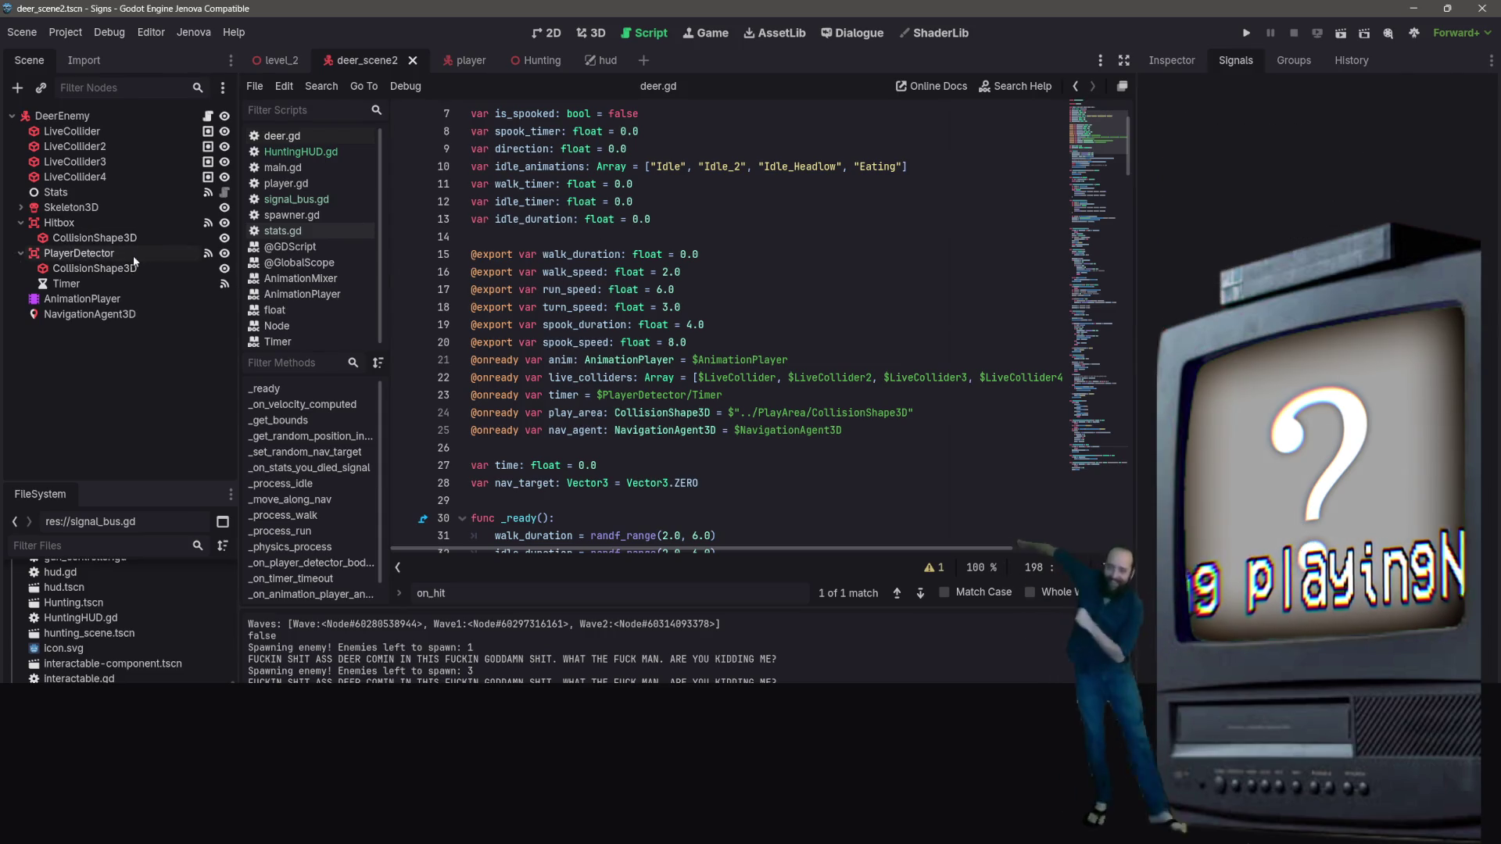
{"action": "left_click_drag", "start_coordinate": [32, 255], "coordinate": [614, 237]}
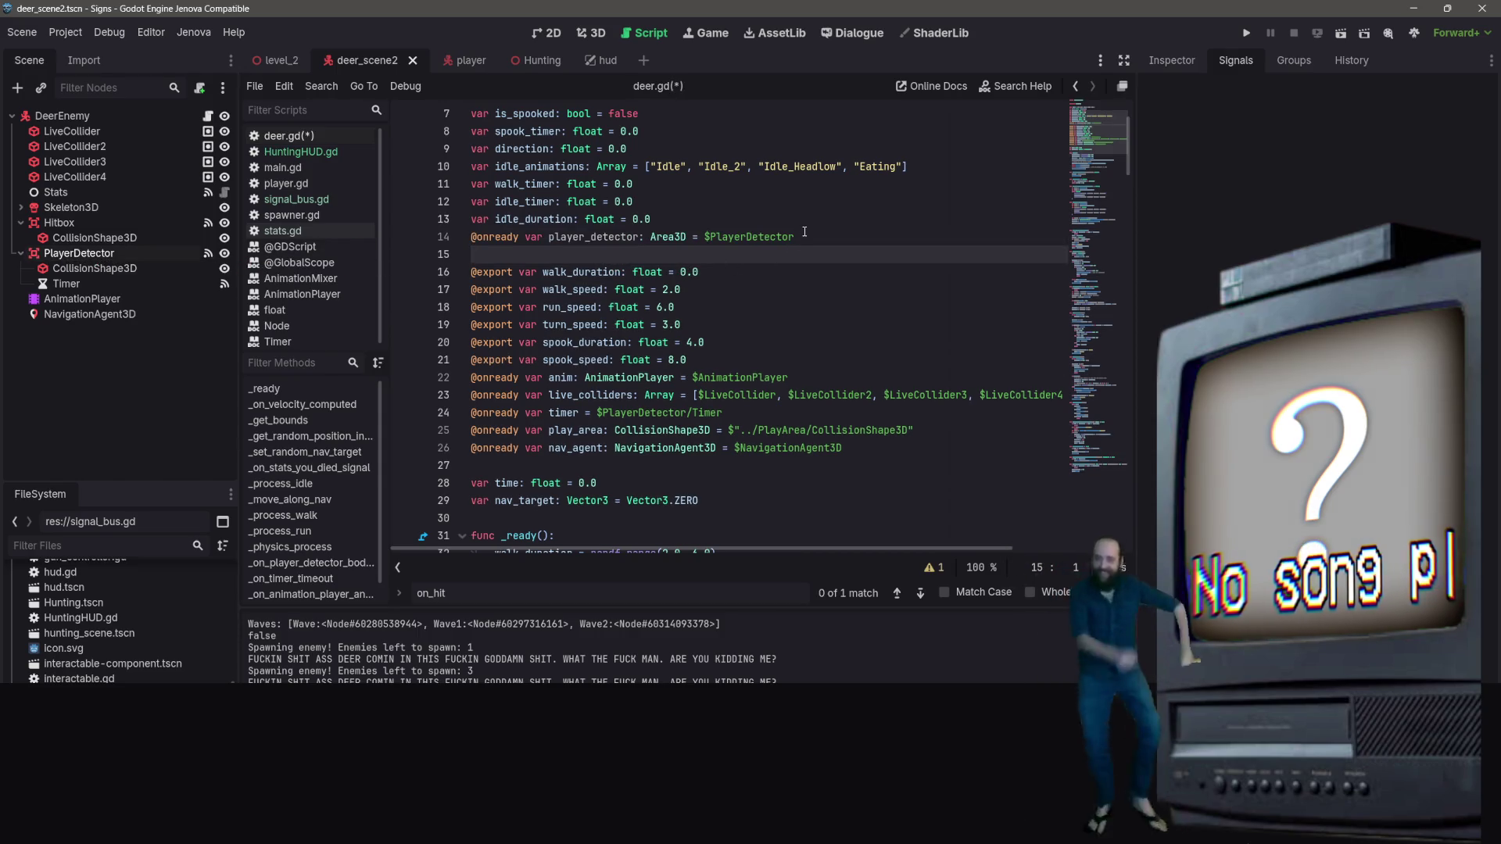
{"action": "key", "text": "ctrl+s"}
{"action": "left_click_drag", "start_coordinate": [1127, 484], "coordinate": [1131, 109]}
{"action": "mouse_move", "coordinate": [66, 284]}
{"action": "left_mouse_down"}
{"action": "mouse_move", "coordinate": [594, 343]}
{"action": "mouse_move", "coordinate": [562, 353]}
{"action": "left_mouse_up"}
Delete the added player_detector and duplicate timer lines, keeping the existing $PlayerDetector/Timer reference
{"action": "mouse_move", "coordinate": [813, 331]}
{"action": "left_mouse_down"}
{"action": "mouse_move", "coordinate": [577, 343]}
{"action": "mouse_move", "coordinate": [838, 342]}
{"action": "left_mouse_up"}
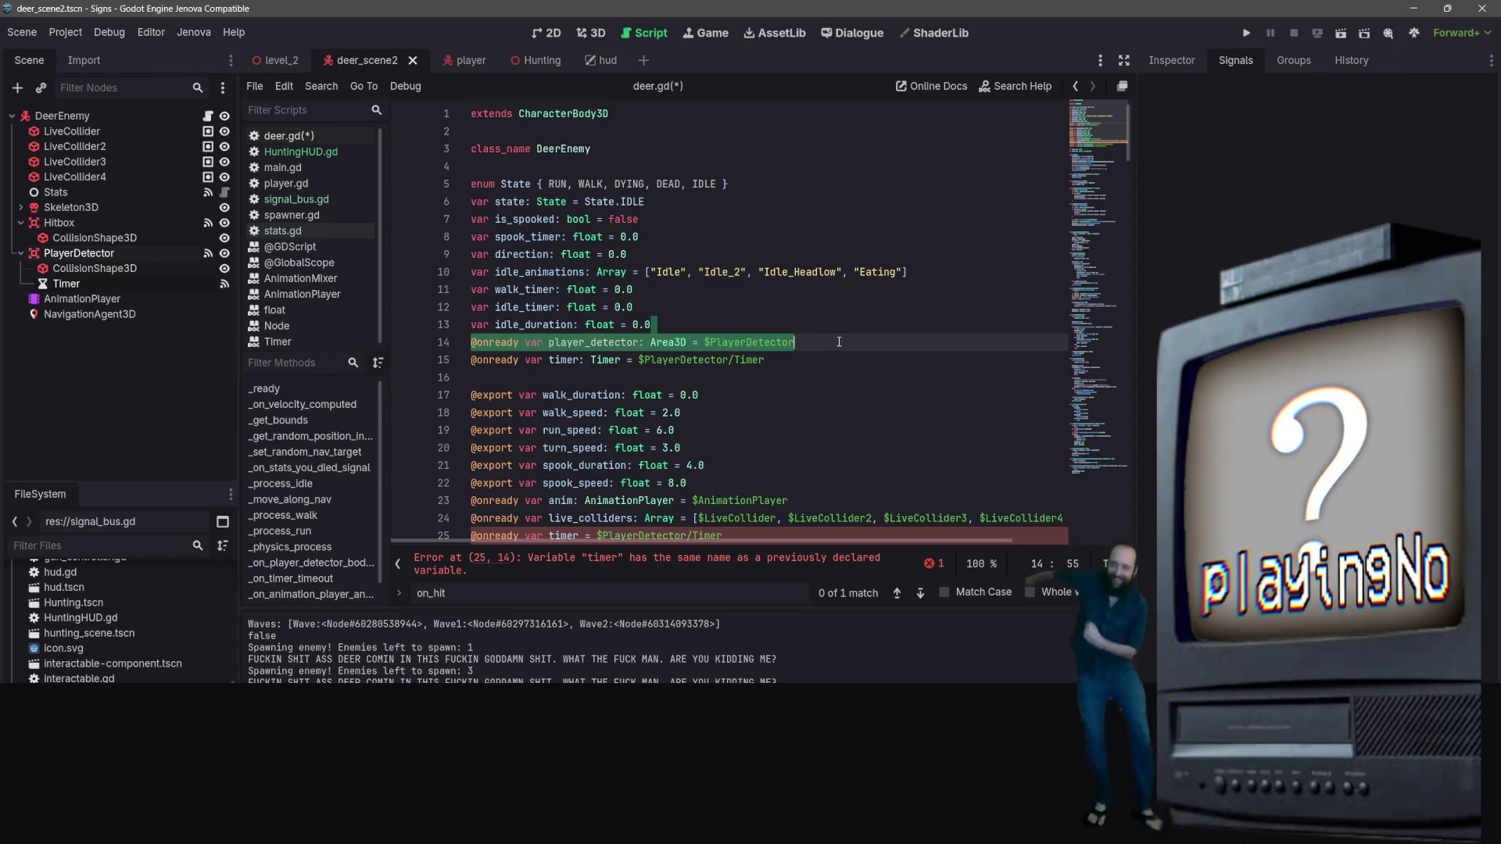
{"action": "key", "text": "BackSpace"}
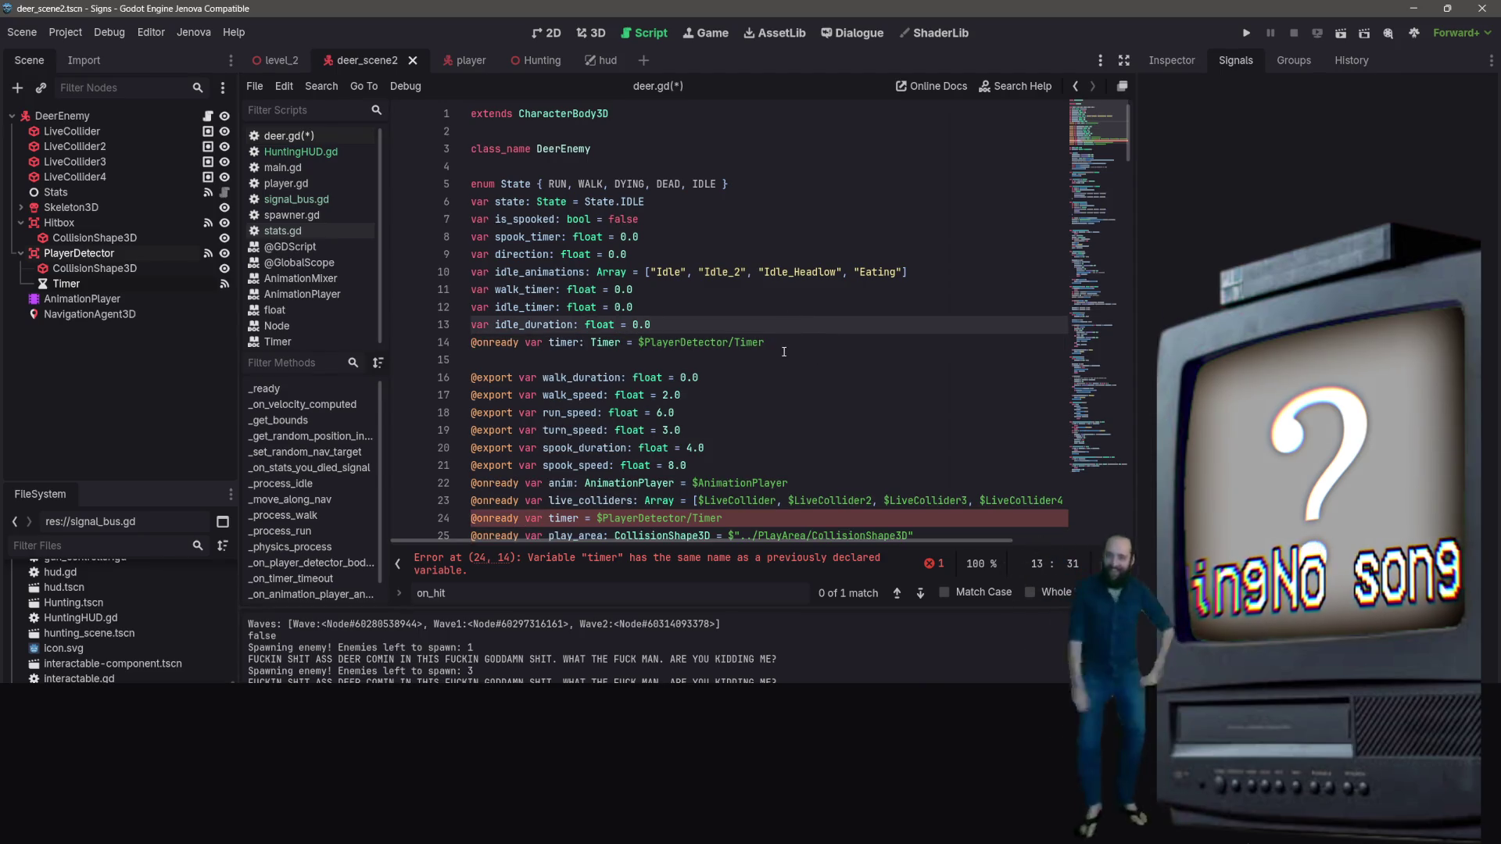
{"action": "scroll", "coordinate": [784, 351], "scroll_direction": "down", "scroll_amount": 4}
{"action": "left_click", "coordinate": [773, 308]}
{"action": "scroll", "coordinate": [764, 236], "scroll_direction": "up", "scroll_amount": 1}
{"action": "left_click_drag", "start_coordinate": [764, 183], "coordinate": [472, 184]}
{"action": "key", "text": "BackSpace"}
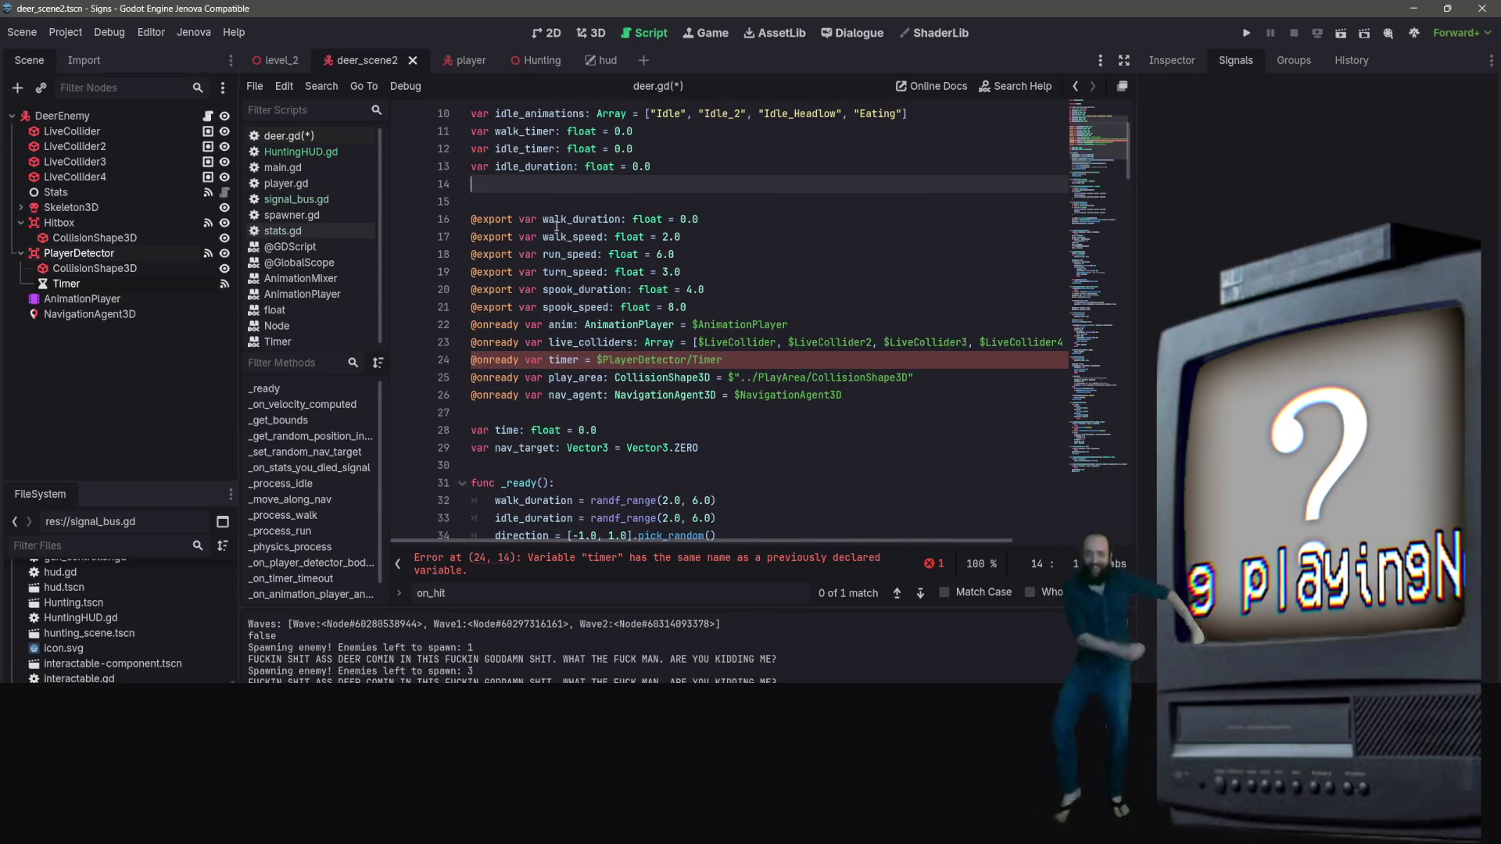
Inspect the timer.stop() call on line 82
{"action": "scroll", "coordinate": [812, 541], "scroll_direction": "down", "scroll_amount": 4}
{"action": "scroll", "coordinate": [805, 438], "scroll_direction": "down", "scroll_amount": 18}
{"action": "scroll", "coordinate": [793, 328], "scroll_direction": "up", "scroll_amount": 2}
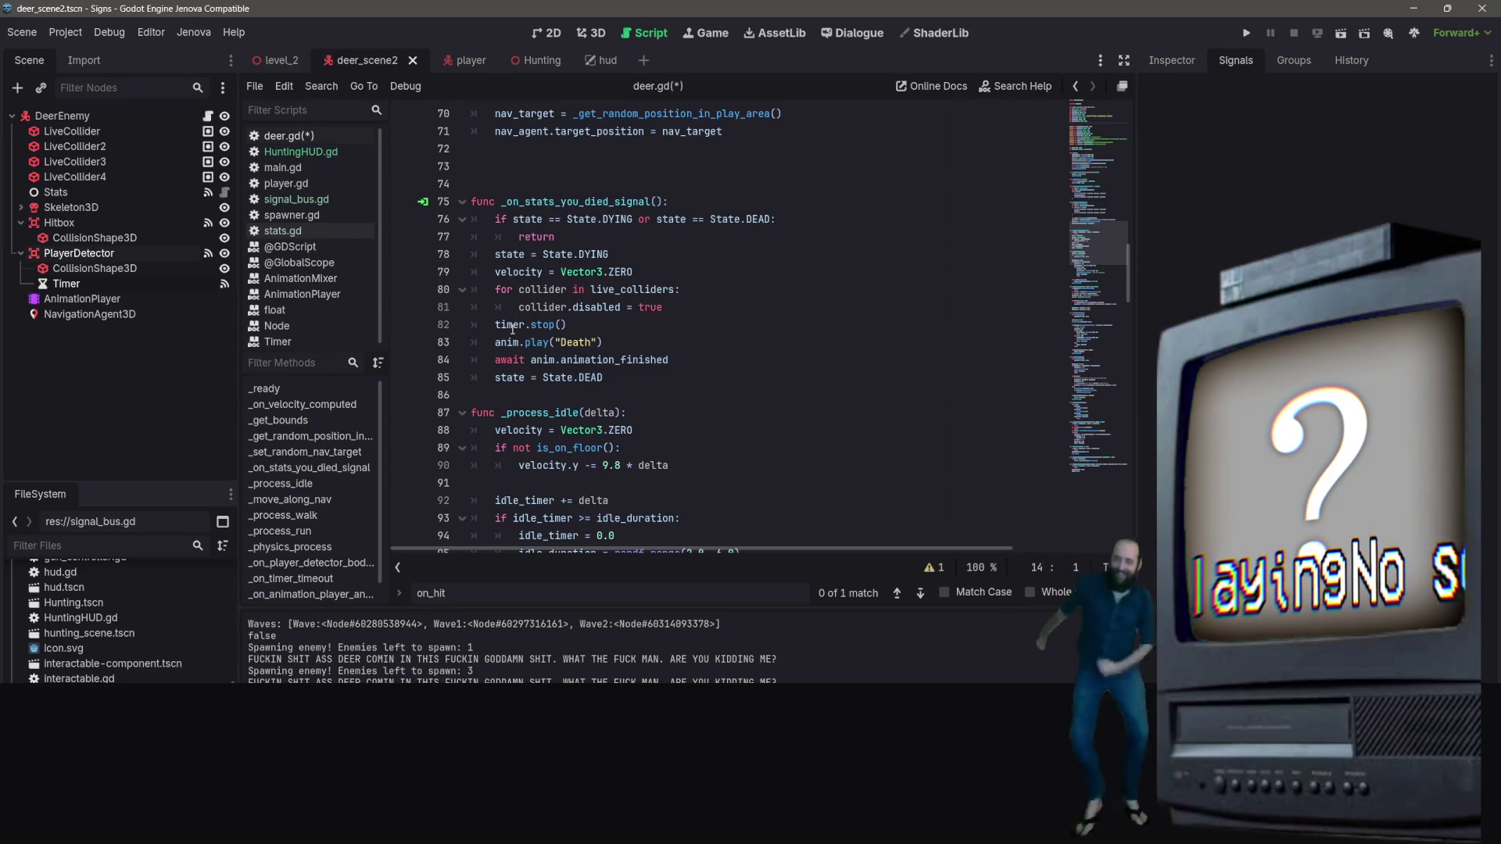
{"action": "right_click", "coordinate": [577, 318]}
{"action": "key", "text": "Escape"}
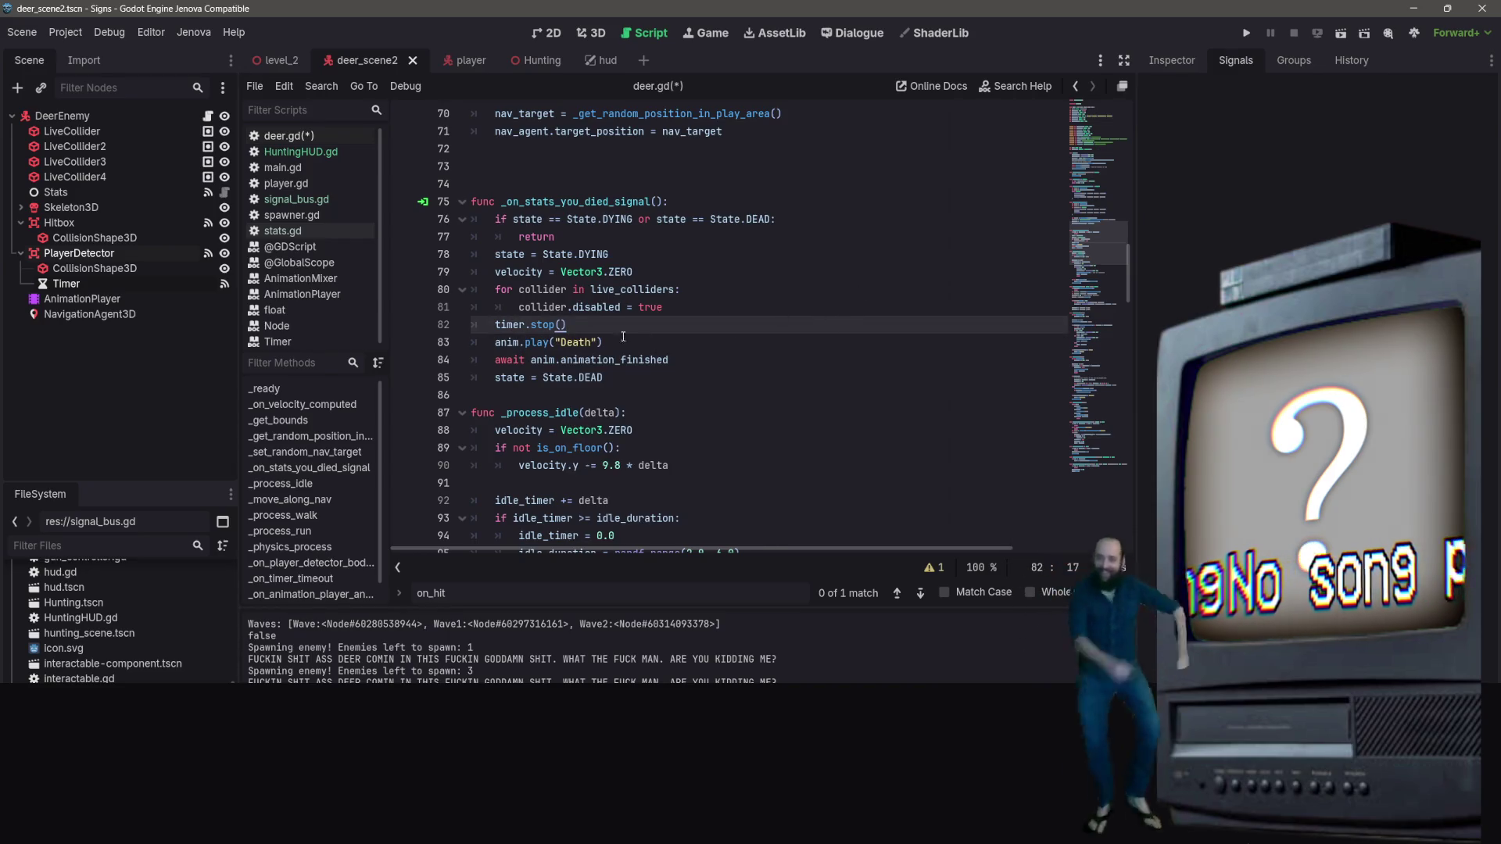
{"action": "left_click", "coordinate": [537, 325]}
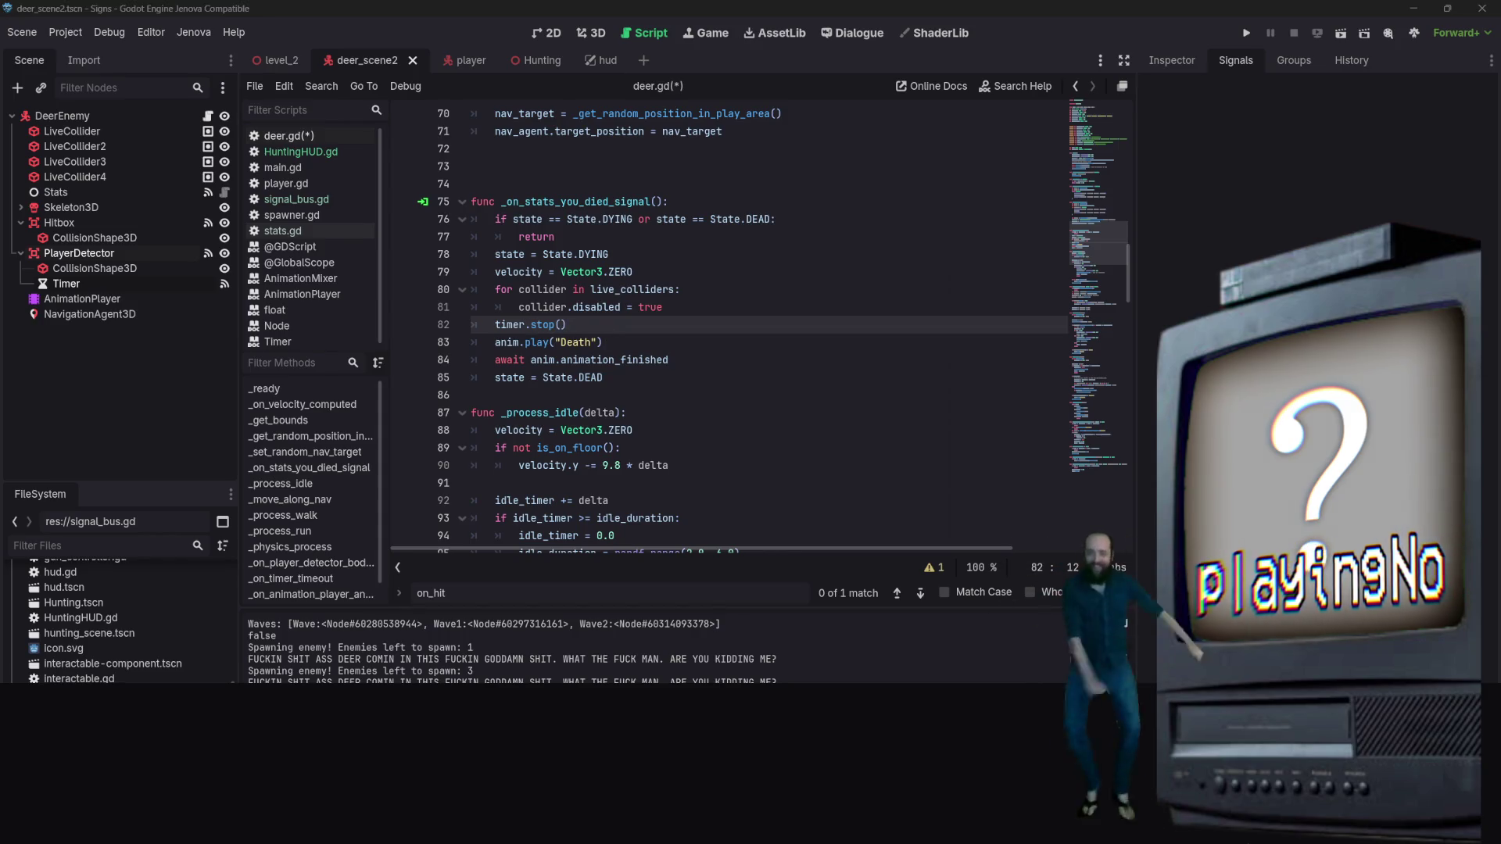
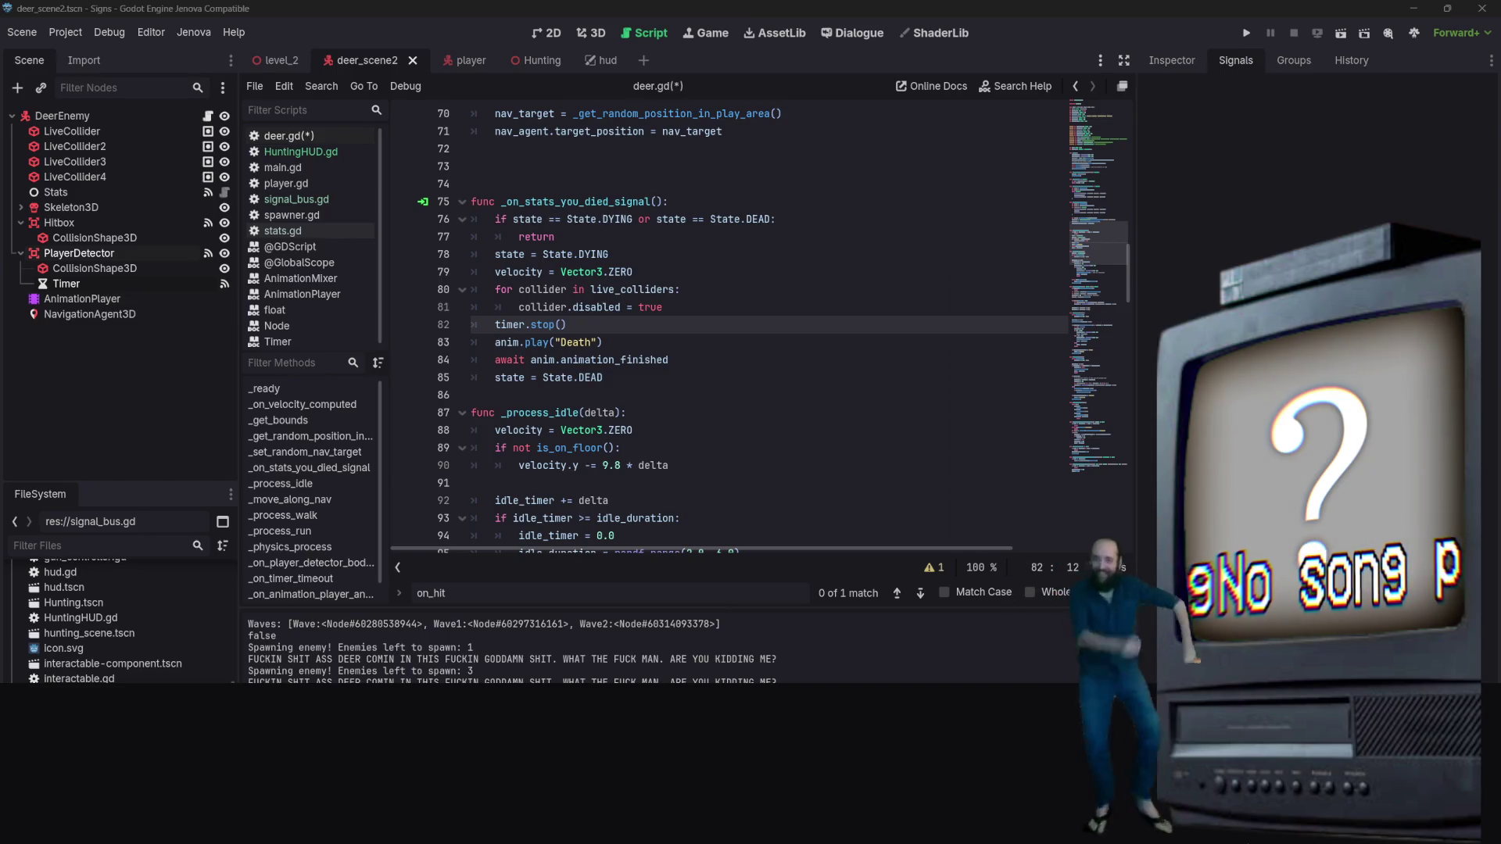
Save deer.gd and look over its timer timeout check
{"action": "left_click", "coordinate": [735, 378]}
{"action": "key", "text": "ctrl+s"}
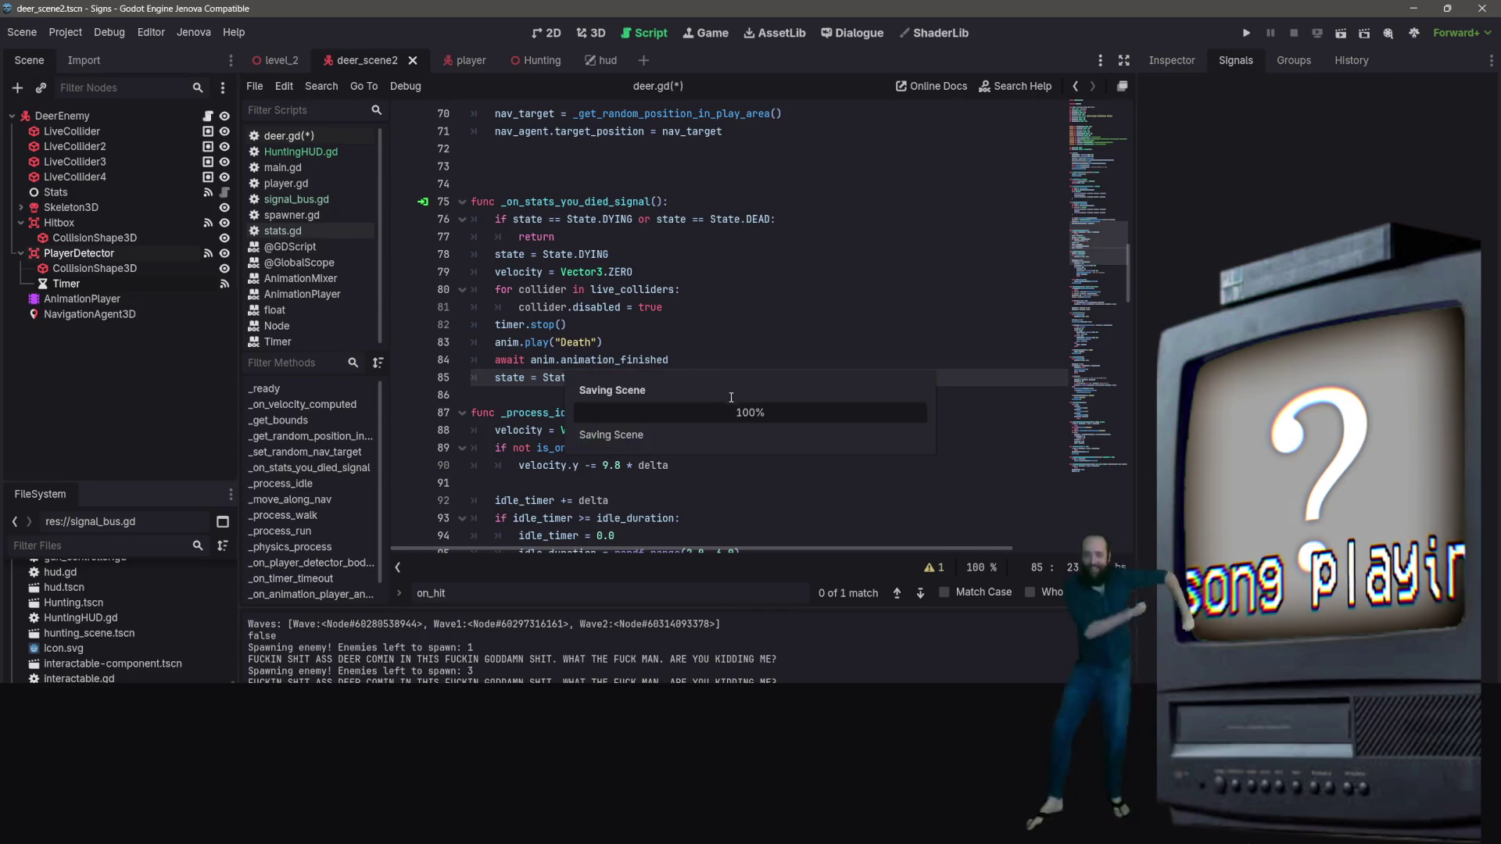
{"action": "scroll", "coordinate": [724, 304], "scroll_direction": "down", "scroll_amount": 4}
{"action": "scroll", "coordinate": [723, 304], "scroll_direction": "down", "scroll_amount": 20}
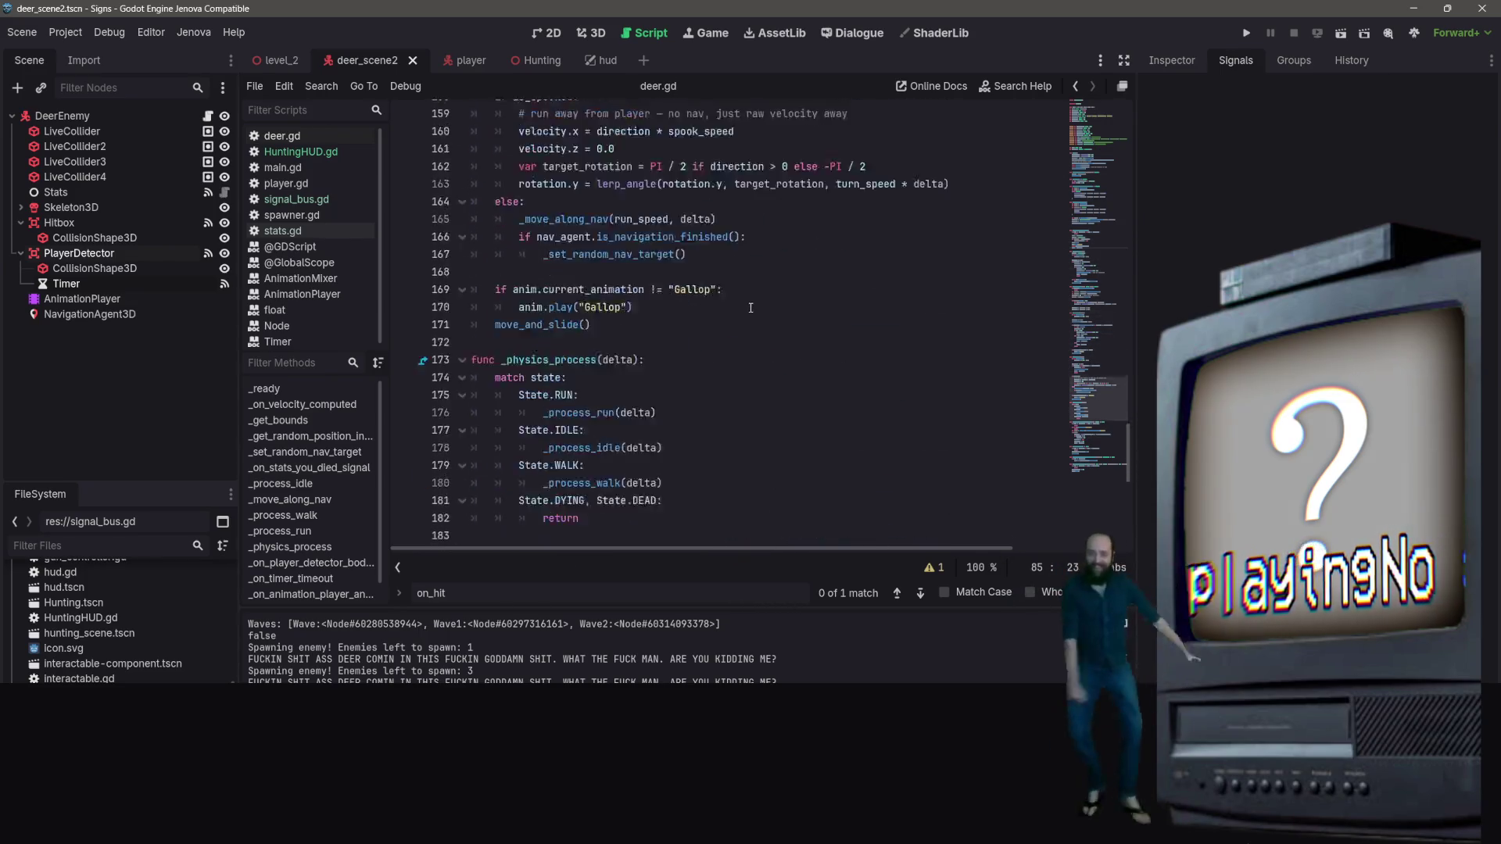
{"action": "scroll", "coordinate": [704, 390], "scroll_direction": "up", "scroll_amount": 2}
{"action": "scroll", "coordinate": [743, 352], "scroll_direction": "down", "scroll_amount": 2}
{"action": "left_click", "coordinate": [758, 289]}
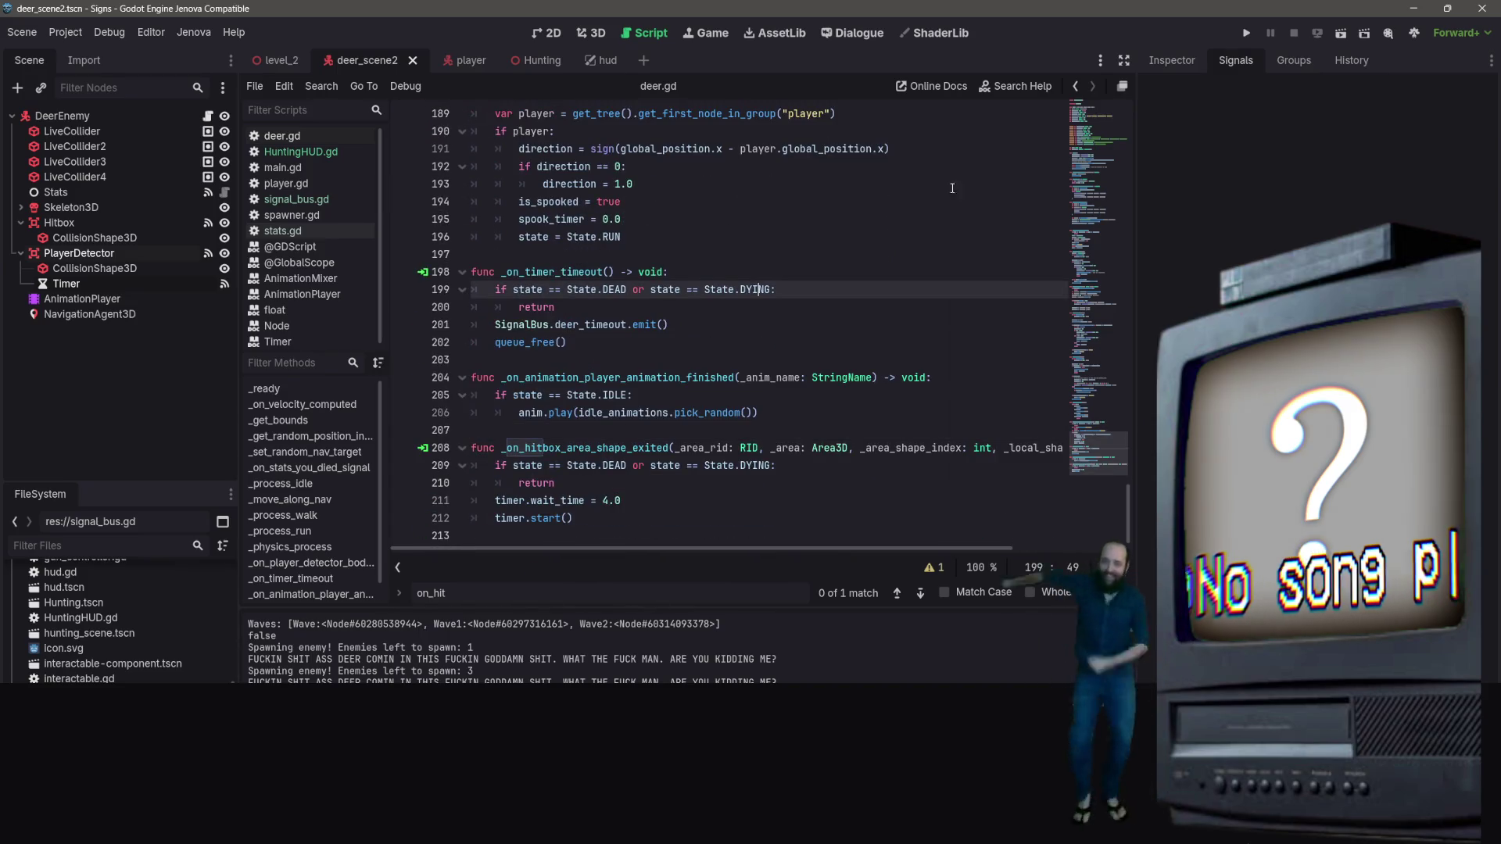
Run the deer scene, then switch to the Hunting scene and relaunch it
{"action": "left_click", "coordinate": [1341, 33]}
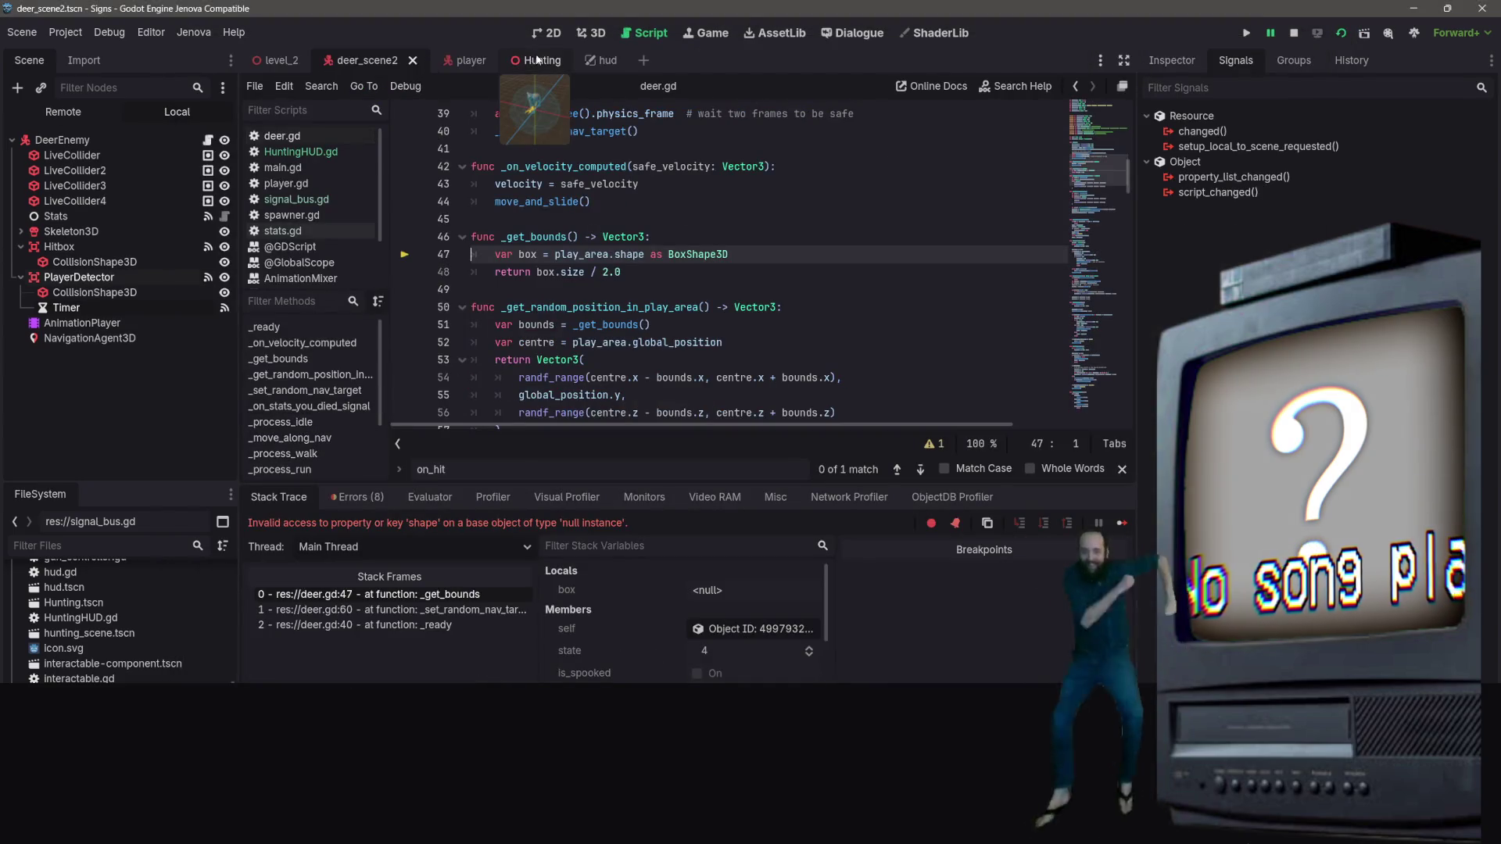
{"action": "left_click", "coordinate": [531, 60]}
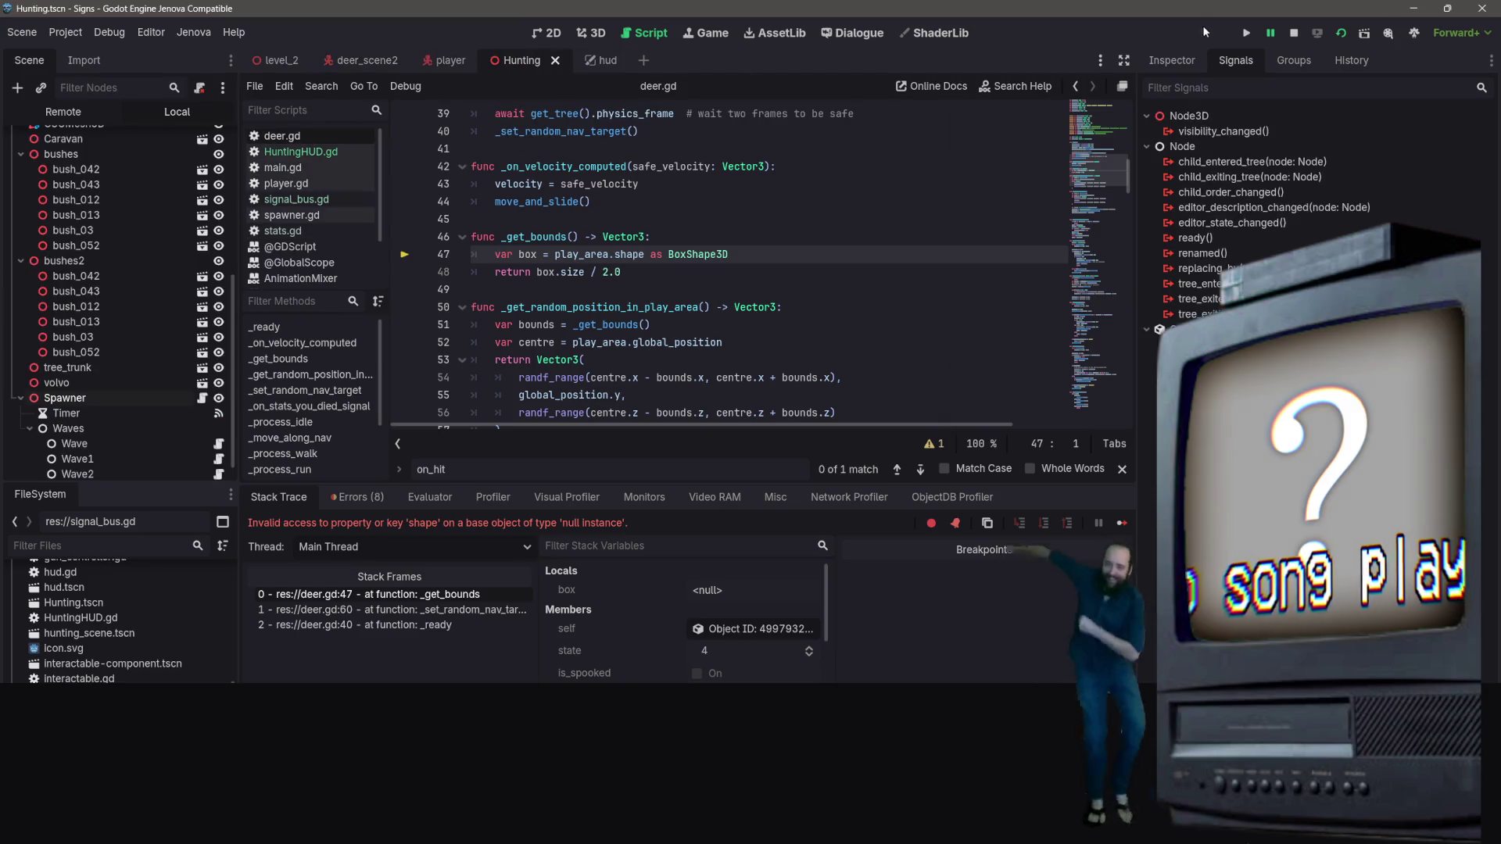
{"action": "left_click", "coordinate": [1339, 39]}
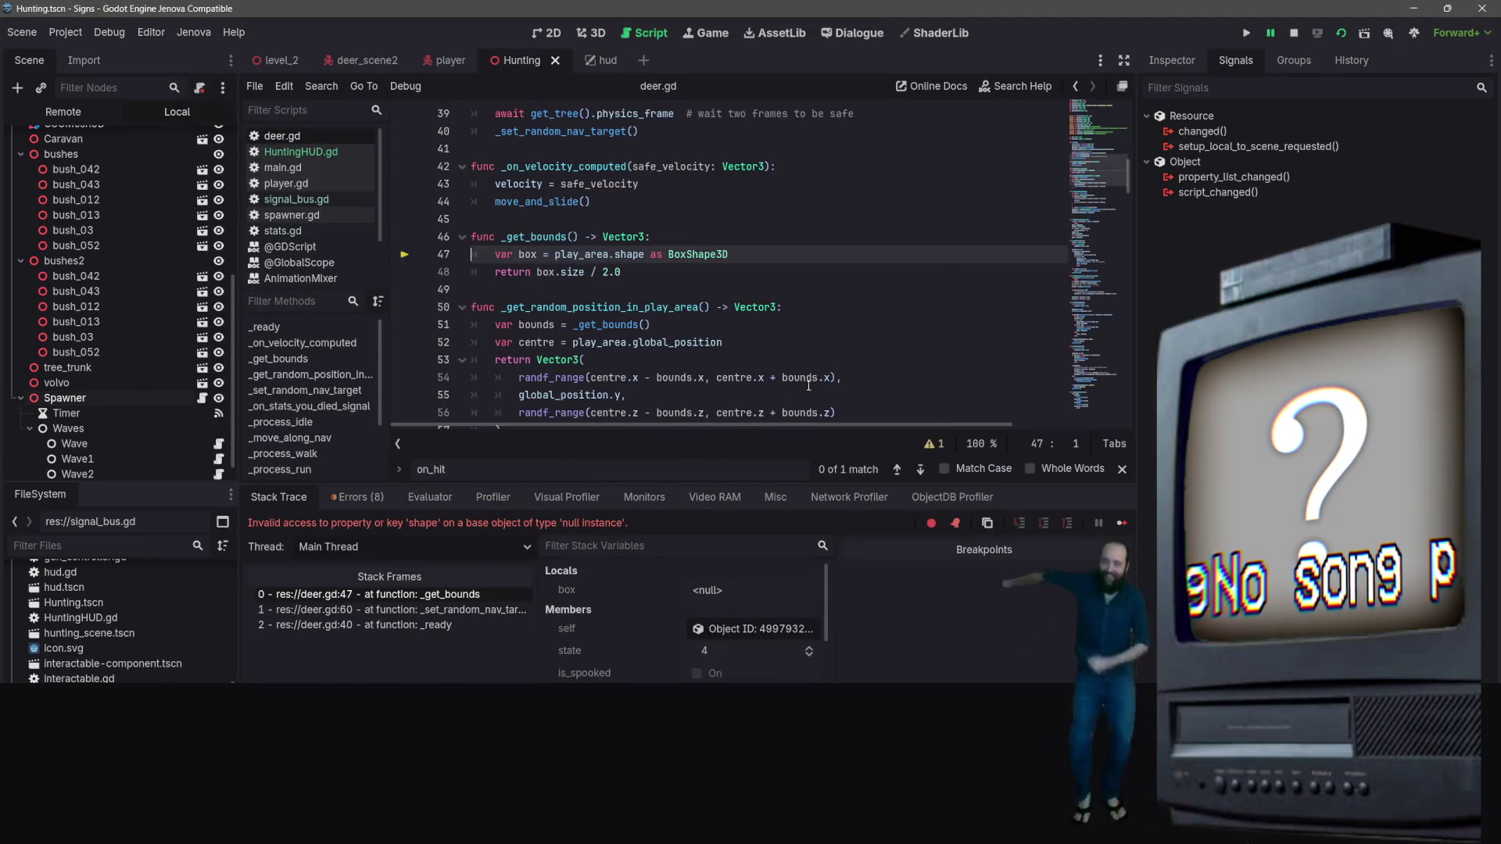
{"action": "left_click", "coordinate": [1295, 35]}
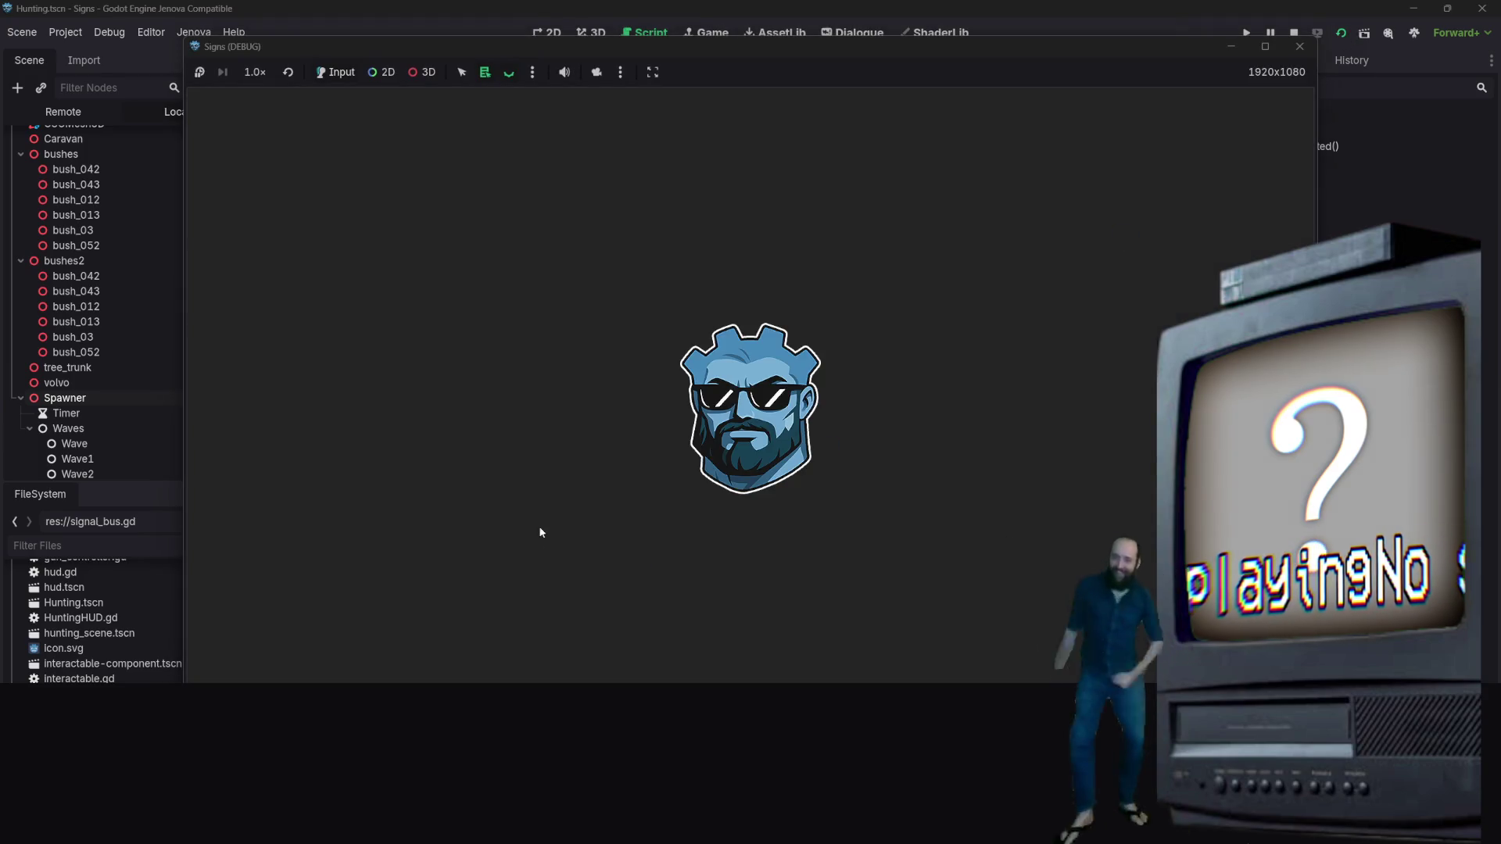
Walk the hunter to a deer, shoot it for DEER KILLS 1, then stop the game
{"action": "key", "text": "s"}
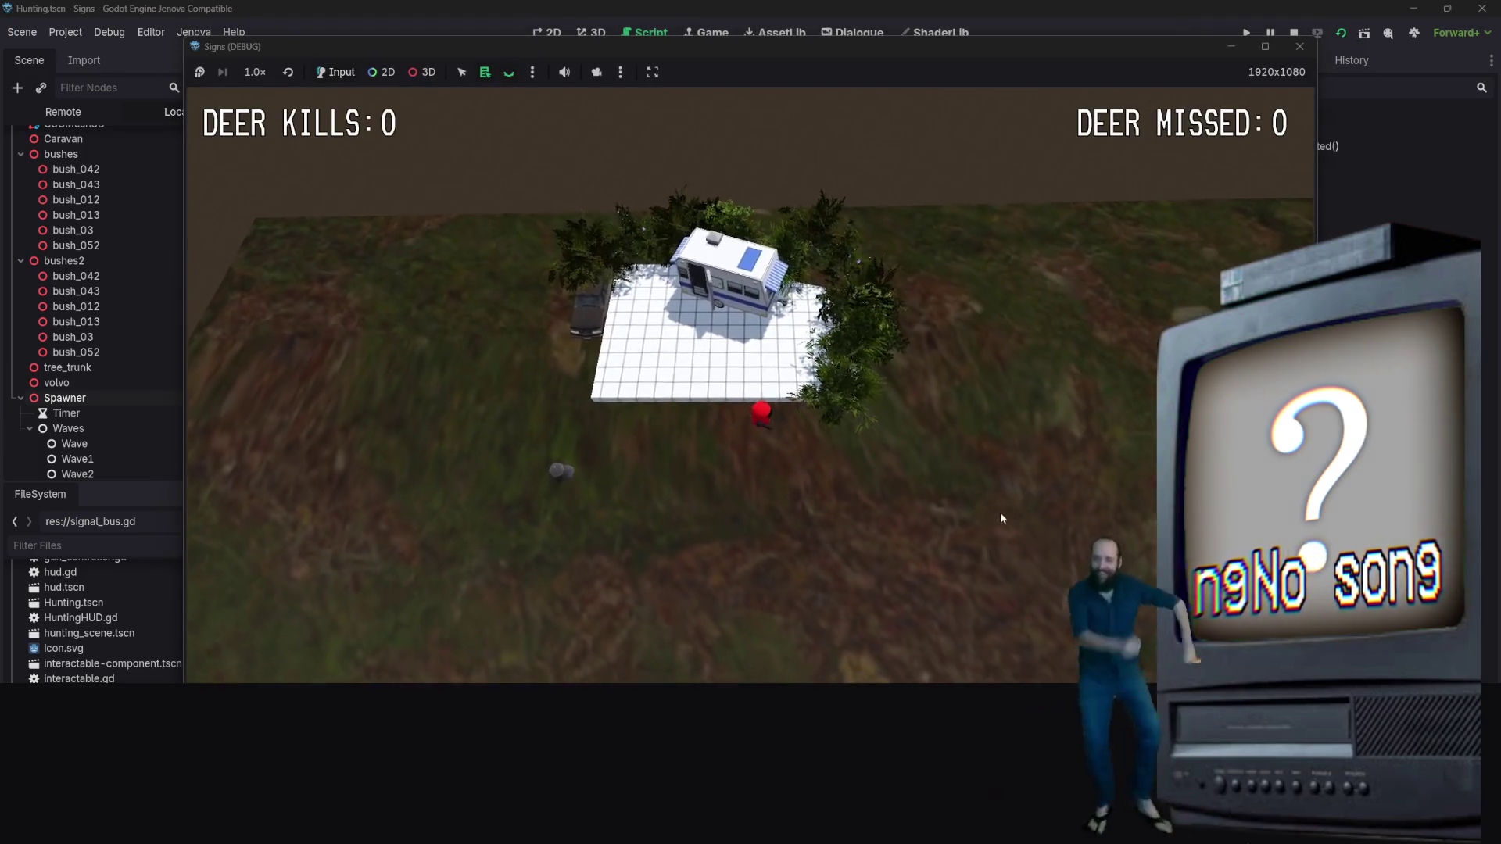
{"action": "key", "text": "s"}
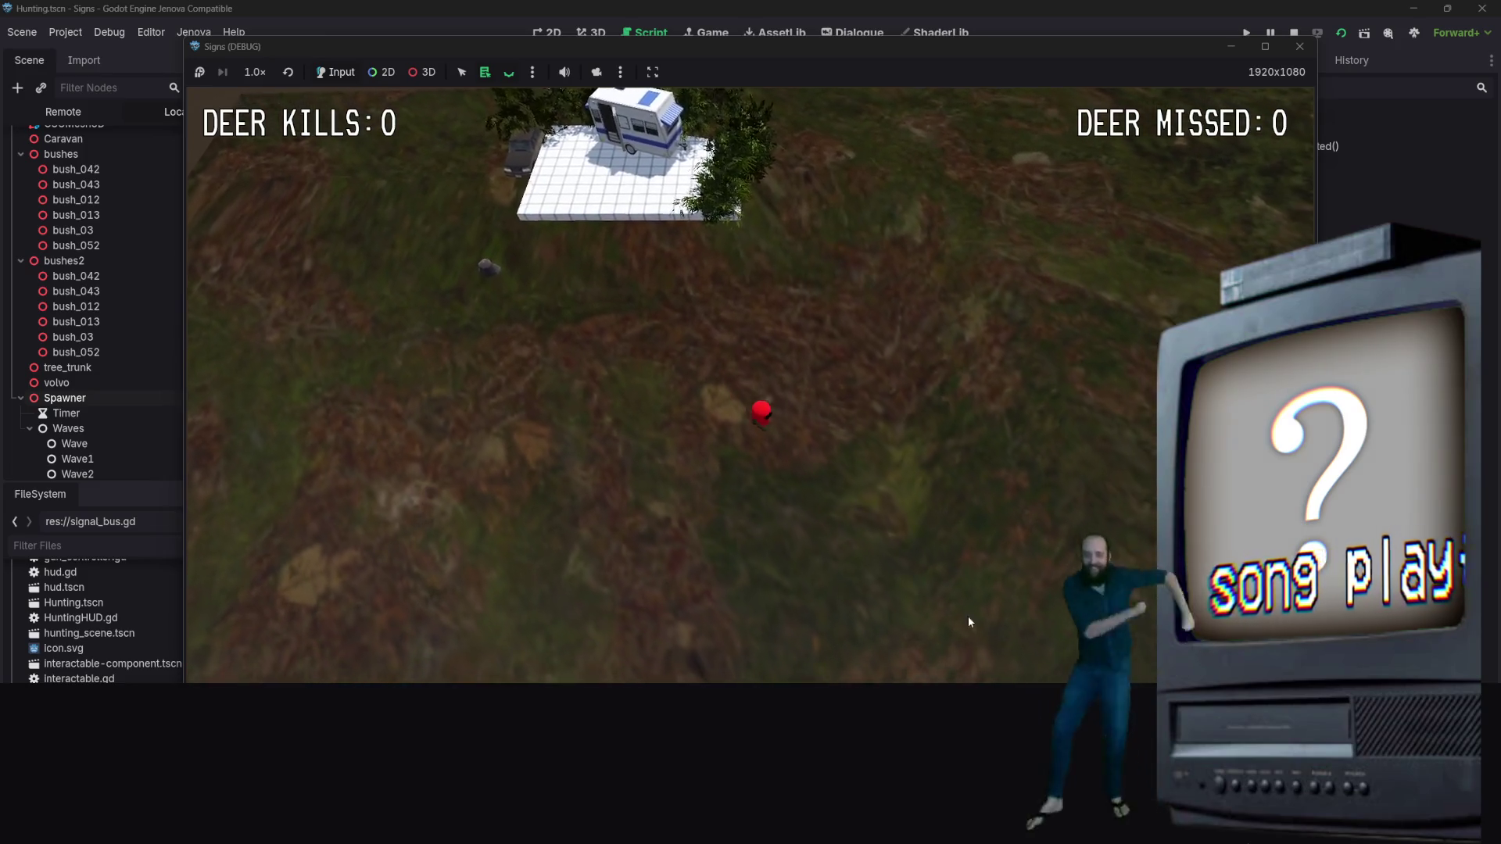
{"action": "key", "text": "s"}
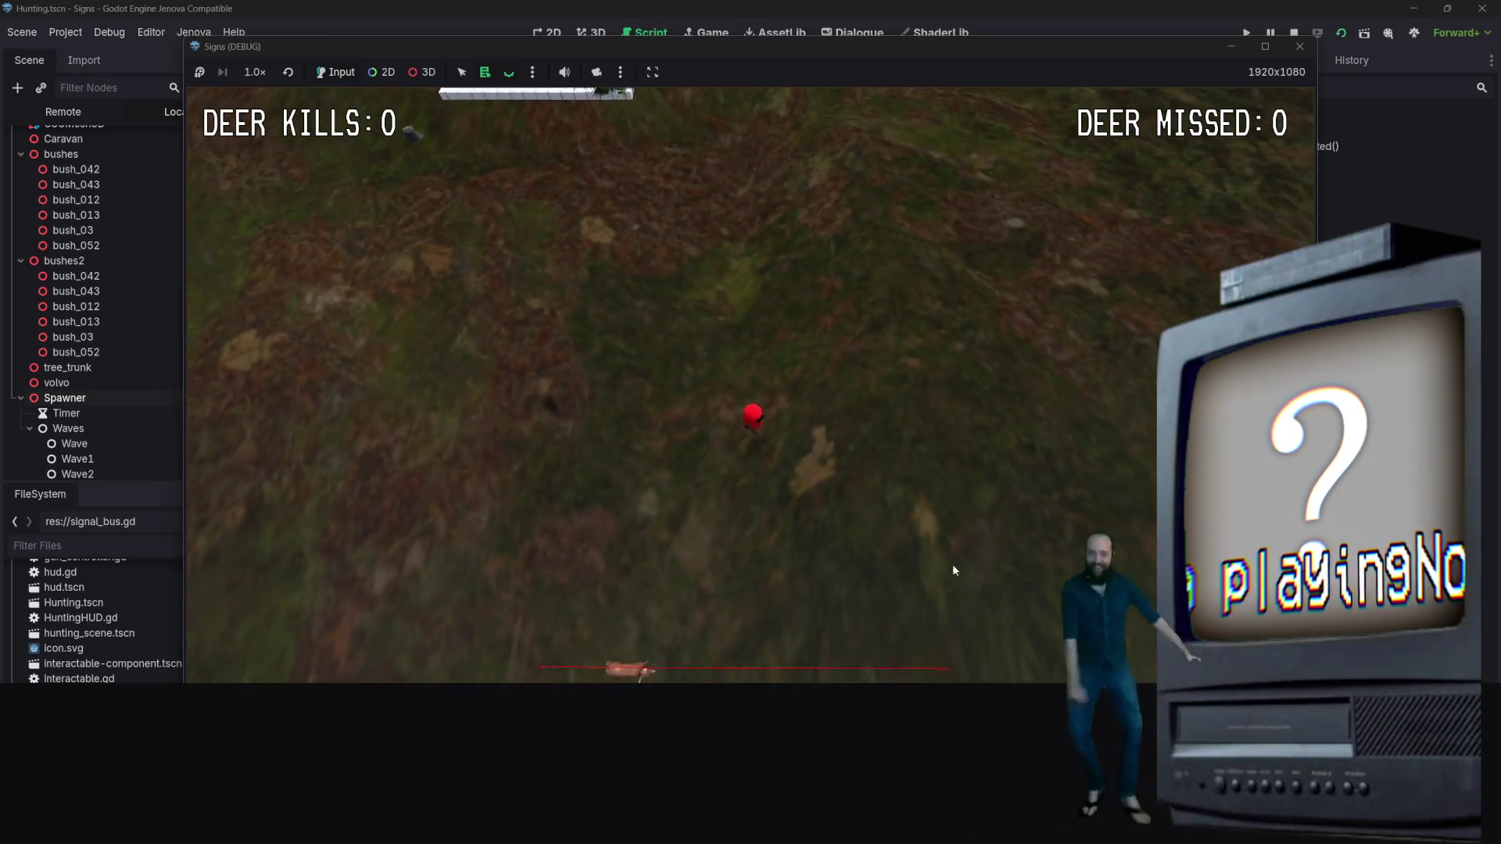
{"action": "key", "text": "s"}
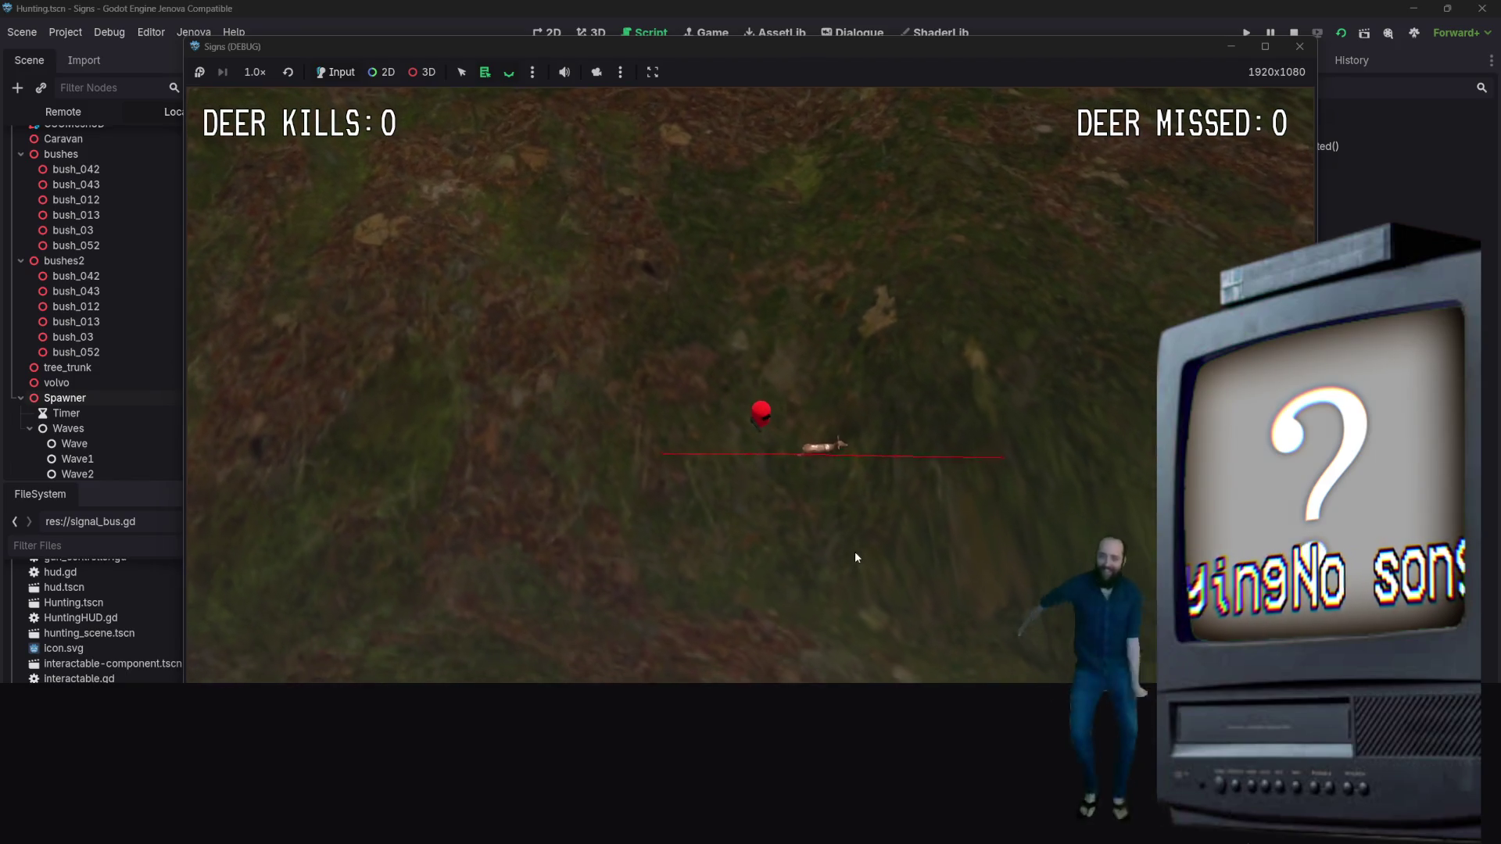
{"action": "key", "text": "w"}
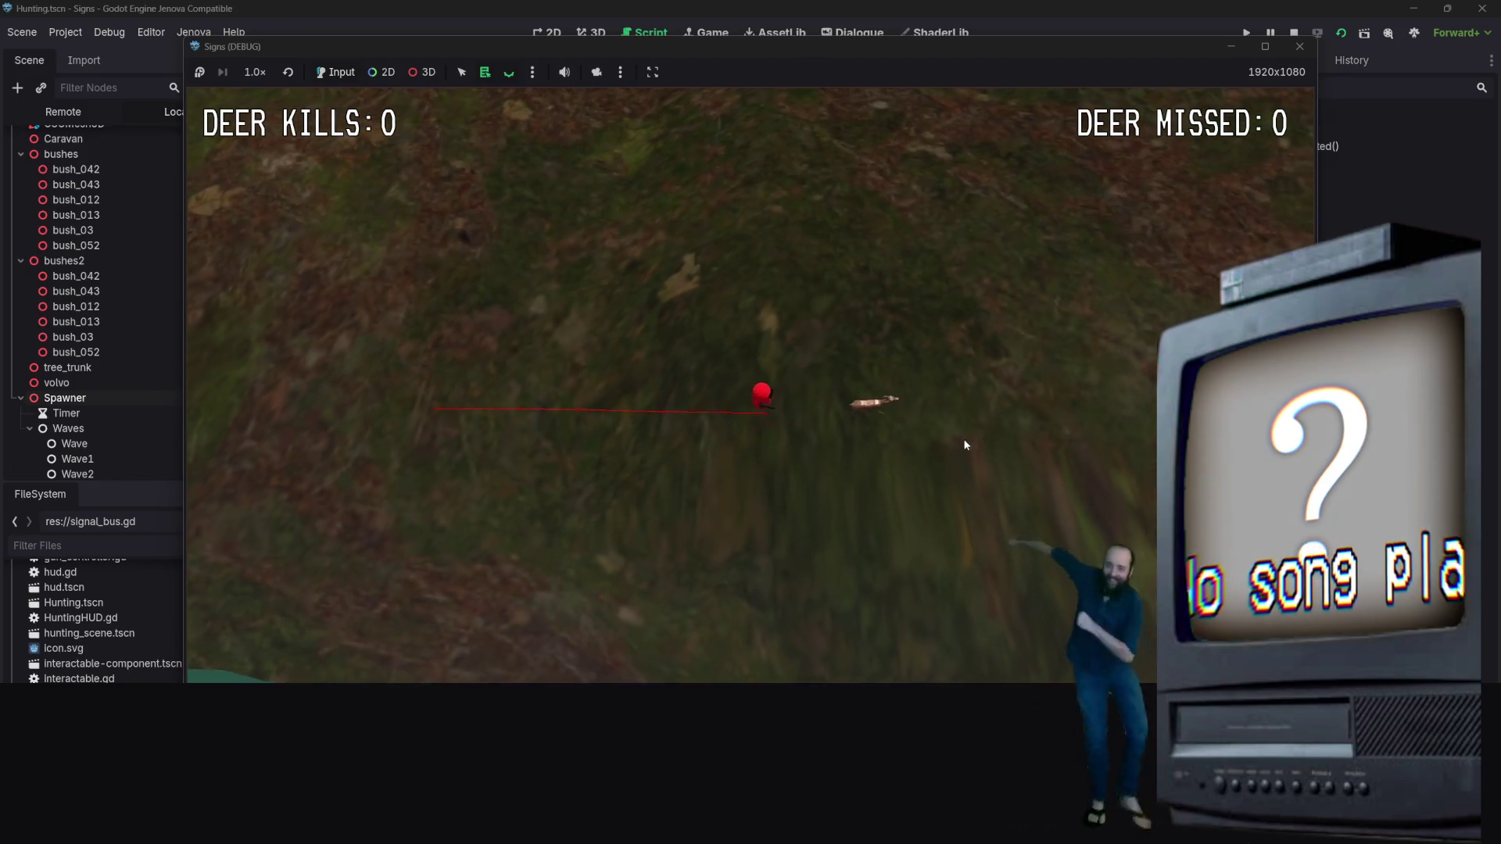
{"action": "key", "text": "s"}
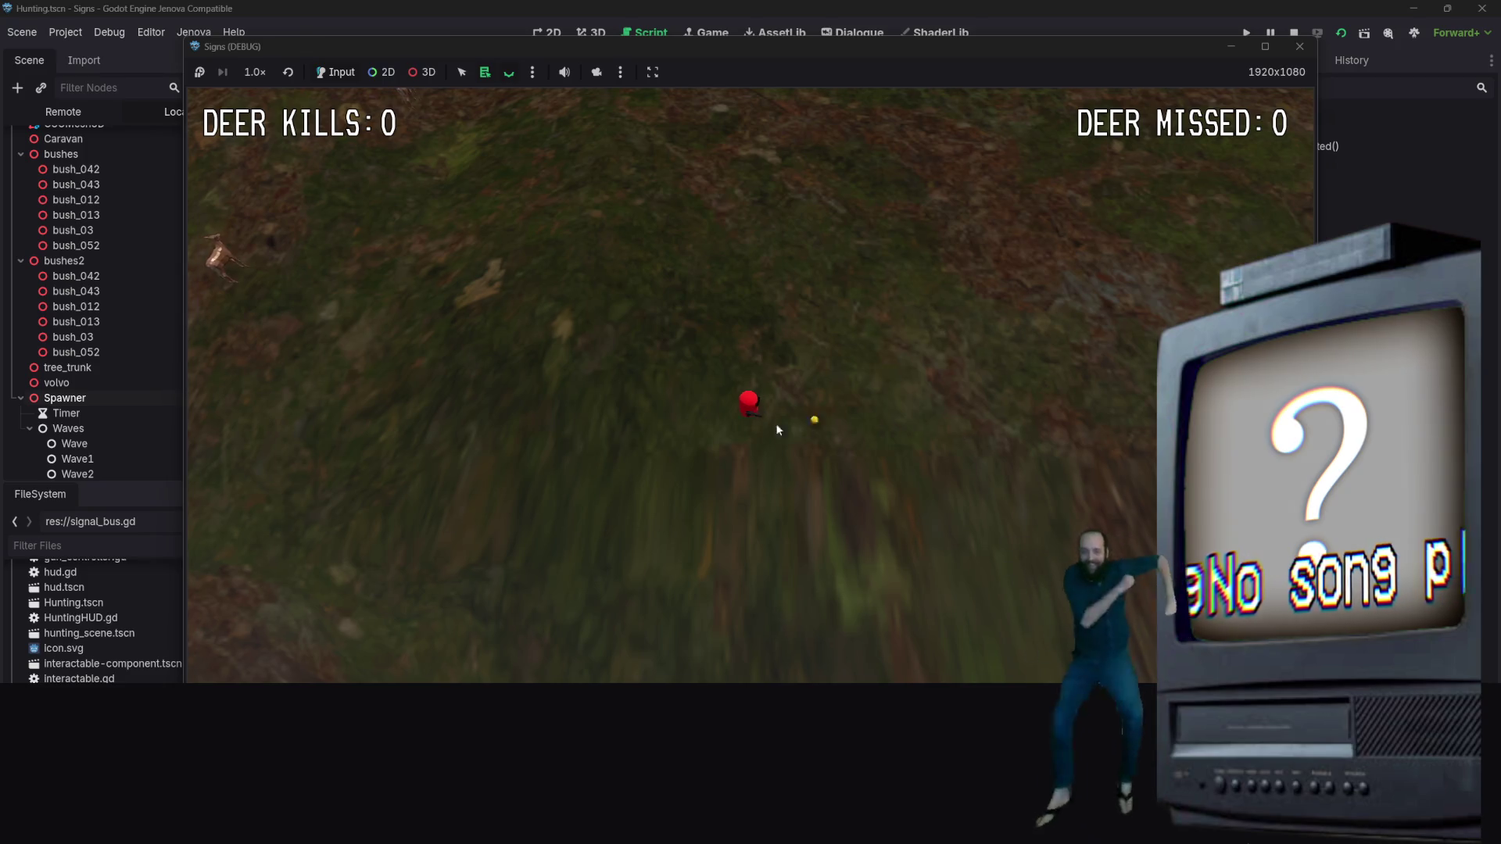
{"action": "key", "text": "a"}
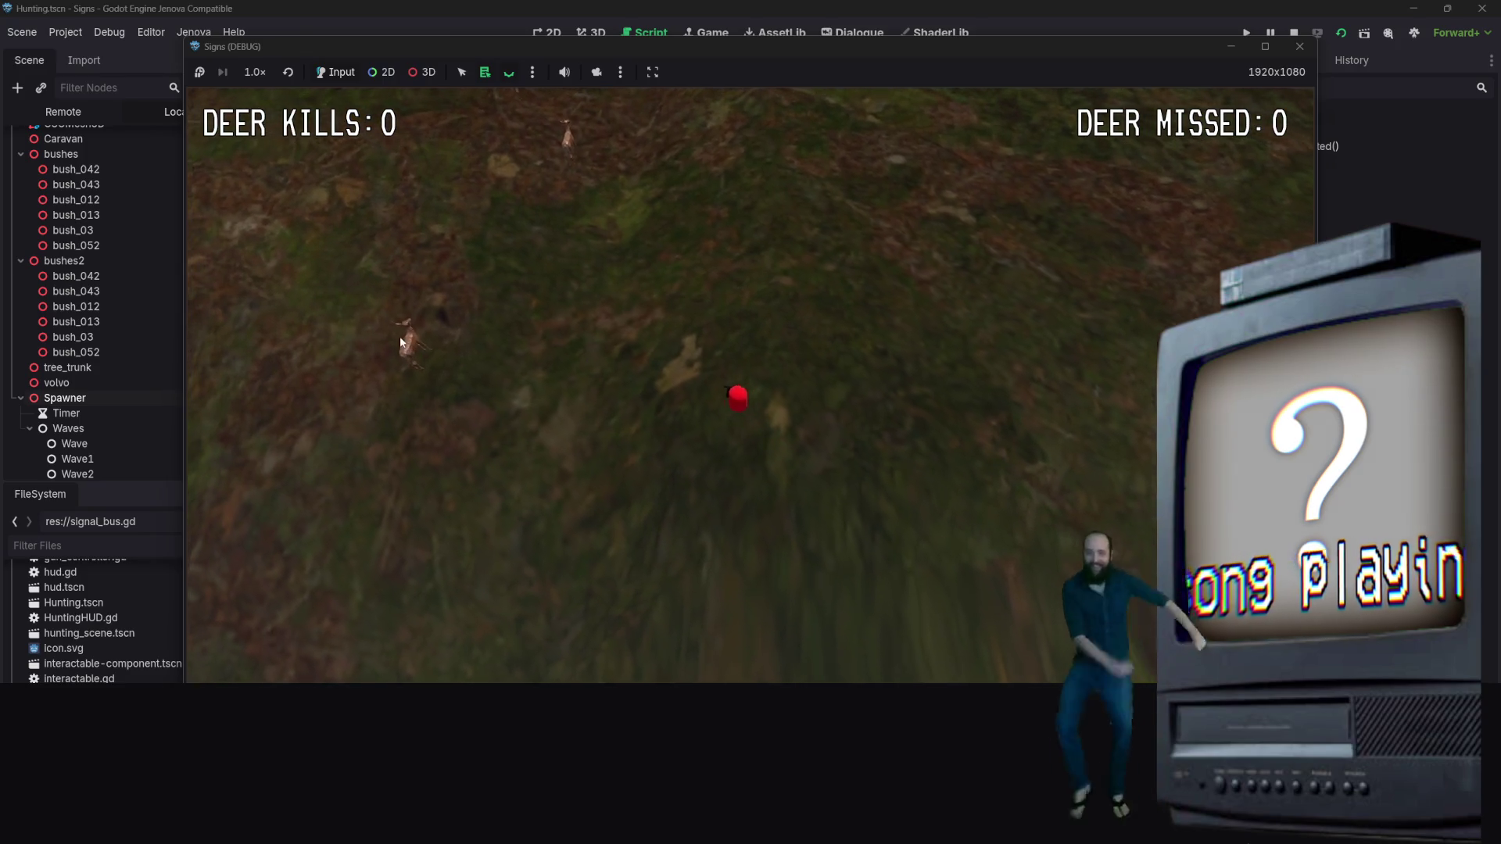
{"action": "left_click", "coordinate": [609, 387]}
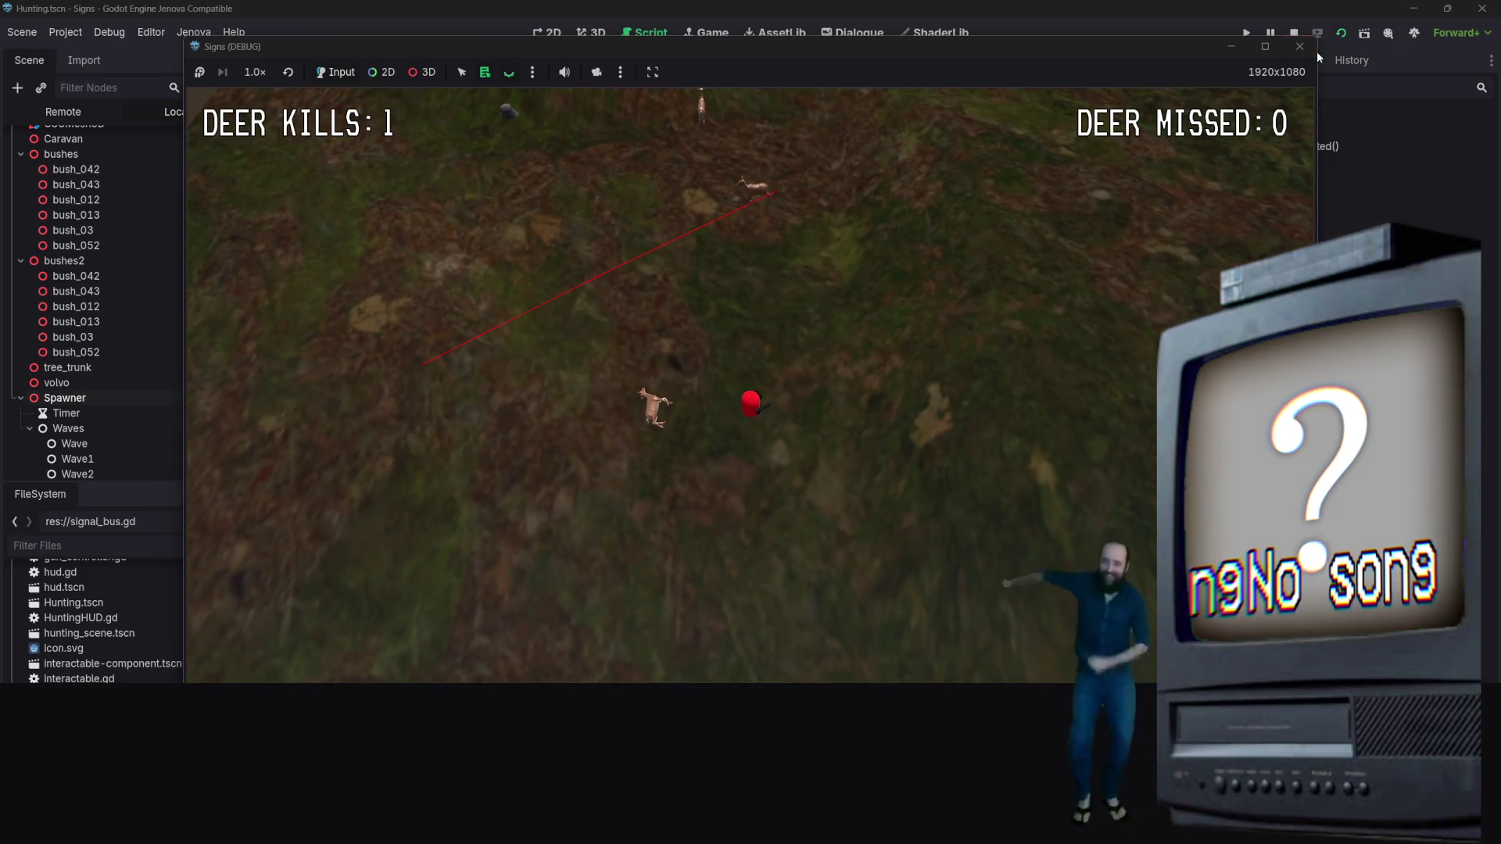
{"action": "left_click", "coordinate": [1296, 33]}
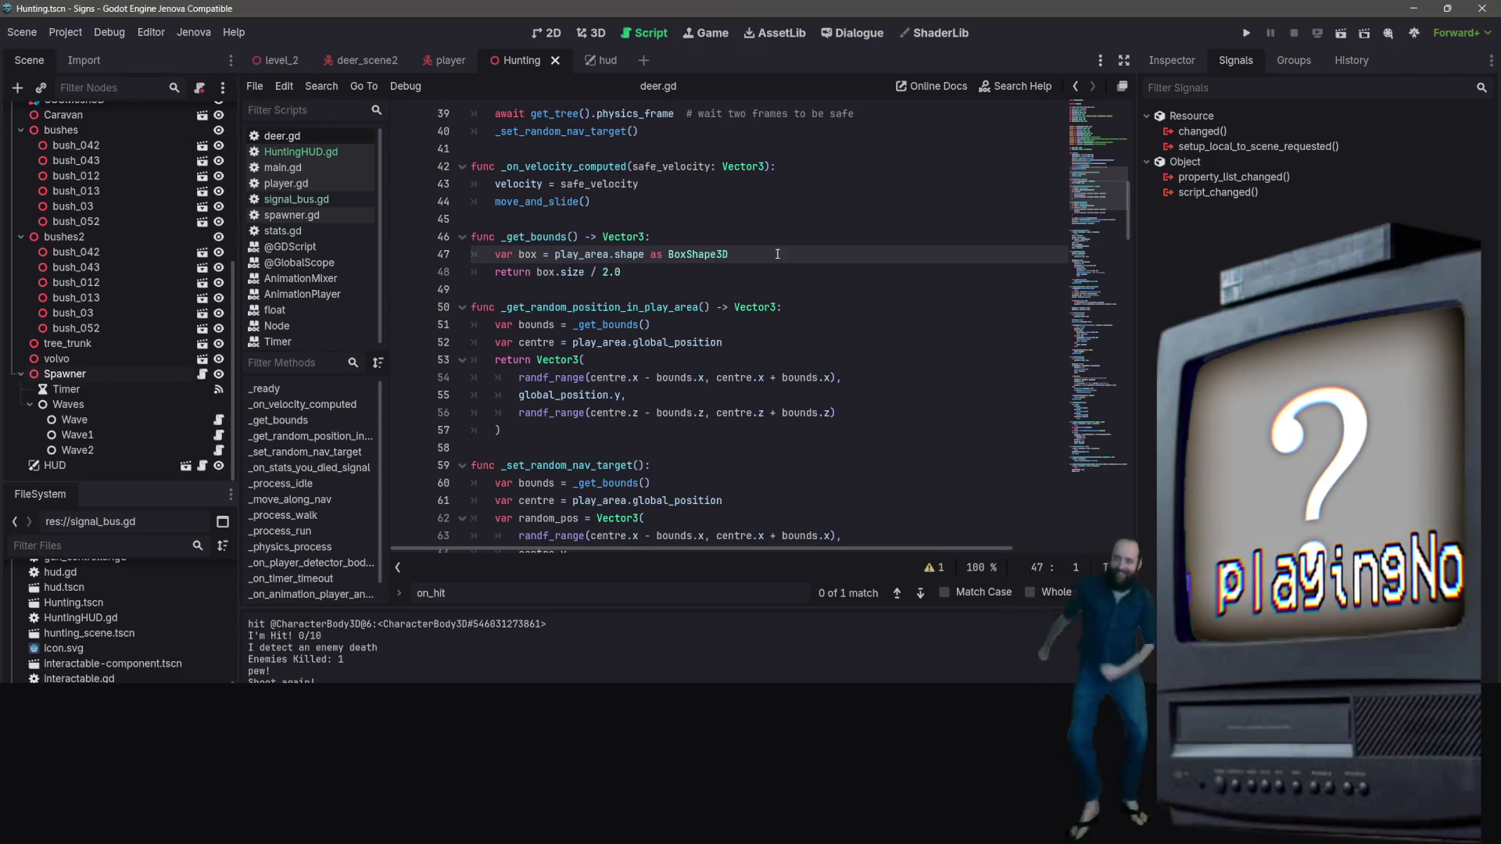
Scroll through deer.gd to review the script
{"action": "scroll", "coordinate": [640, 336], "scroll_direction": "up", "scroll_amount": 4}
{"action": "scroll", "coordinate": [639, 336], "scroll_direction": "down", "scroll_amount": 6}
{"action": "scroll", "coordinate": [639, 336], "scroll_direction": "down", "scroll_amount": 4}
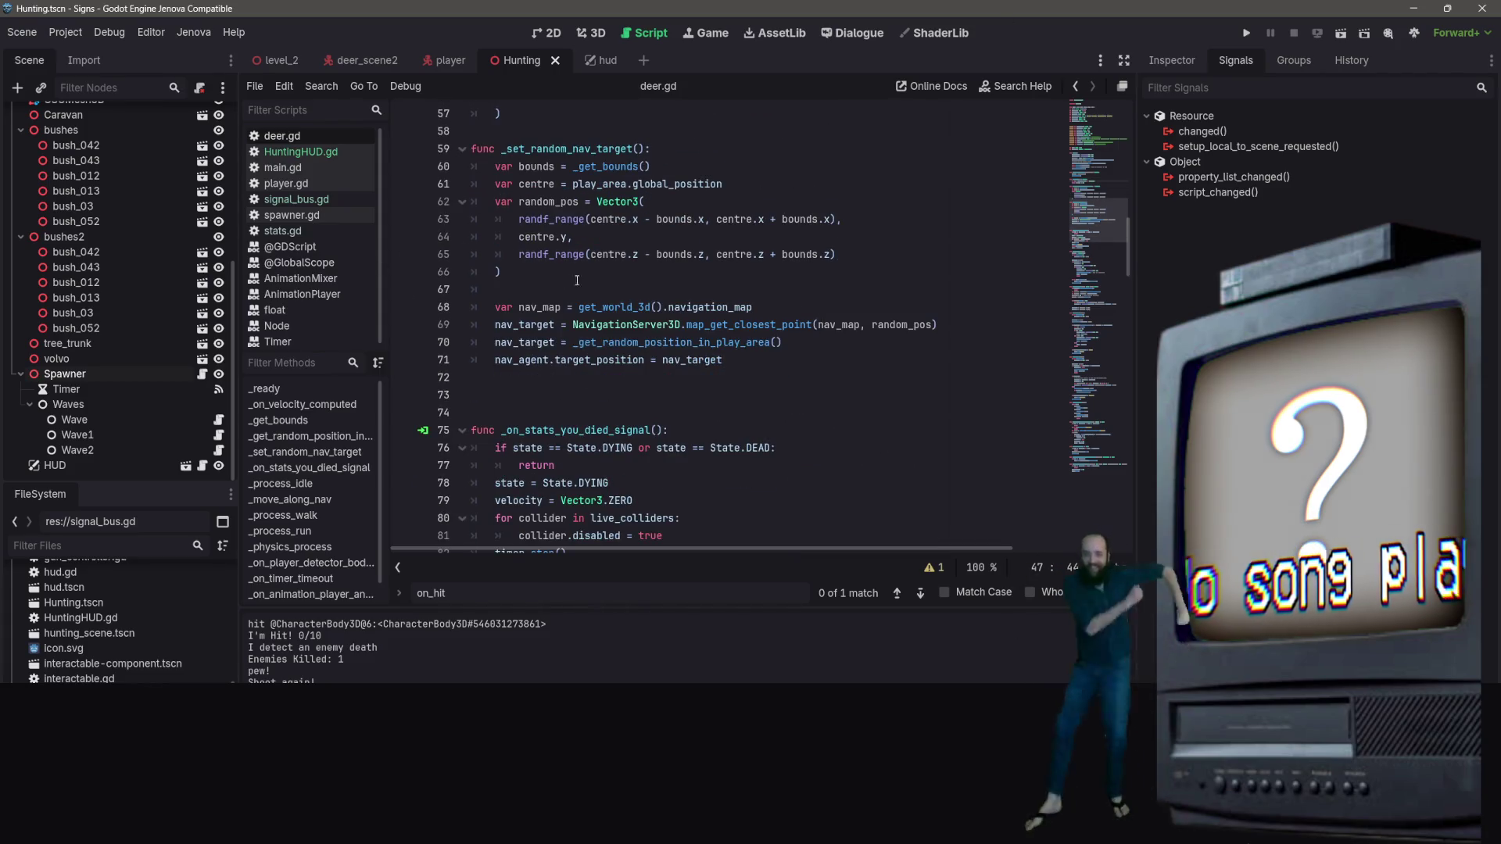
{"action": "scroll", "coordinate": [591, 277], "scroll_direction": "up", "scroll_amount": 7}
{"action": "scroll", "coordinate": [513, 442], "scroll_direction": "up", "scroll_amount": 11}
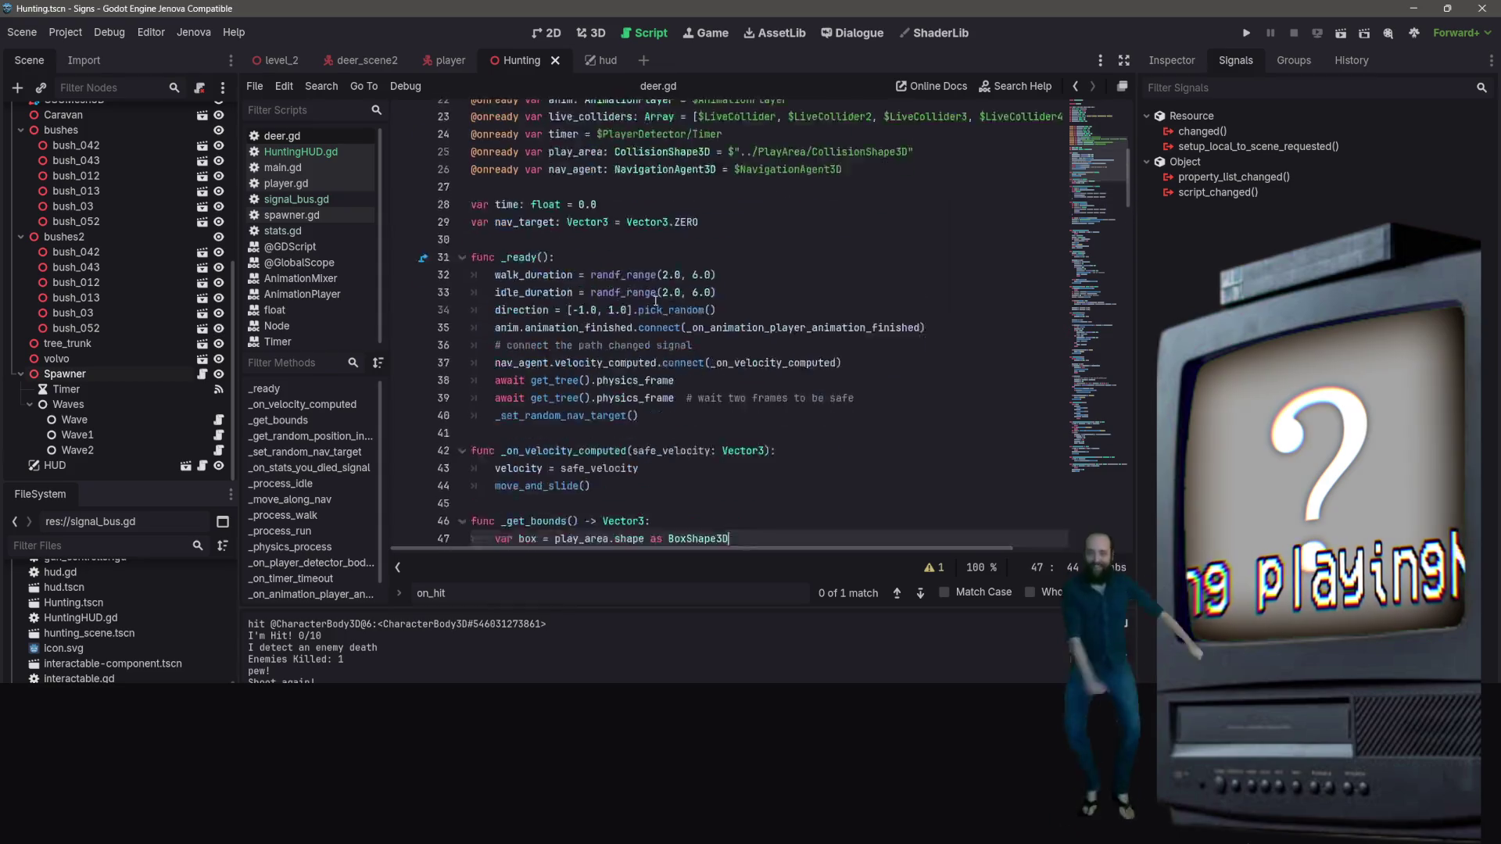
{"action": "scroll", "coordinate": [94, 274], "scroll_direction": "up", "scroll_amount": 5}
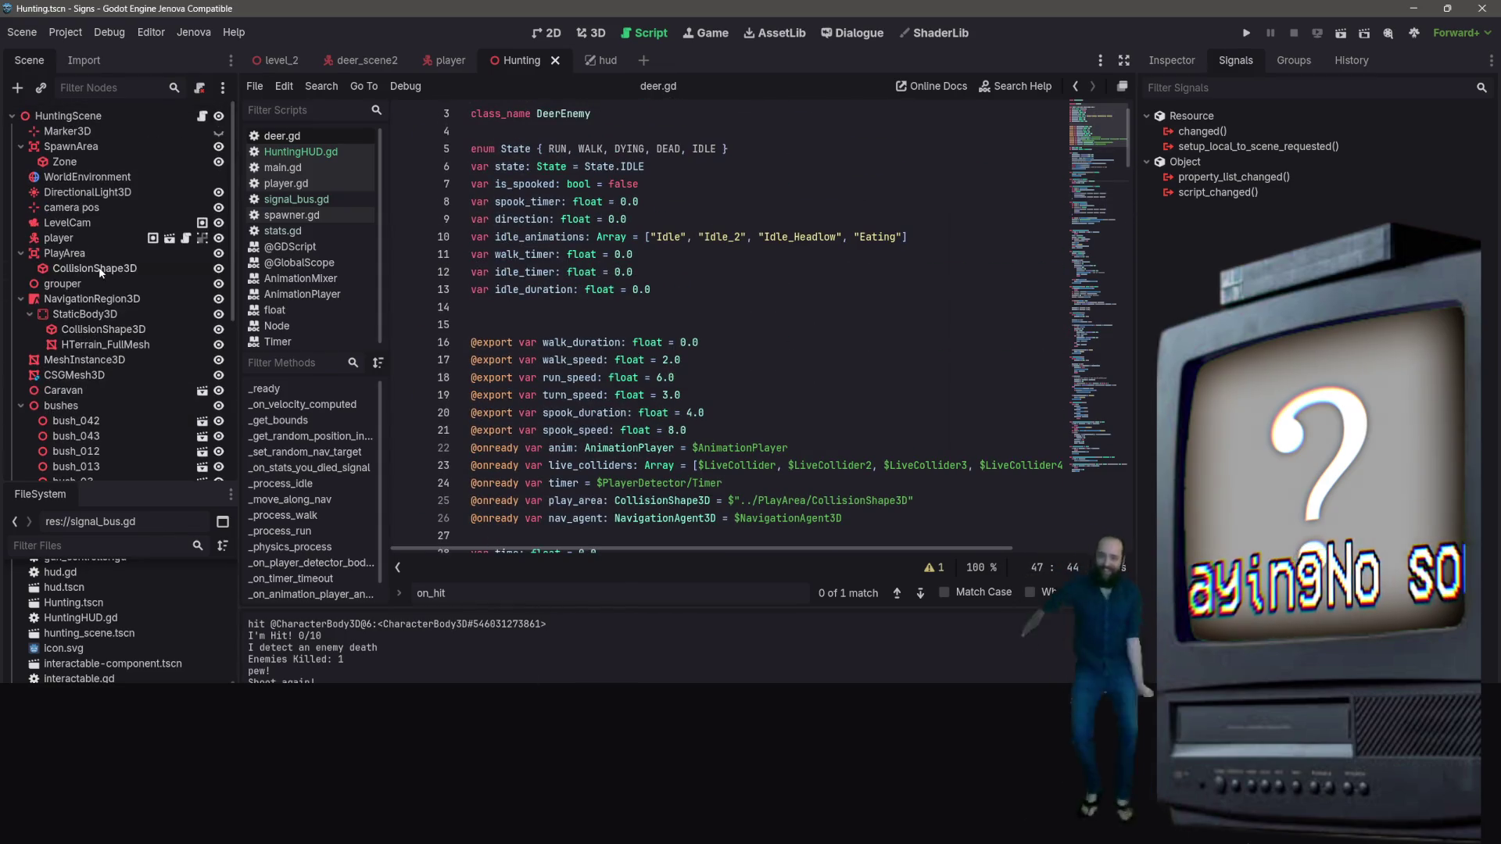
{"action": "scroll", "coordinate": [149, 266], "scroll_direction": "down", "scroll_amount": 5}
{"action": "scroll", "coordinate": [153, 260], "scroll_direction": "up", "scroll_amount": 5}
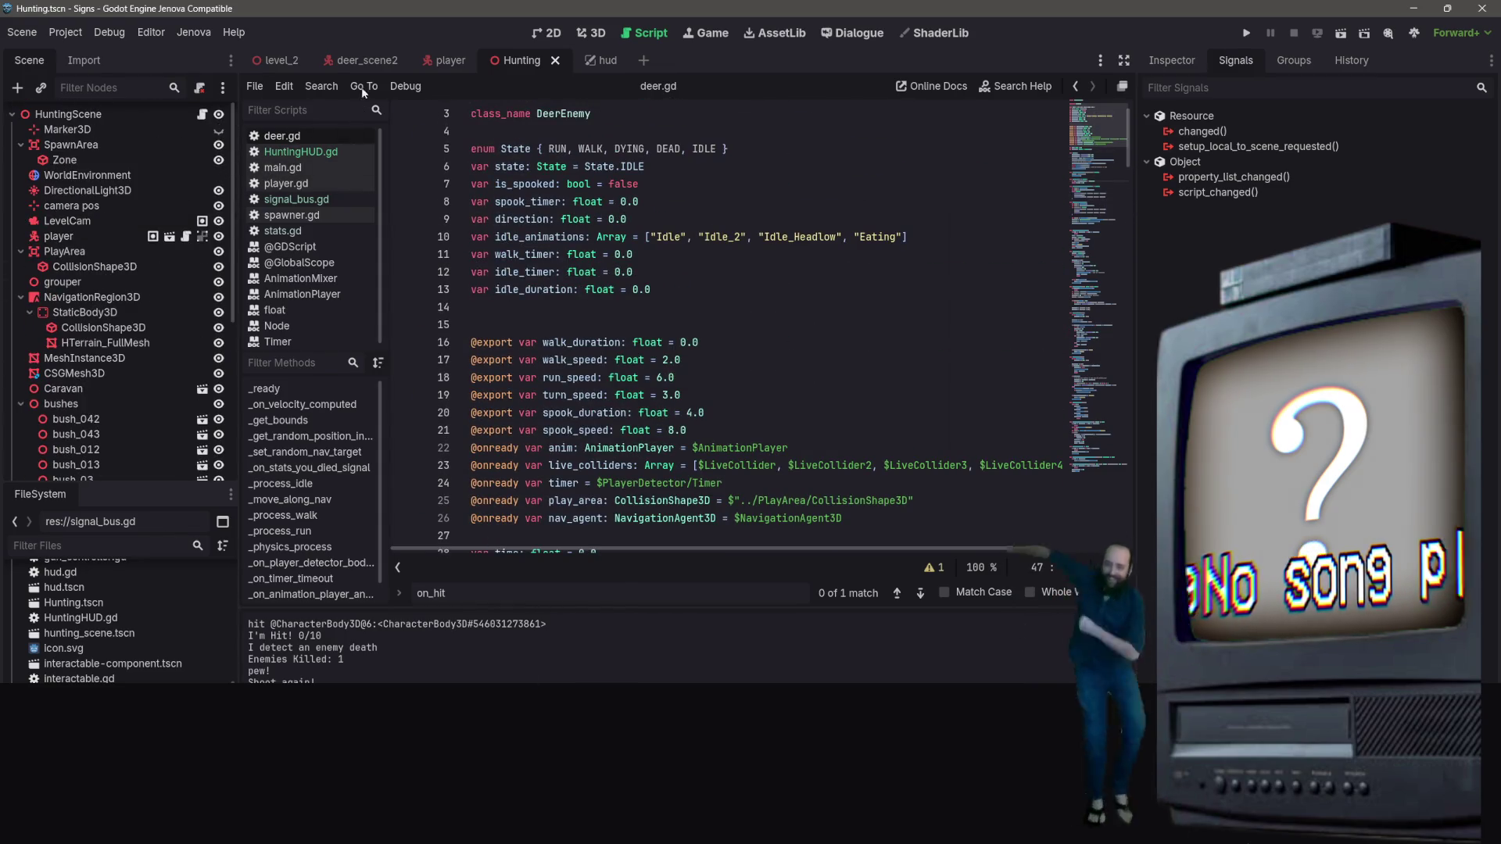
Inspect the PlayerDetector and DeerEnemy signals in deer_scene2, then view the player scene
{"action": "left_click", "coordinate": [359, 67]}
{"action": "left_click", "coordinate": [145, 257]}
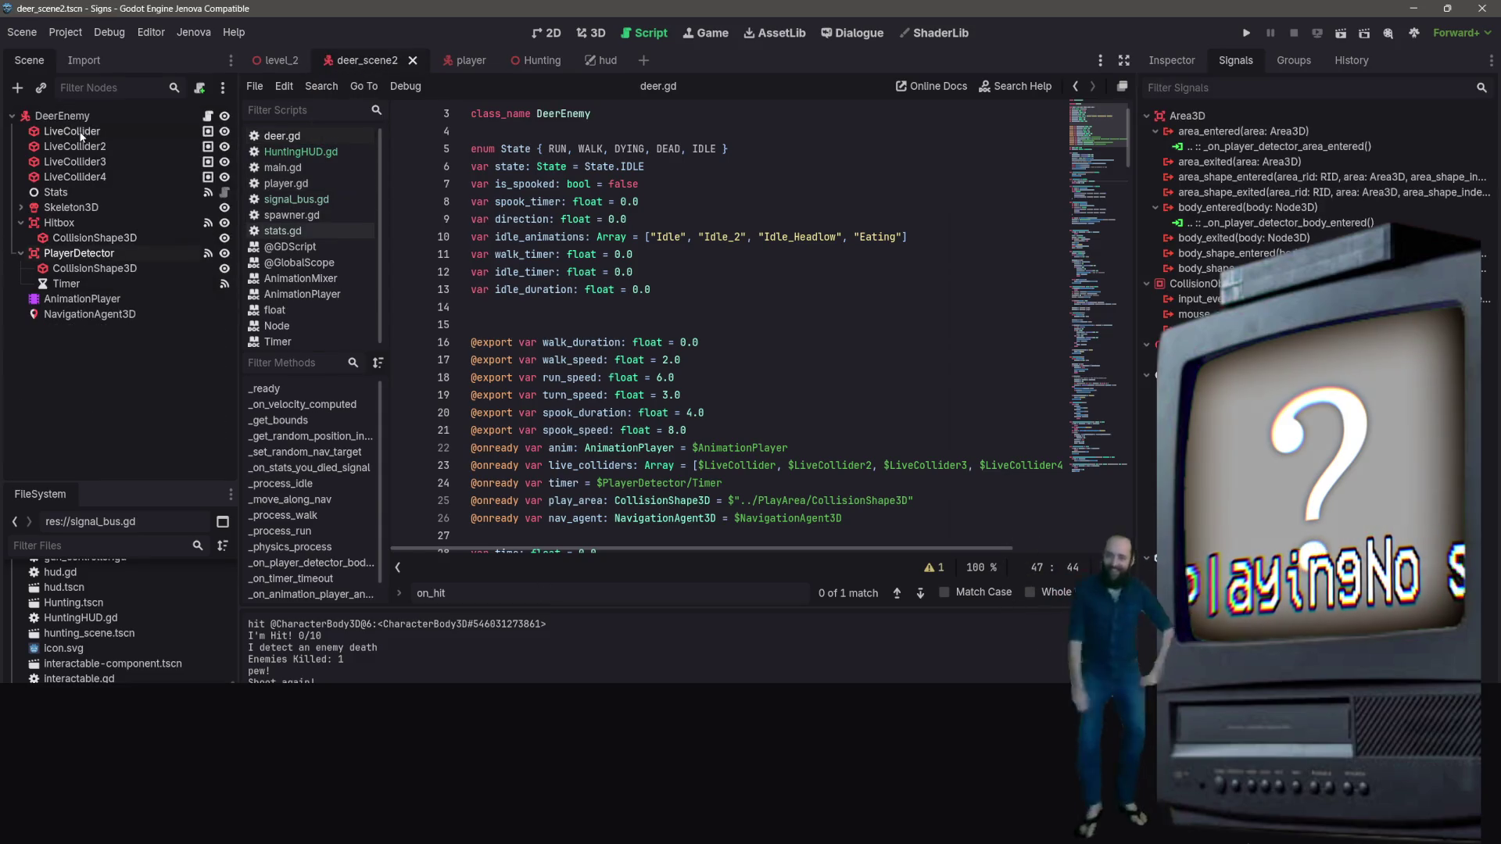
{"action": "scroll", "coordinate": [404, 162], "scroll_direction": "up", "scroll_amount": 2}
{"action": "left_click", "coordinate": [40, 117]}
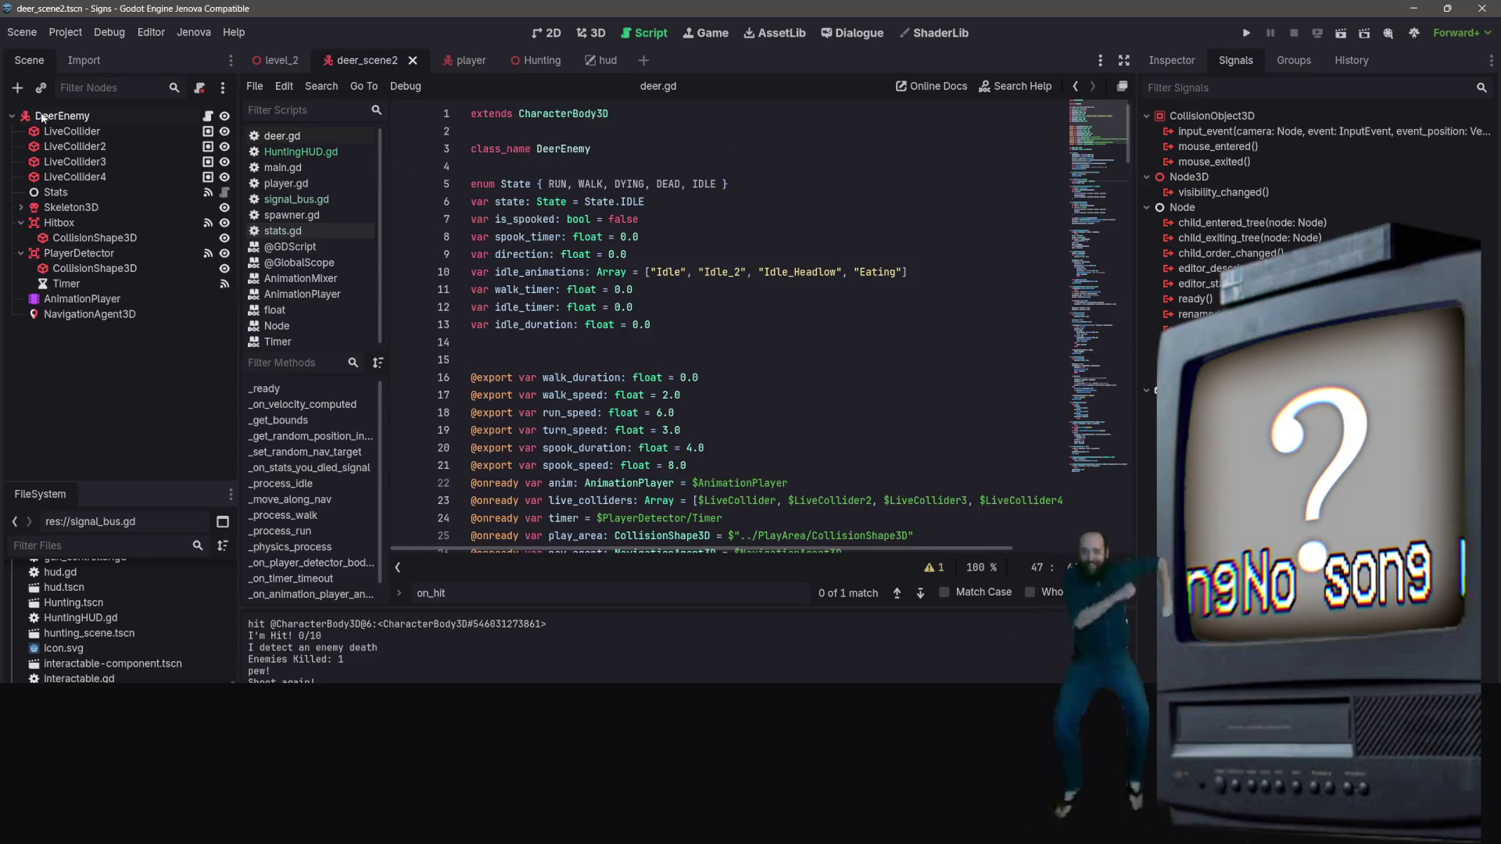
{"action": "left_click", "coordinate": [469, 62]}
Return to the Hunting scene and open the HUD node's script
{"action": "left_click", "coordinate": [538, 63]}
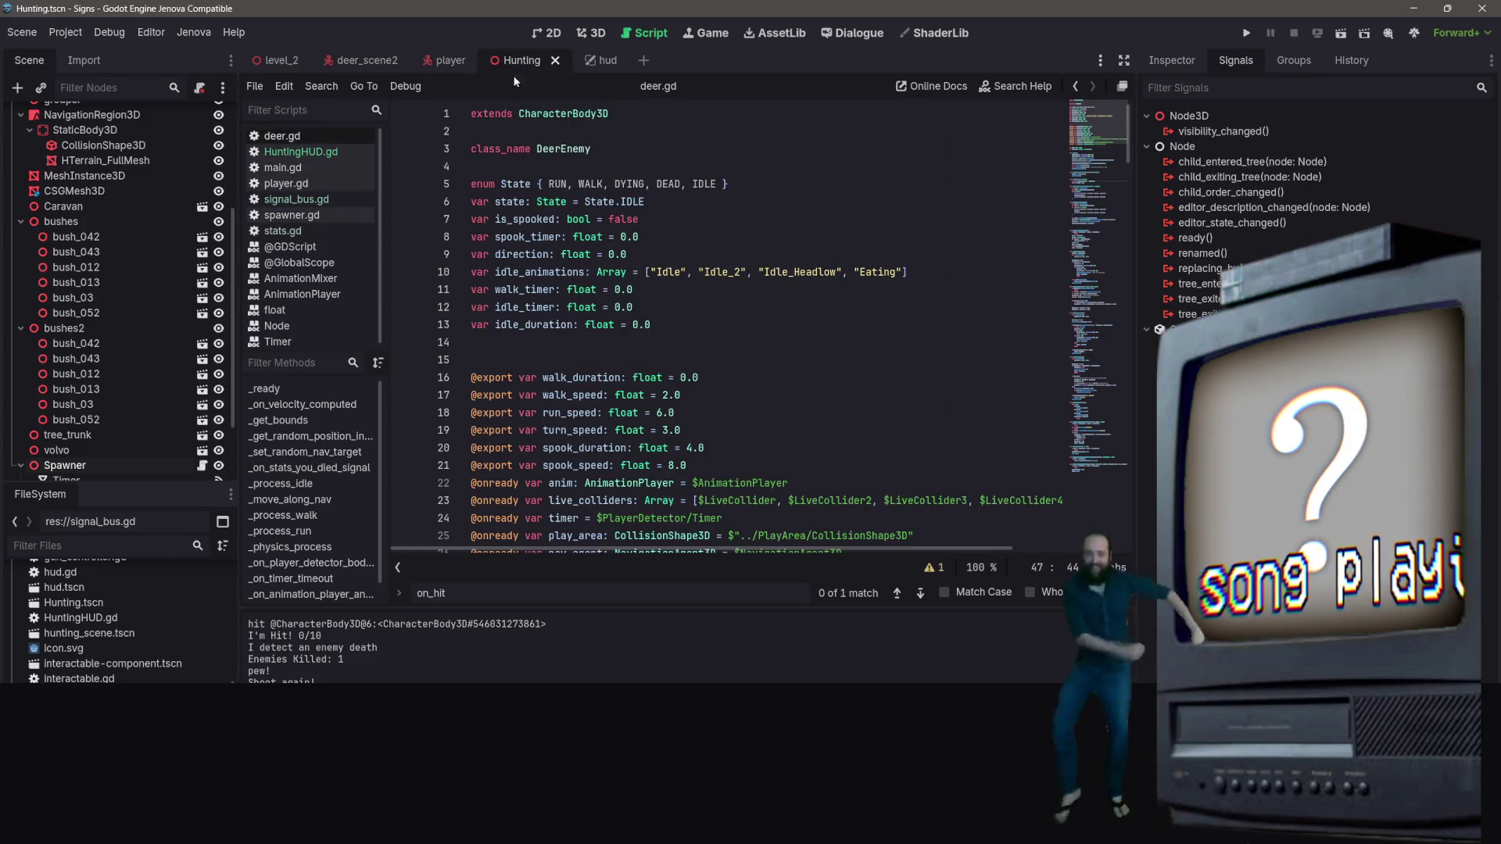
{"action": "scroll", "coordinate": [145, 292], "scroll_direction": "up", "scroll_amount": 5}
{"action": "scroll", "coordinate": [132, 299], "scroll_direction": "down", "scroll_amount": 5}
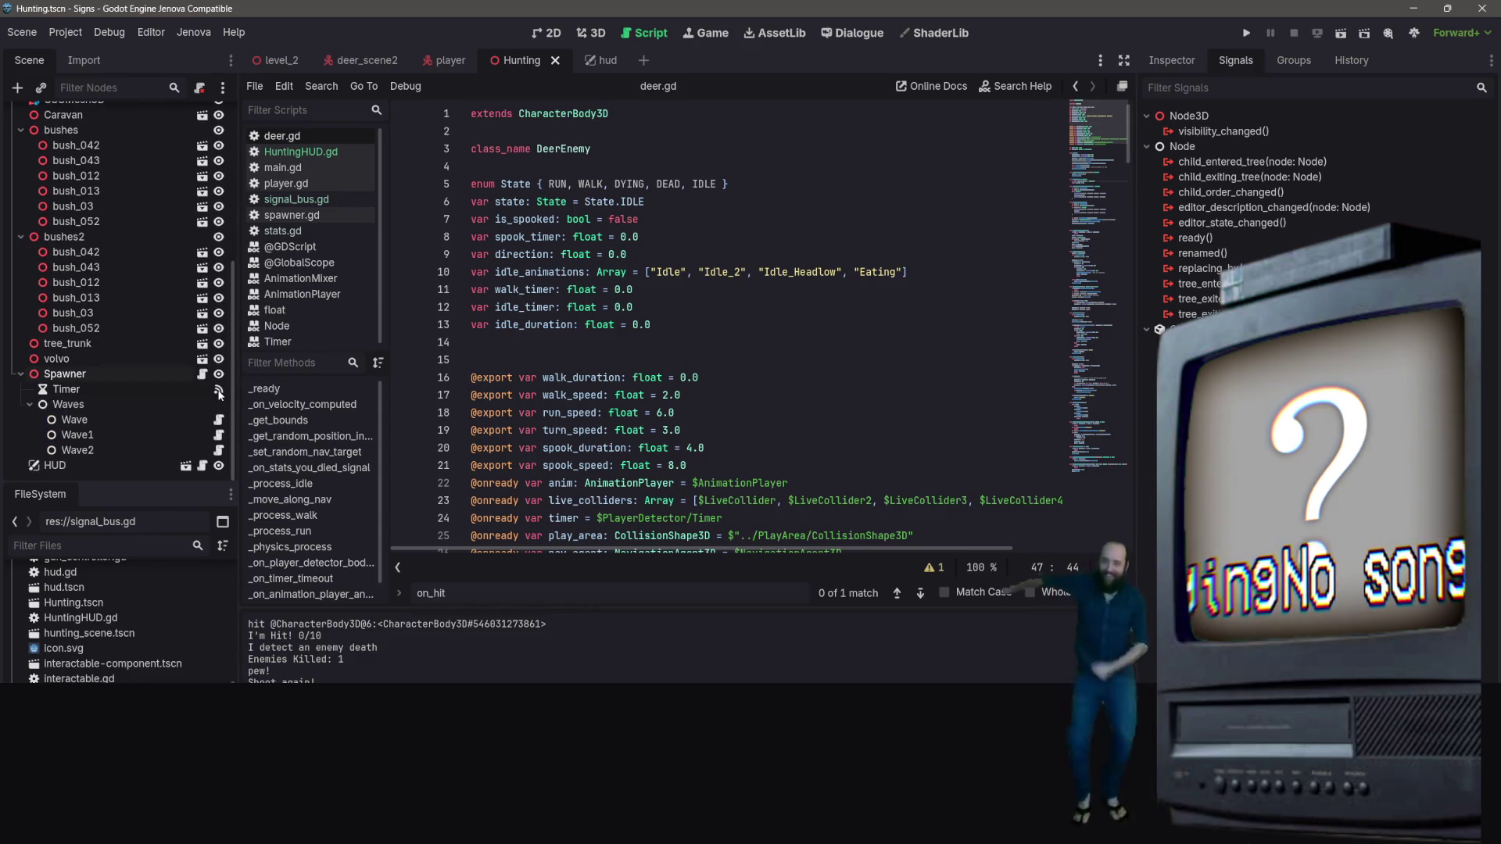
{"action": "scroll", "coordinate": [123, 326], "scroll_direction": "up", "scroll_amount": 2}
{"action": "scroll", "coordinate": [117, 390], "scroll_direction": "down", "scroll_amount": 2}
{"action": "left_click", "coordinate": [106, 471]}
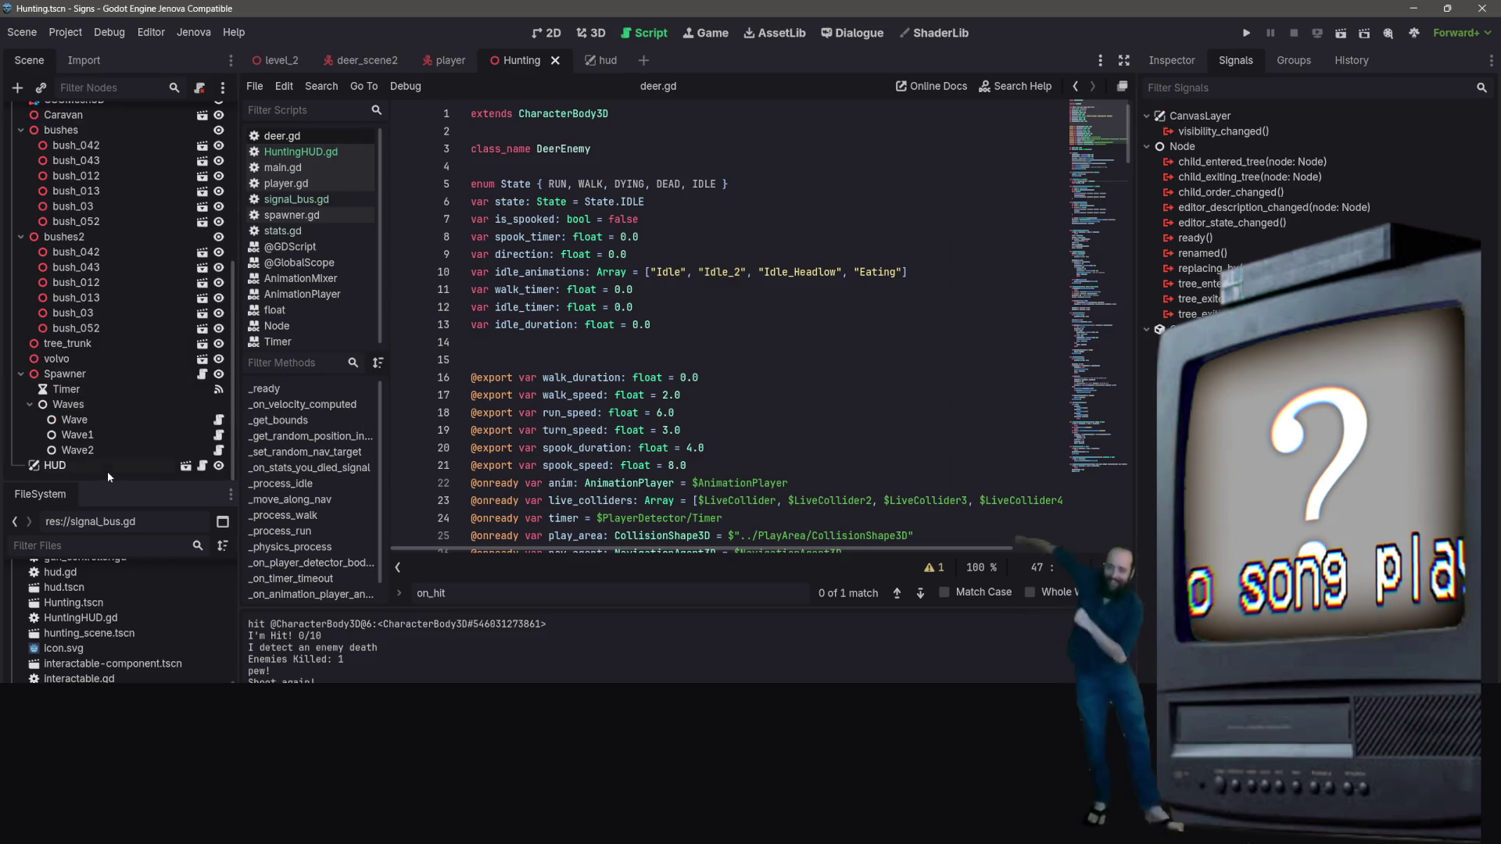
{"action": "left_click", "coordinate": [203, 467]}
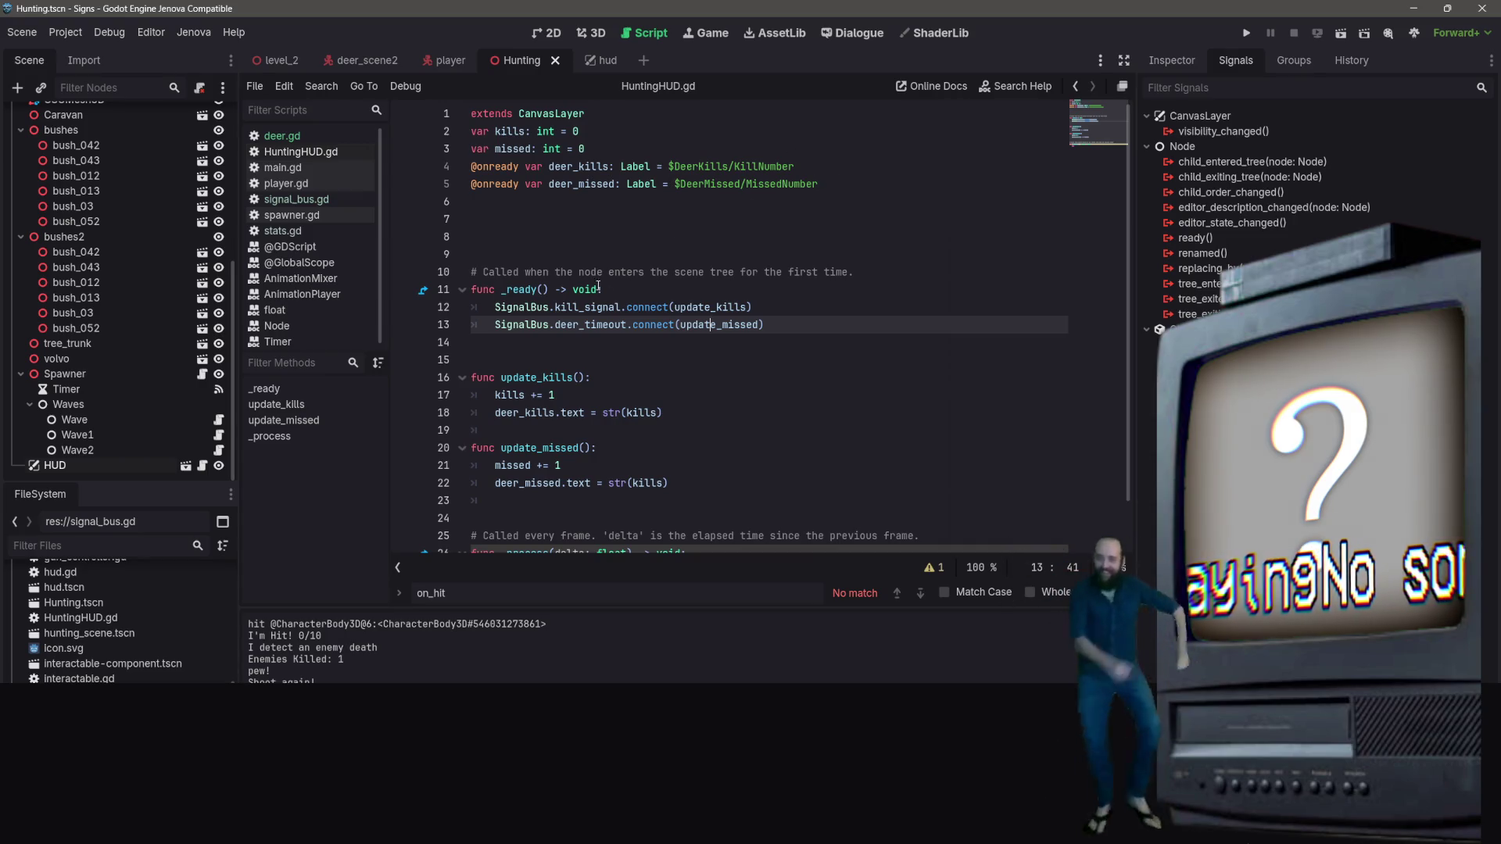
Change line 13's connection from deer_timeout to missed_signal, then open the hud scene
{"action": "left_click_drag", "start_coordinate": [626, 324], "coordinate": [555, 328]}
{"action": "type", "text": "missed_si"}
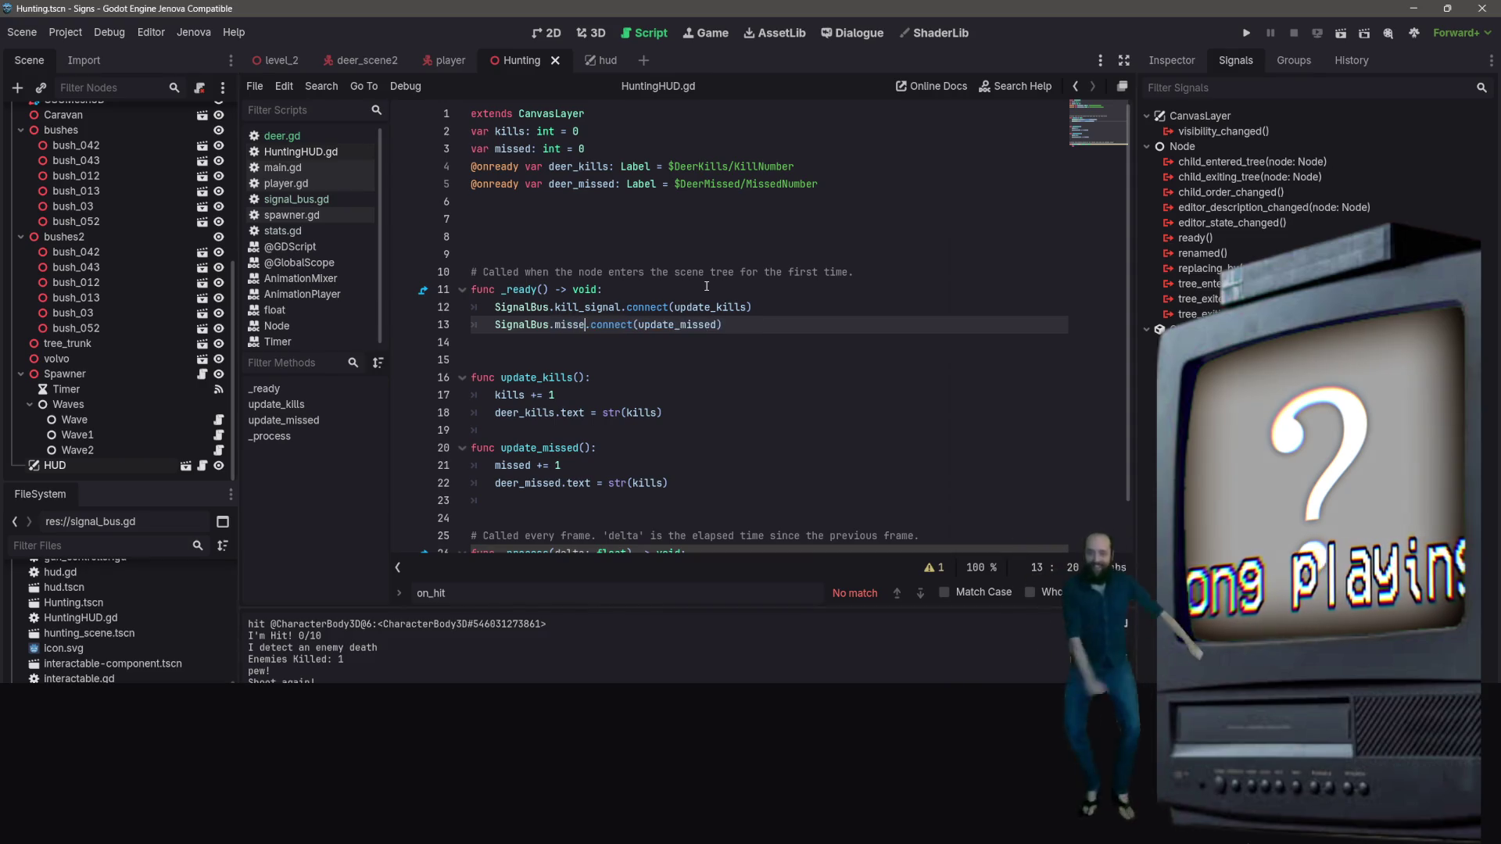
{"action": "type", "text": "gnal"}
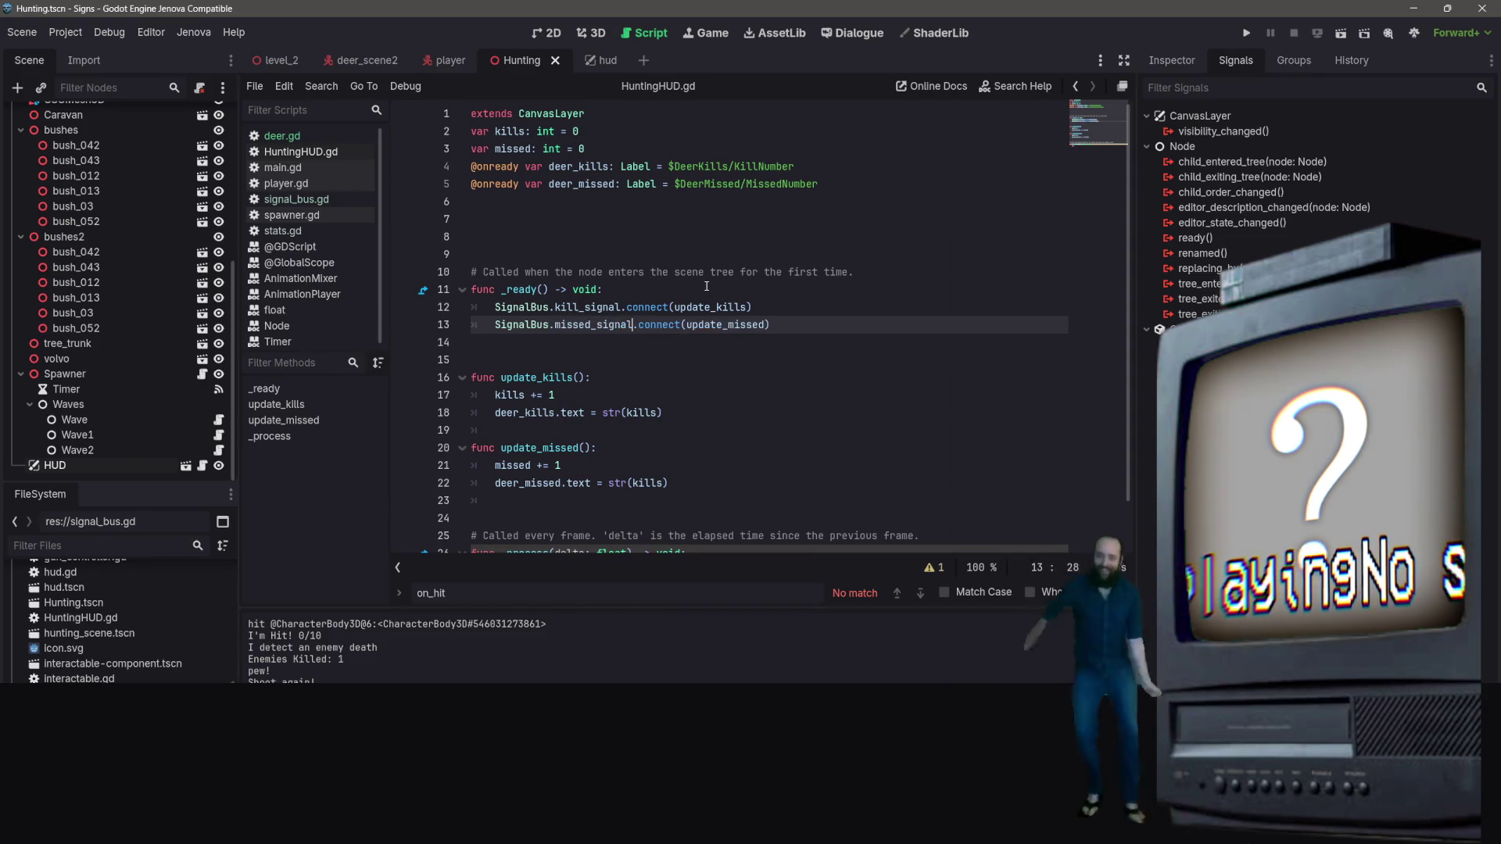
{"action": "left_click", "coordinate": [690, 296]}
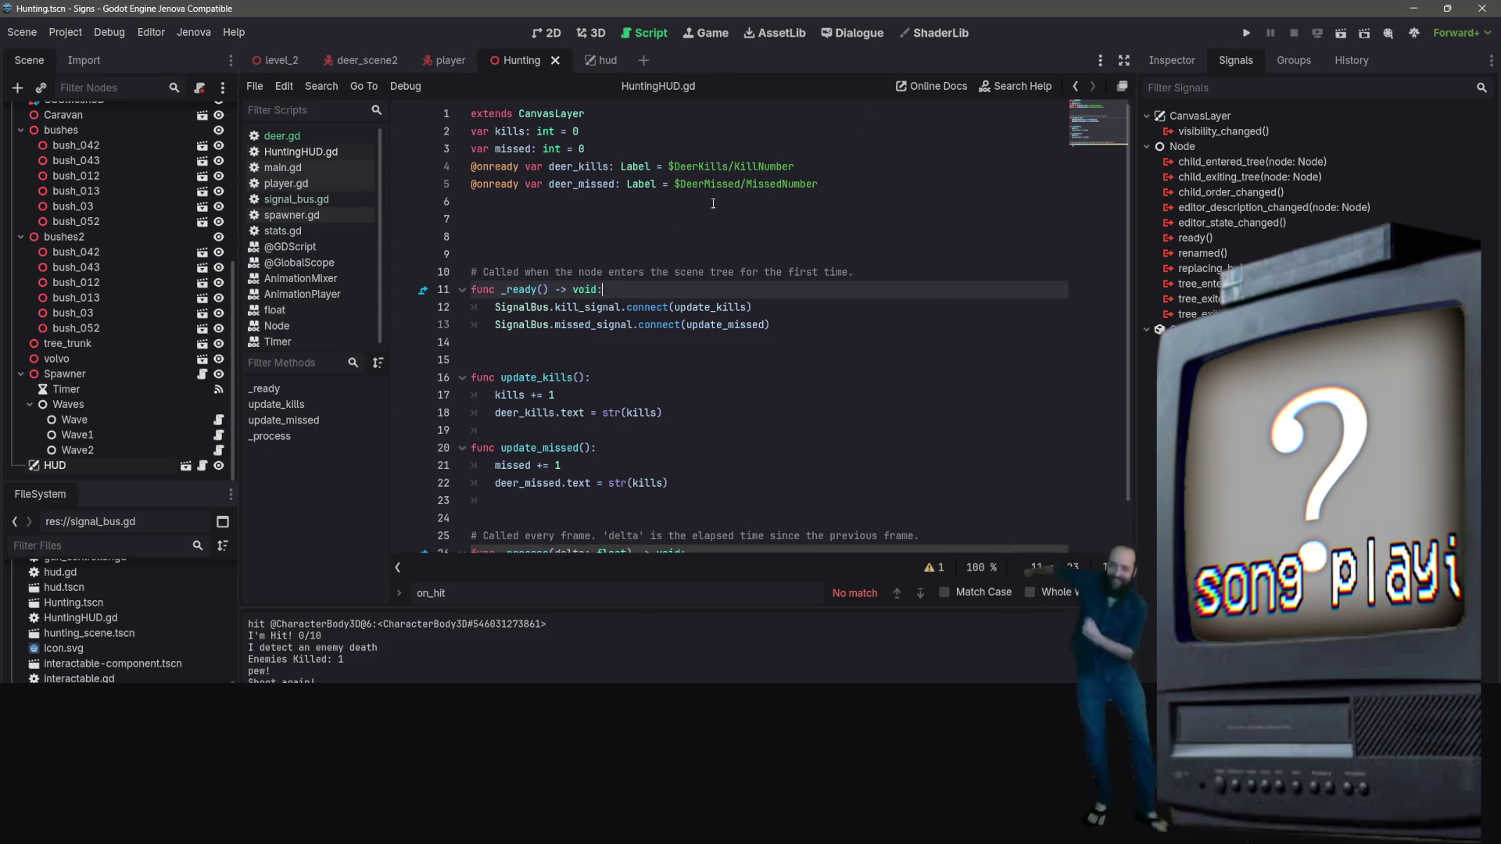
{"action": "left_click", "coordinate": [591, 64]}
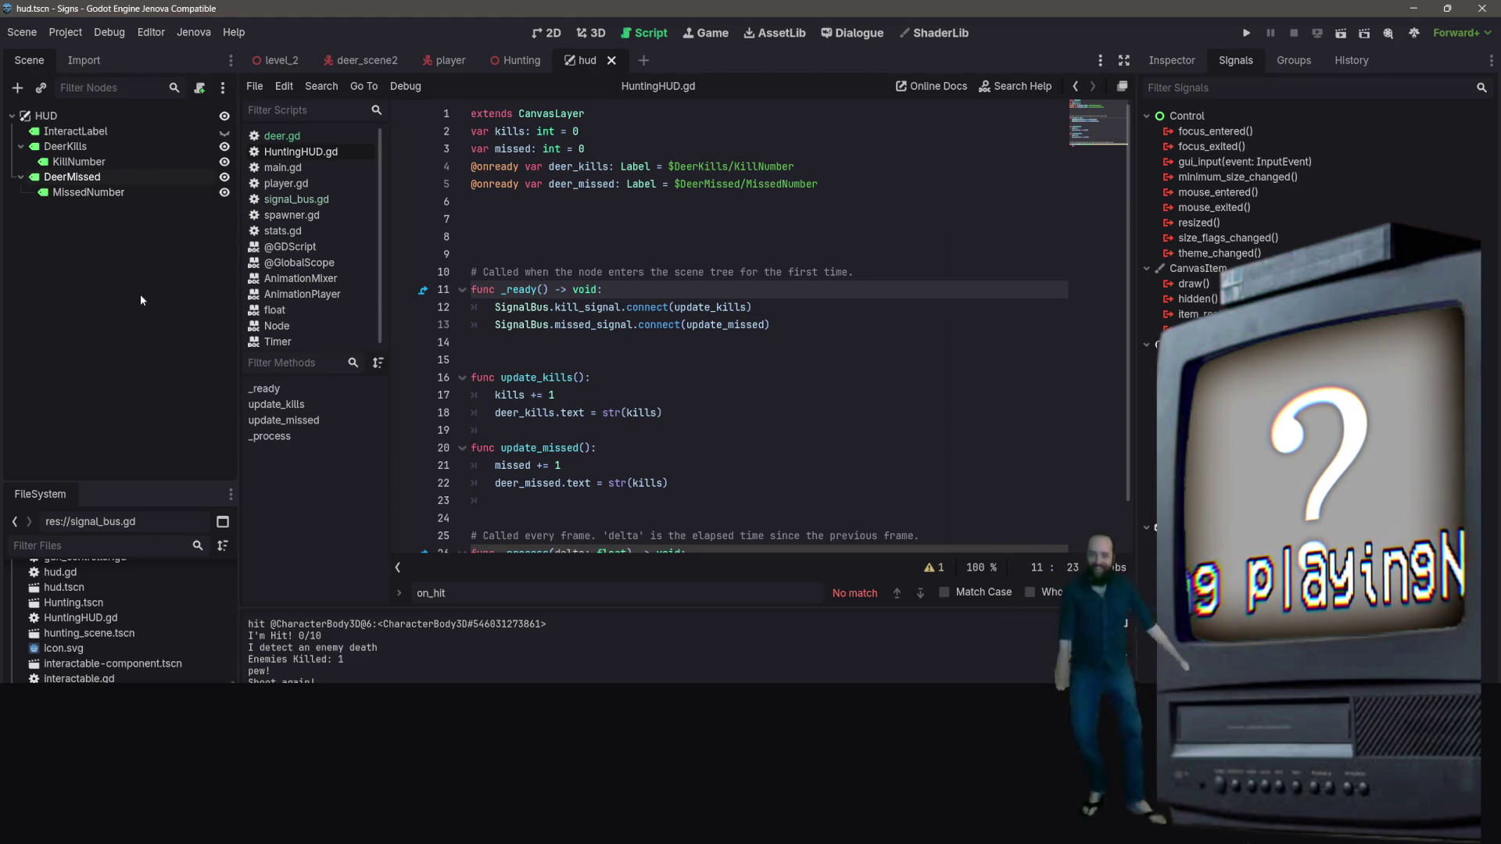
{"action": "left_click", "coordinate": [533, 184]}
{"action": "mouse_move", "coordinate": [861, 184]}
{"action": "left_mouse_down"}
{"action": "mouse_move", "coordinate": [485, 184]}
{"action": "mouse_move", "coordinate": [400, 167]}
{"action": "left_mouse_up"}
{"action": "key", "text": "BackSpace"}
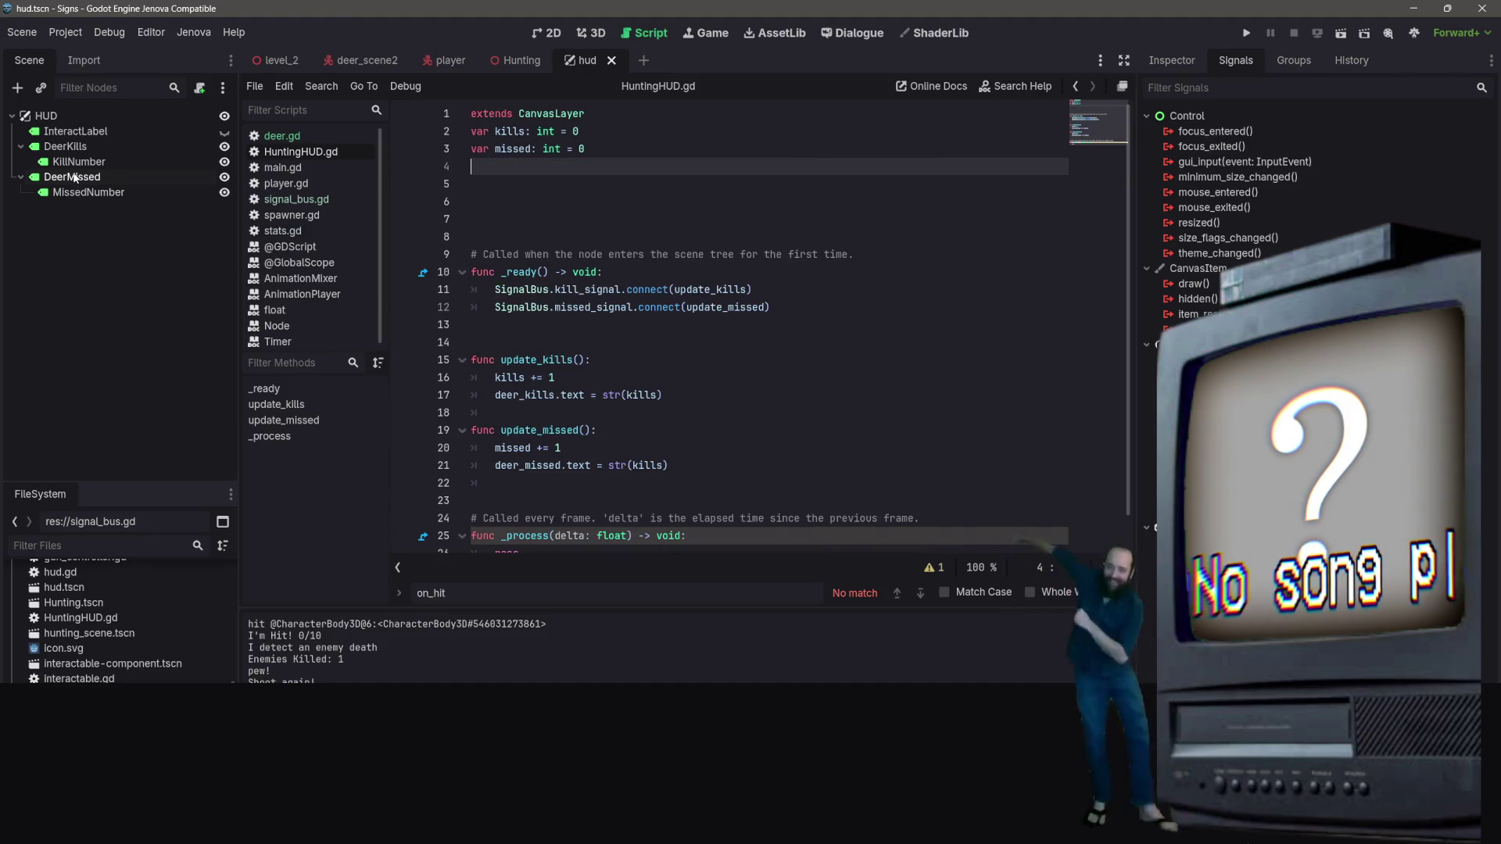
Try inserting DeerMissed, KillNumber and MissedNumber node paths, undoing each insertion
{"action": "left_click", "coordinate": [76, 145]}
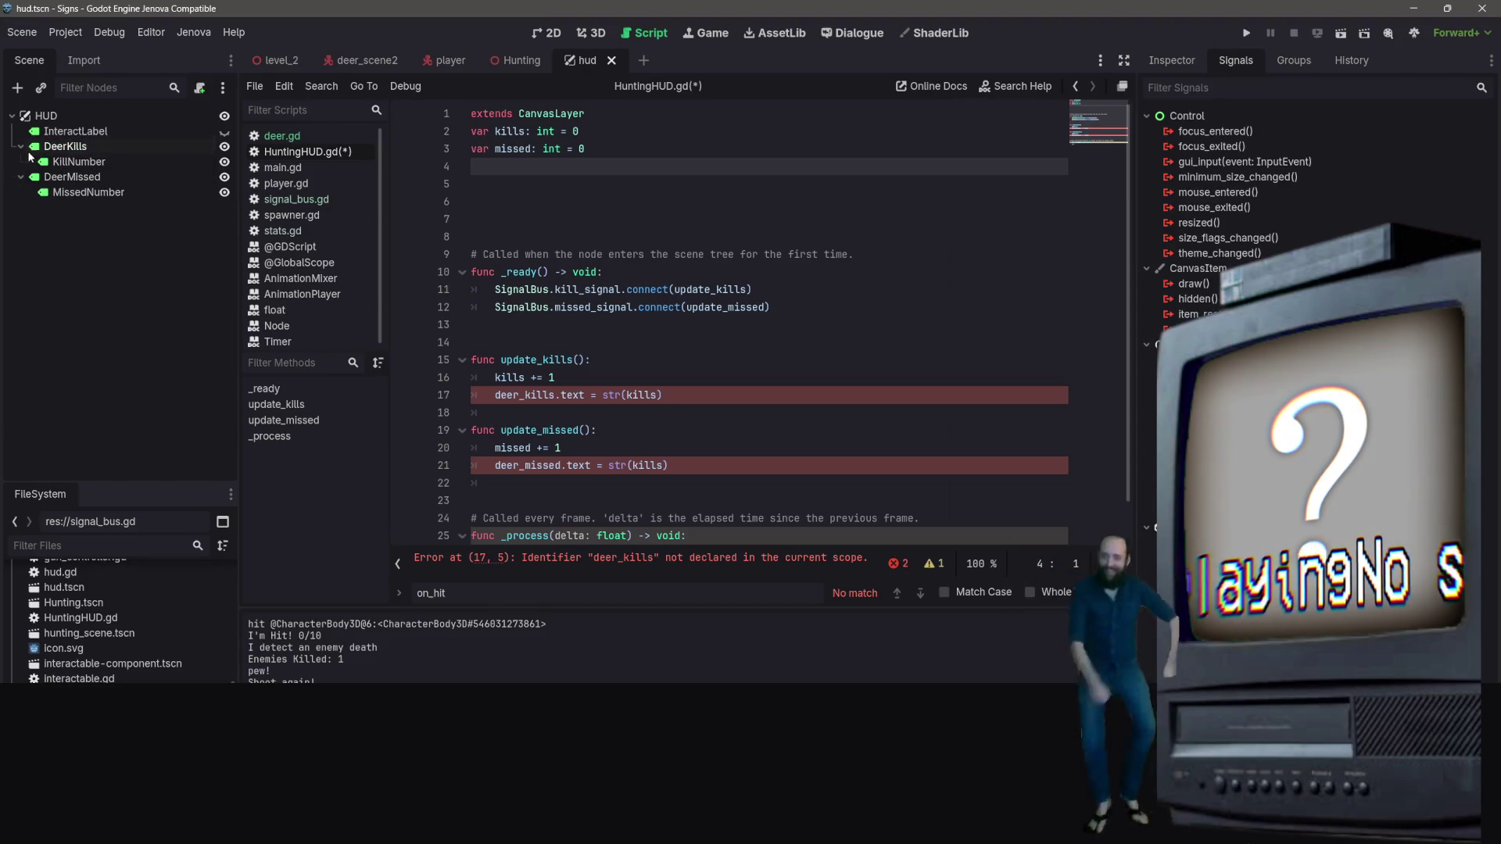
{"action": "mouse_move", "coordinate": [74, 182]}
{"action": "left_mouse_down"}
{"action": "mouse_move", "coordinate": [102, 147]}
{"action": "mouse_move", "coordinate": [609, 148]}
{"action": "mouse_move", "coordinate": [571, 200]}
{"action": "mouse_move", "coordinate": [572, 188]}
{"action": "left_mouse_up"}
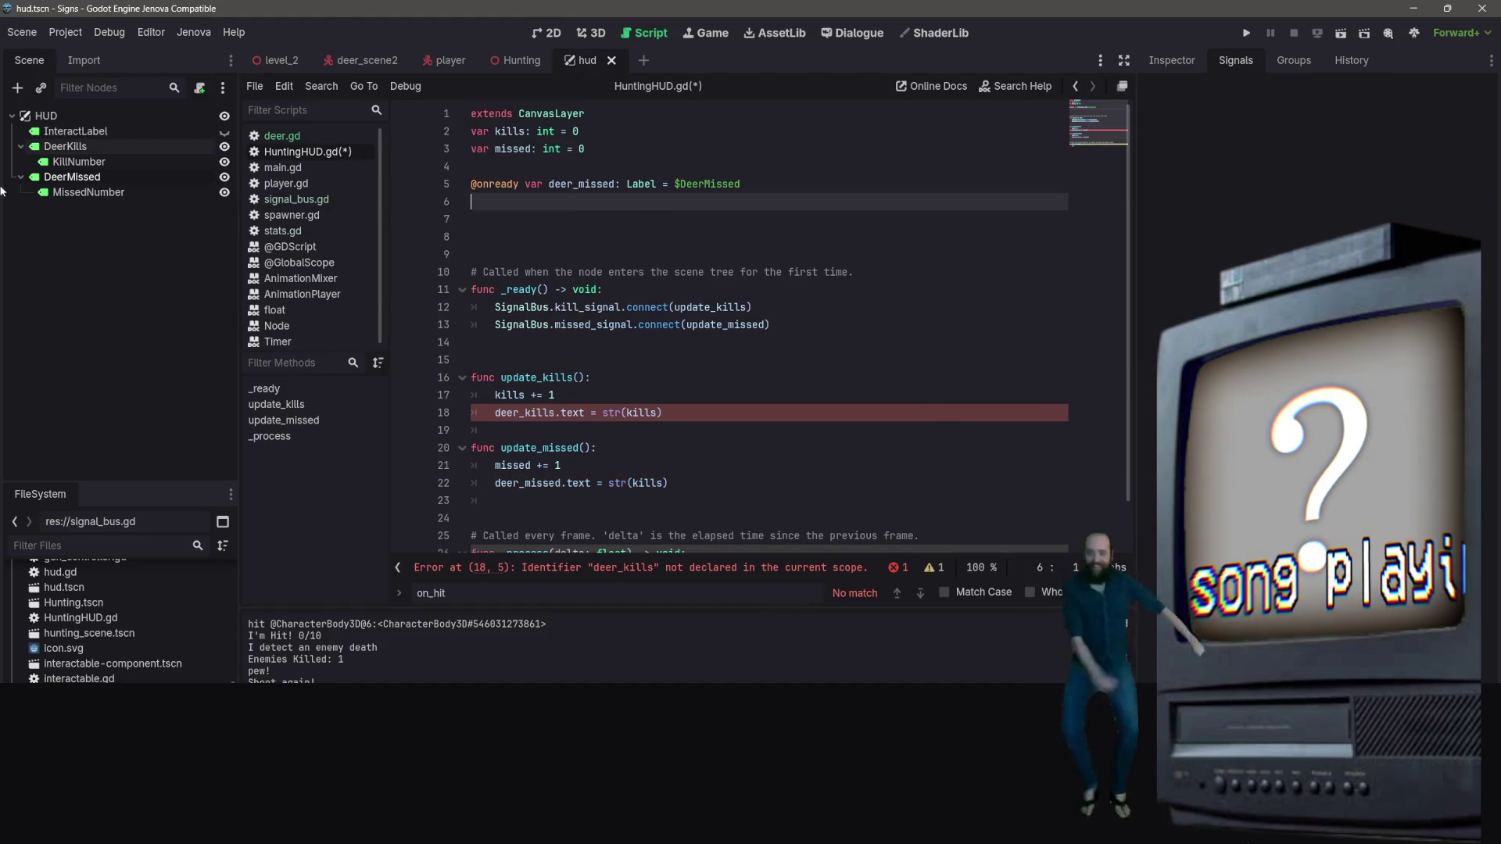
{"action": "key", "text": "ctrl+z"}
{"action": "left_click", "coordinate": [101, 193]}
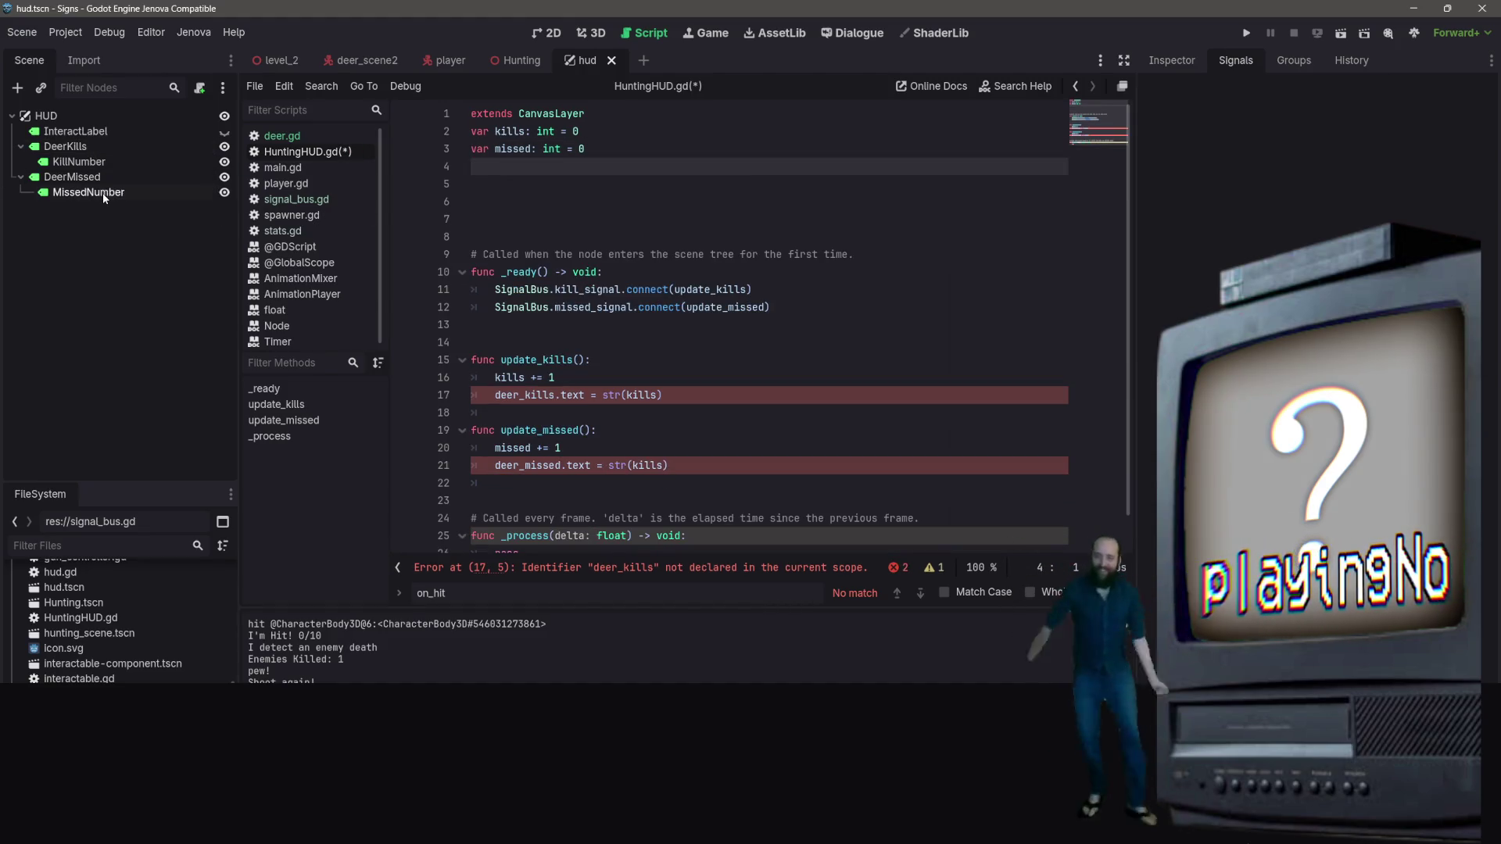
{"action": "left_click", "coordinate": [104, 163]}
{"action": "mouse_move", "coordinate": [107, 161]}
{"action": "left_mouse_down"}
{"action": "mouse_move", "coordinate": [461, 210]}
{"action": "mouse_move", "coordinate": [608, 205]}
{"action": "mouse_move", "coordinate": [610, 187]}
{"action": "left_mouse_up"}
{"action": "key", "text": "ctrl+z"}
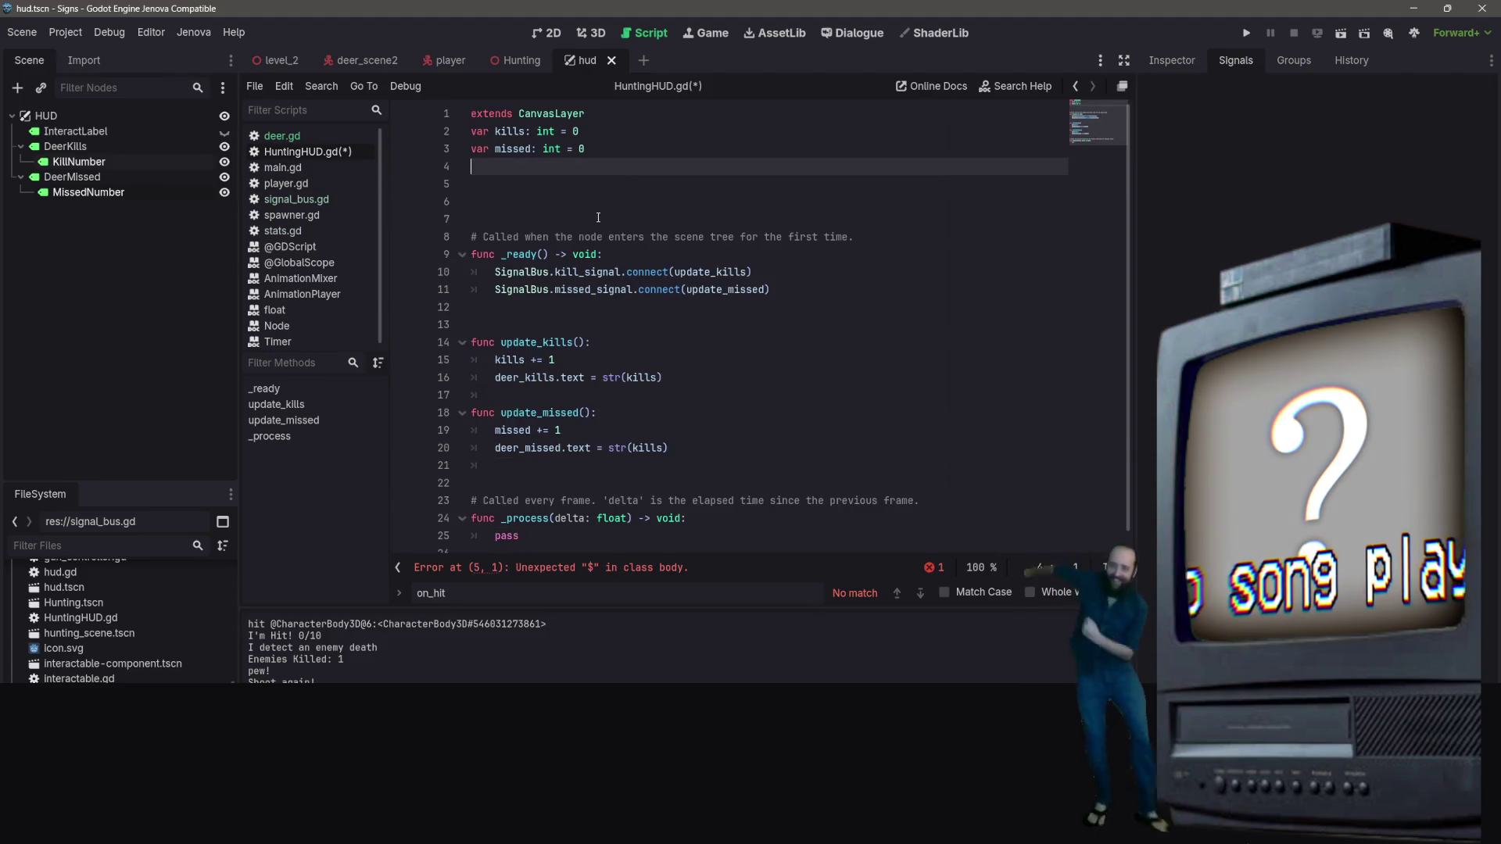
{"action": "left_click_drag", "start_coordinate": [662, 181], "coordinate": [634, 200]}
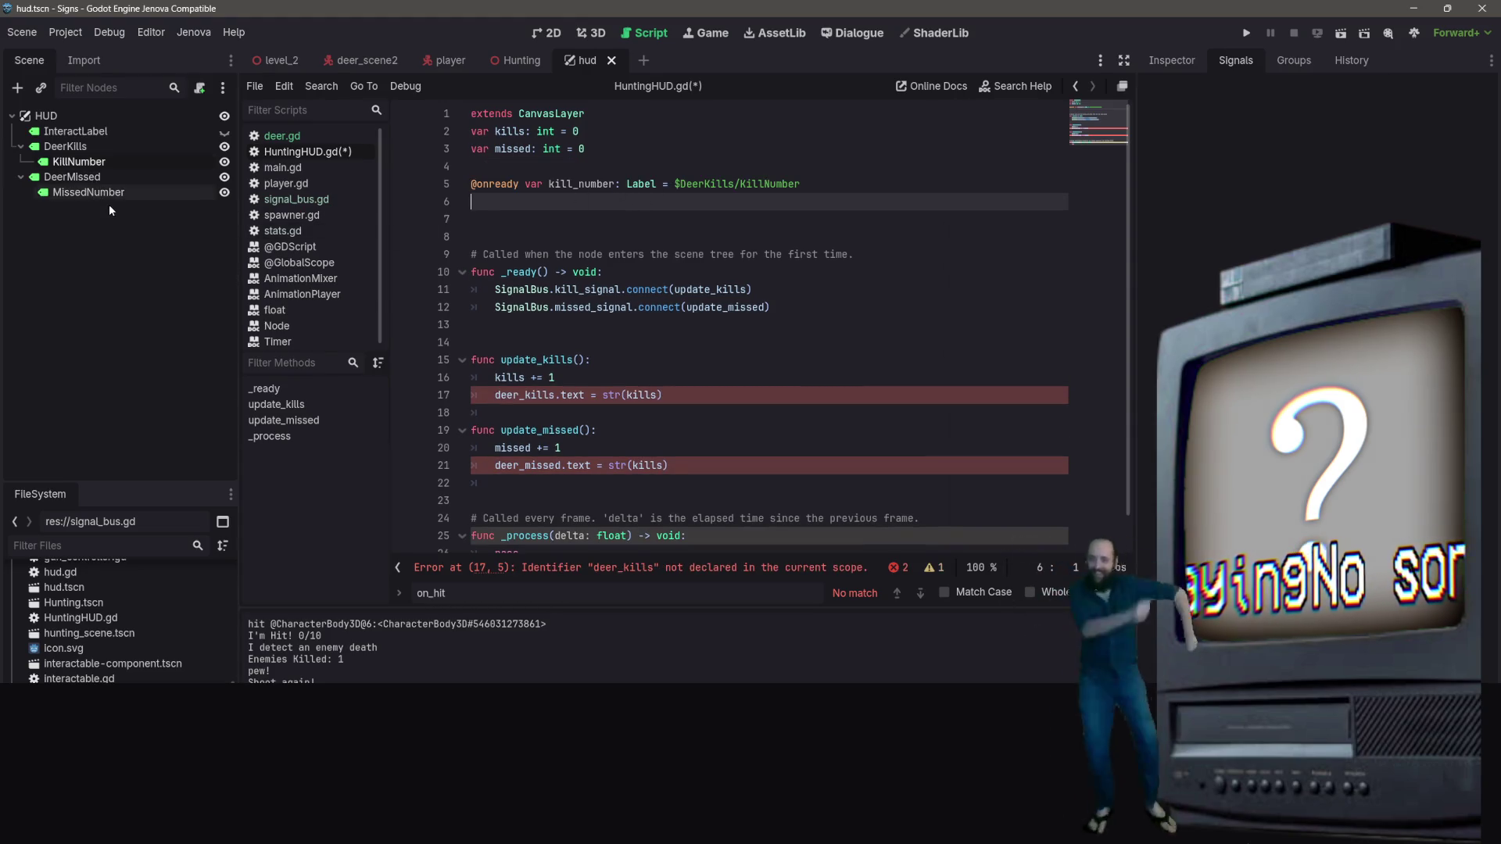
{"action": "mouse_move", "coordinate": [104, 197]}
{"action": "left_mouse_down"}
{"action": "mouse_move", "coordinate": [186, 228]}
{"action": "mouse_move", "coordinate": [669, 170]}
{"action": "mouse_move", "coordinate": [763, 191]}
{"action": "mouse_move", "coordinate": [451, 225]}
{"action": "left_mouse_up"}
{"action": "key", "text": "BackSpace"}
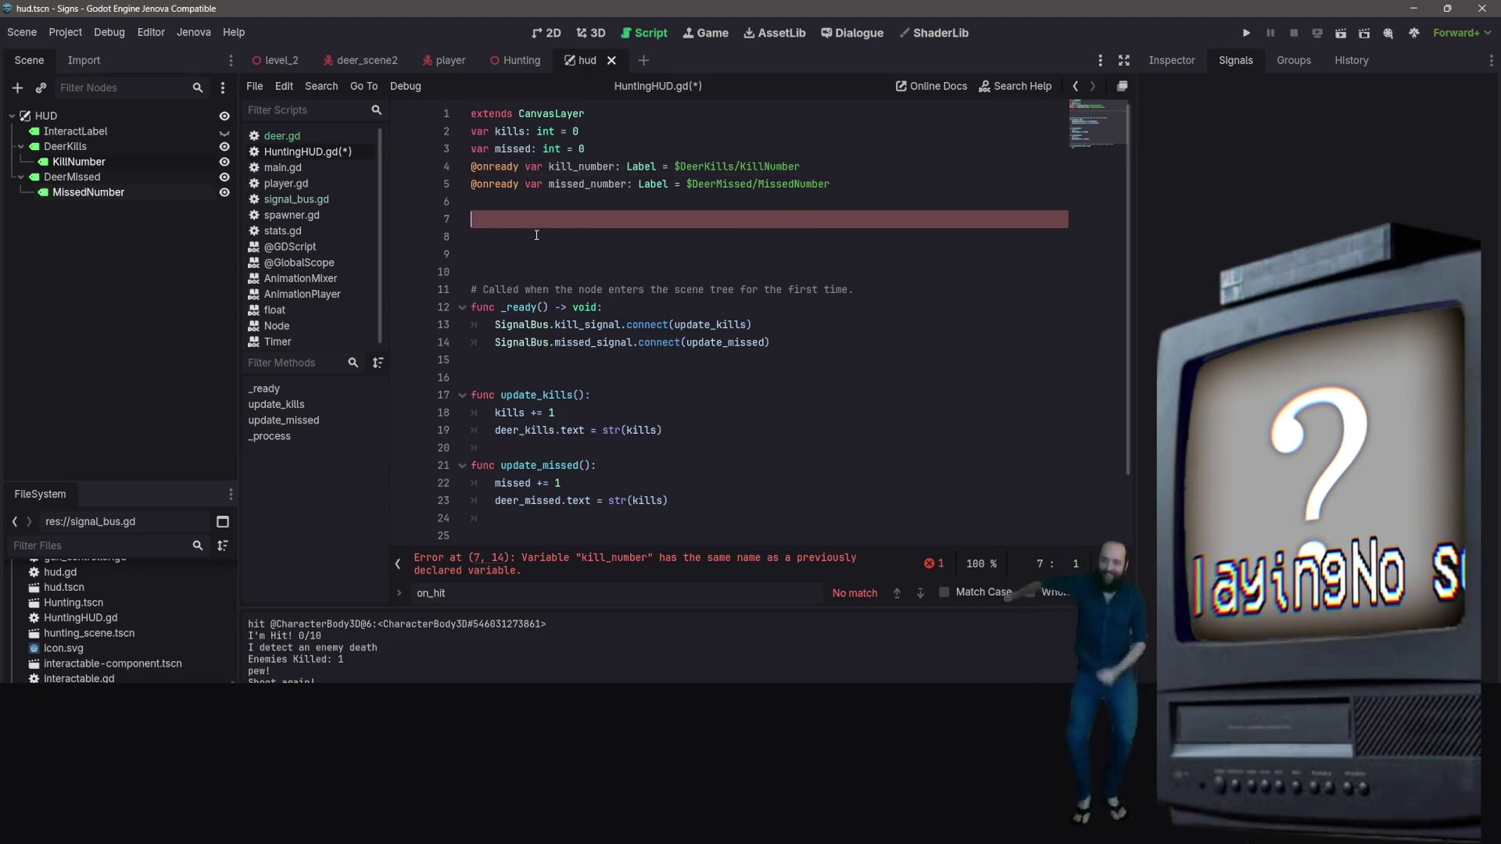
{"action": "left_click", "coordinate": [600, 168]}
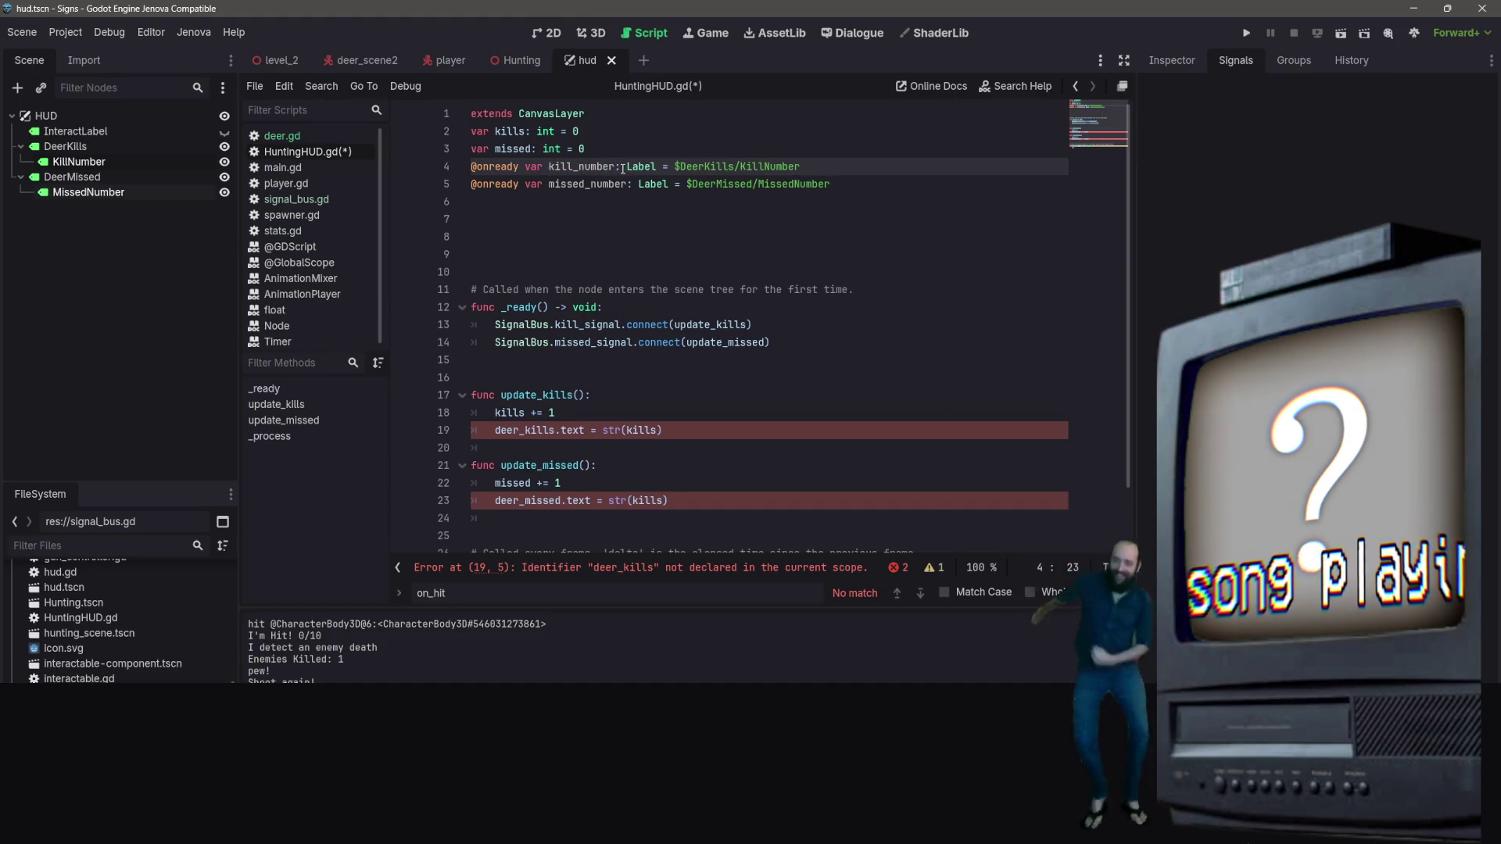
Select the kill_number name on line 4
{"action": "left_click", "coordinate": [558, 173]}
{"action": "left_click", "coordinate": [563, 169]}
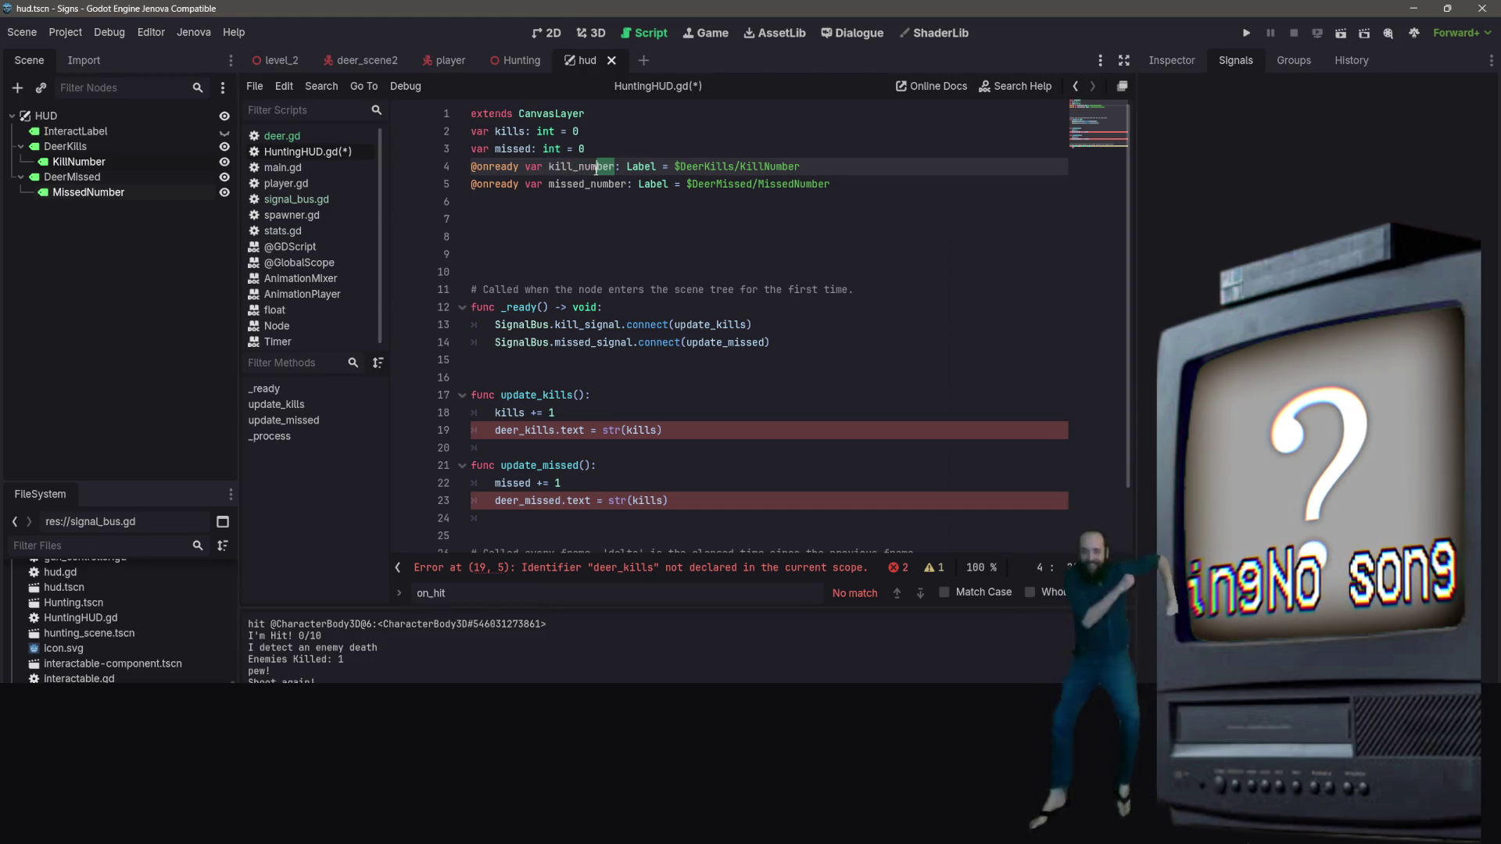
{"action": "key", "text": "Down"}
{"action": "key", "text": "Down"}
{"action": "key", "text": "Down"}
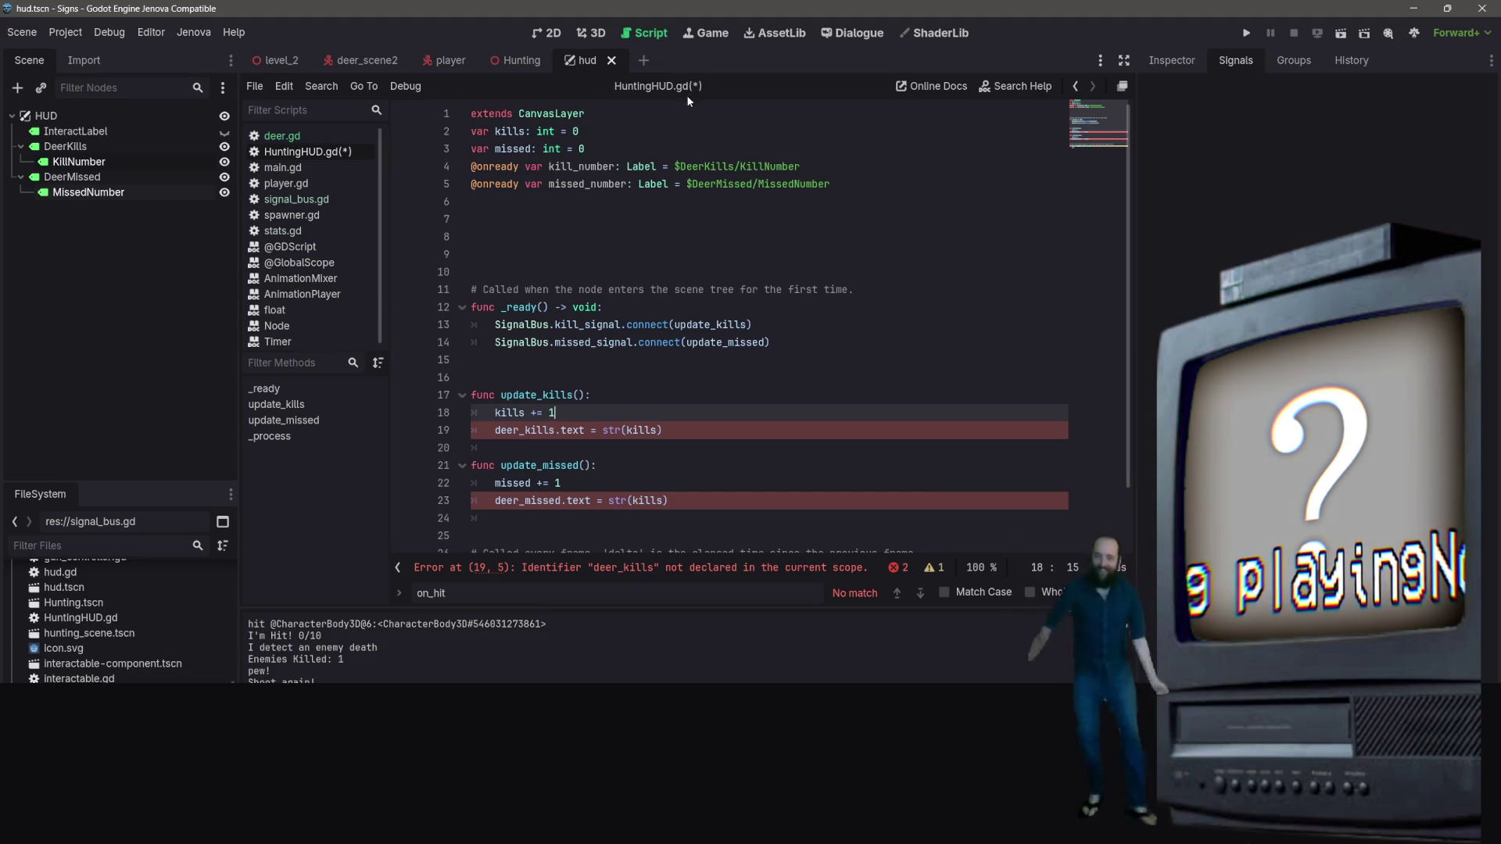
{"action": "mouse_move", "coordinate": [549, 166]}
{"action": "left_mouse_down"}
{"action": "mouse_move", "coordinate": [650, 166]}
{"action": "mouse_move", "coordinate": [616, 167]}
{"action": "left_mouse_up"}
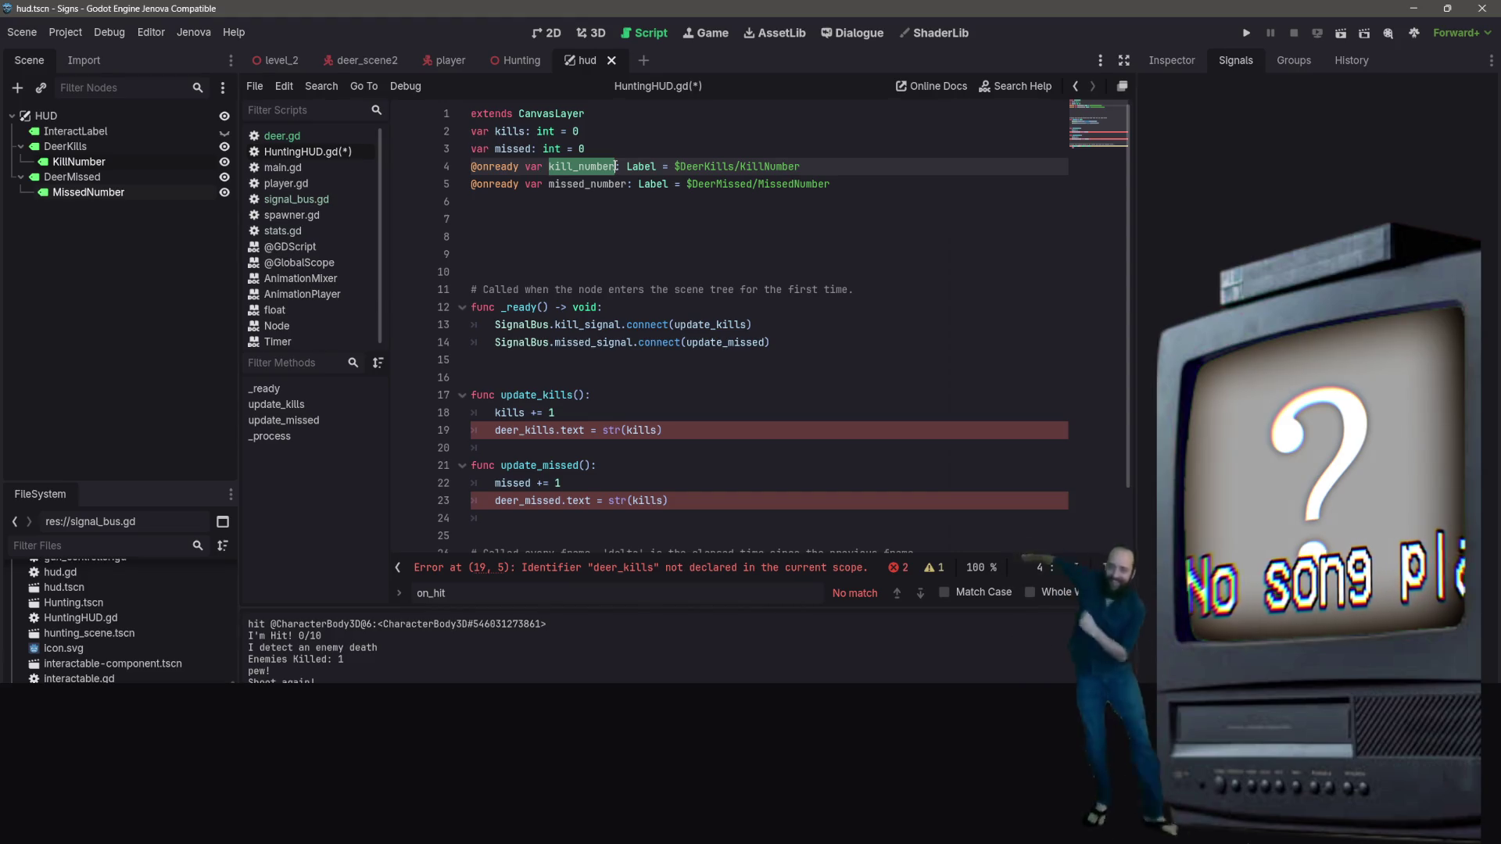
Rename deer_kills to kill_number on line 19 and deer_missed to missed_number on line 23
{"action": "left_click", "coordinate": [492, 430]}
{"action": "left_click_drag", "start_coordinate": [492, 430], "coordinate": [555, 429]}
{"action": "type", "text": "kill_n"}
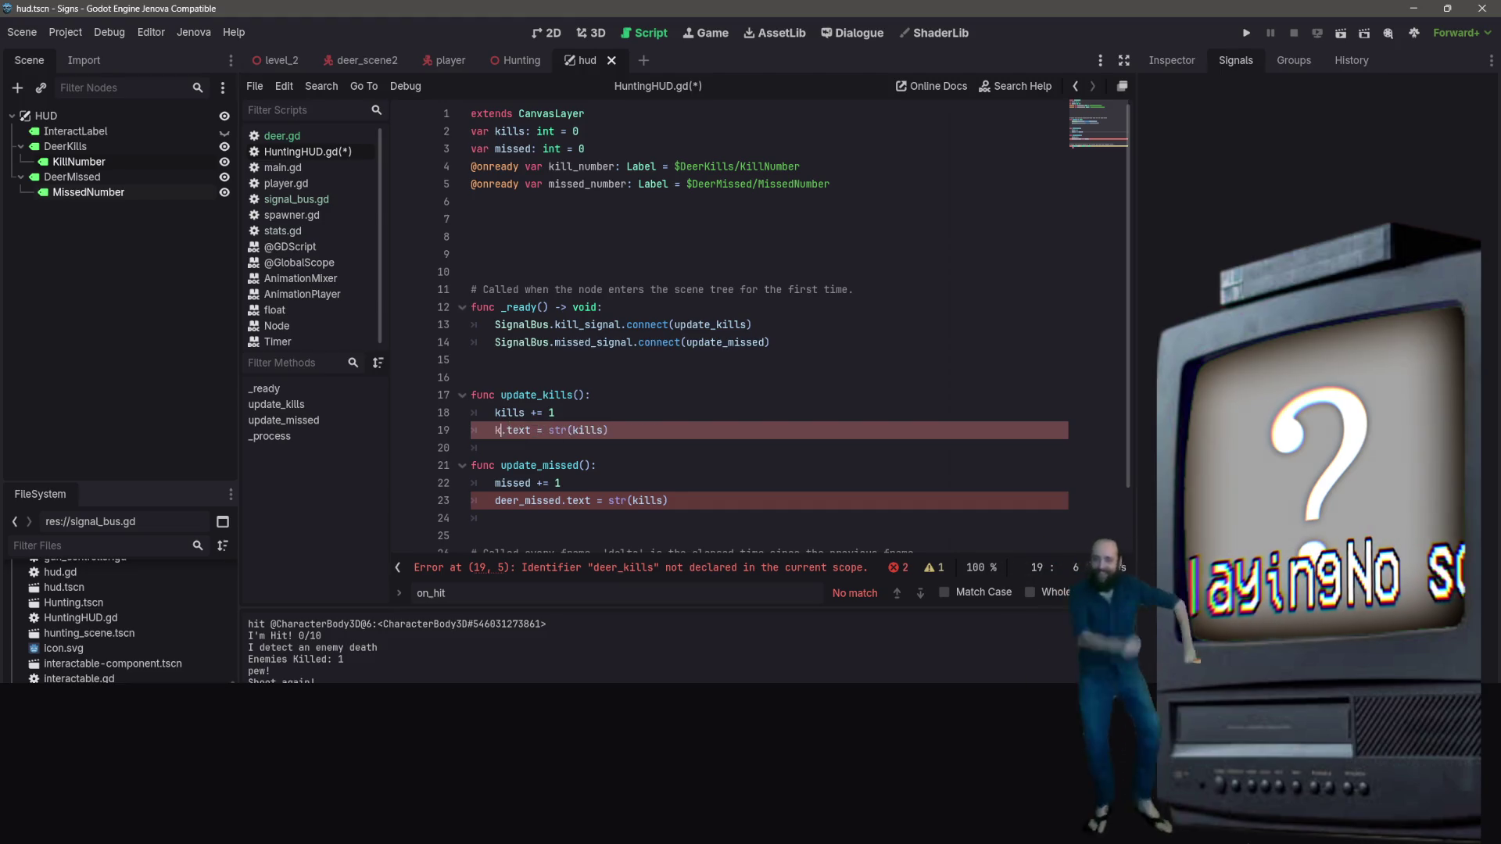
{"action": "type", "text": "umber"}
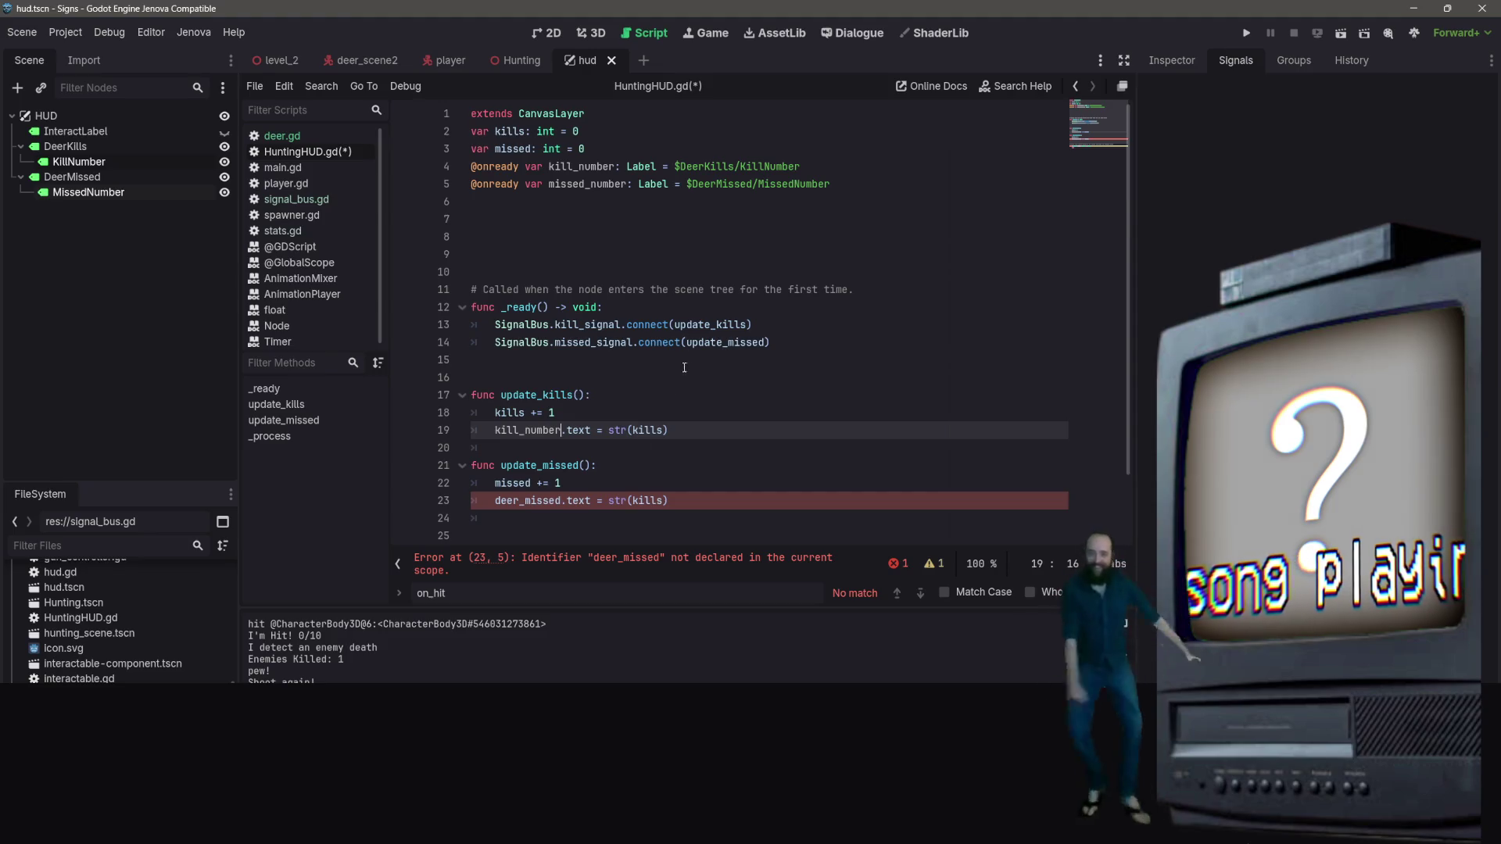
{"action": "mouse_move", "coordinate": [560, 500]}
{"action": "left_mouse_down"}
{"action": "mouse_move", "coordinate": [486, 489]}
{"action": "mouse_move", "coordinate": [495, 501]}
{"action": "left_mouse_up"}
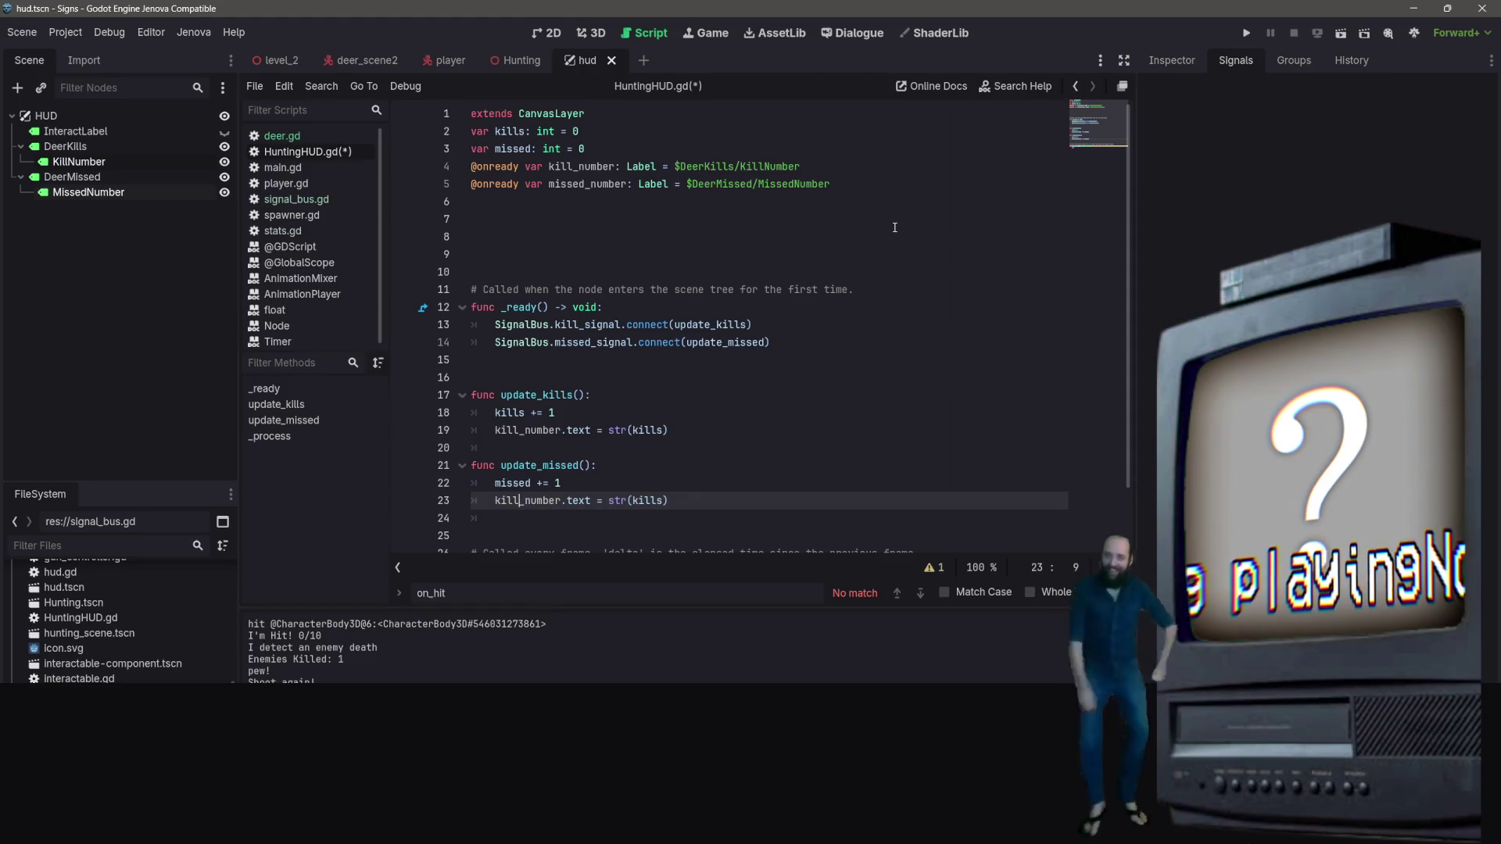
{"action": "type", "text": "missed"}
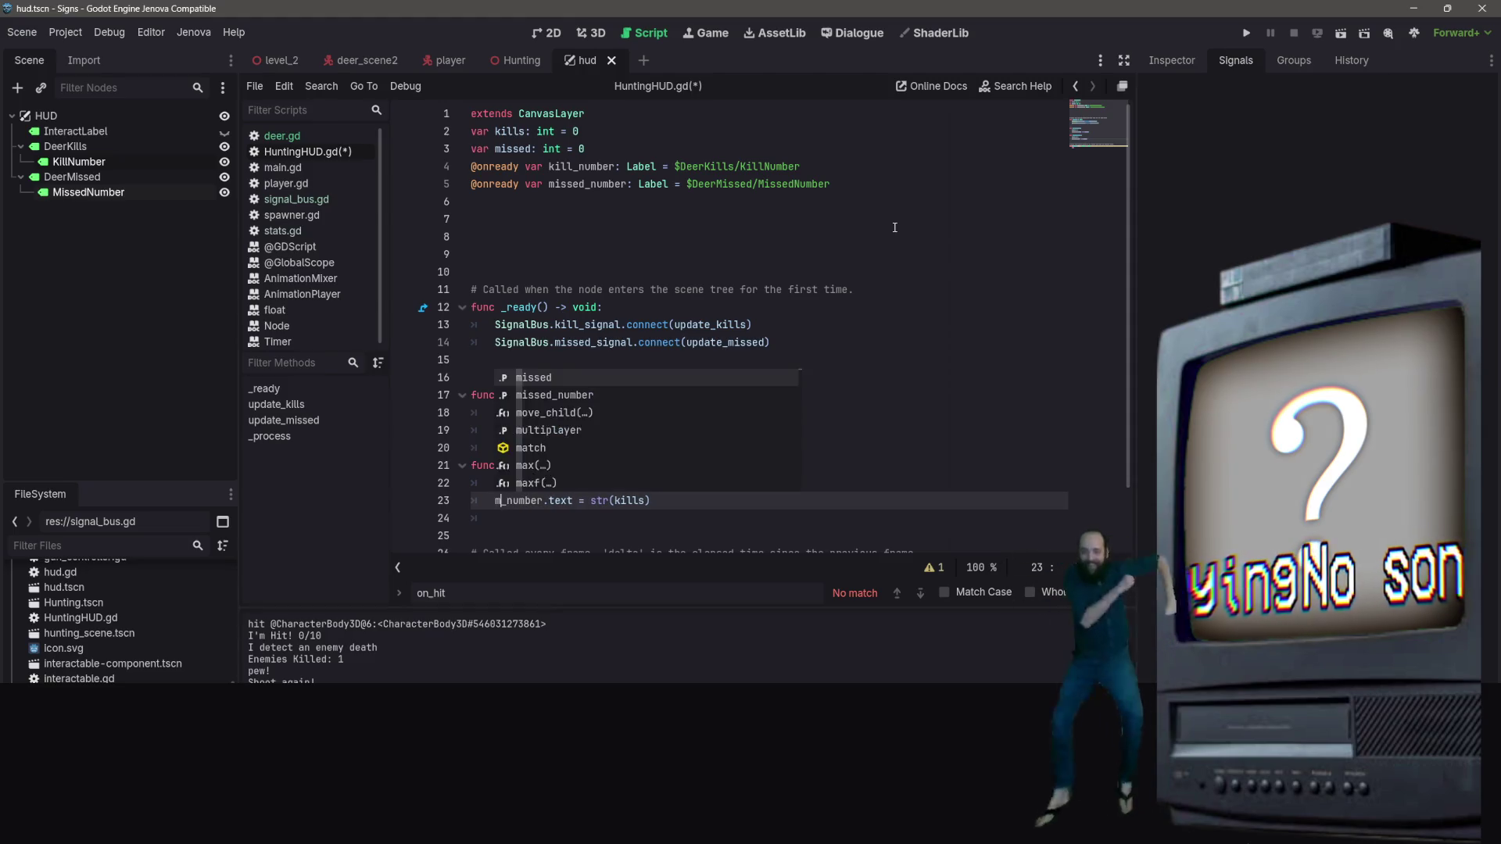
{"action": "left_click", "coordinate": [903, 472]}
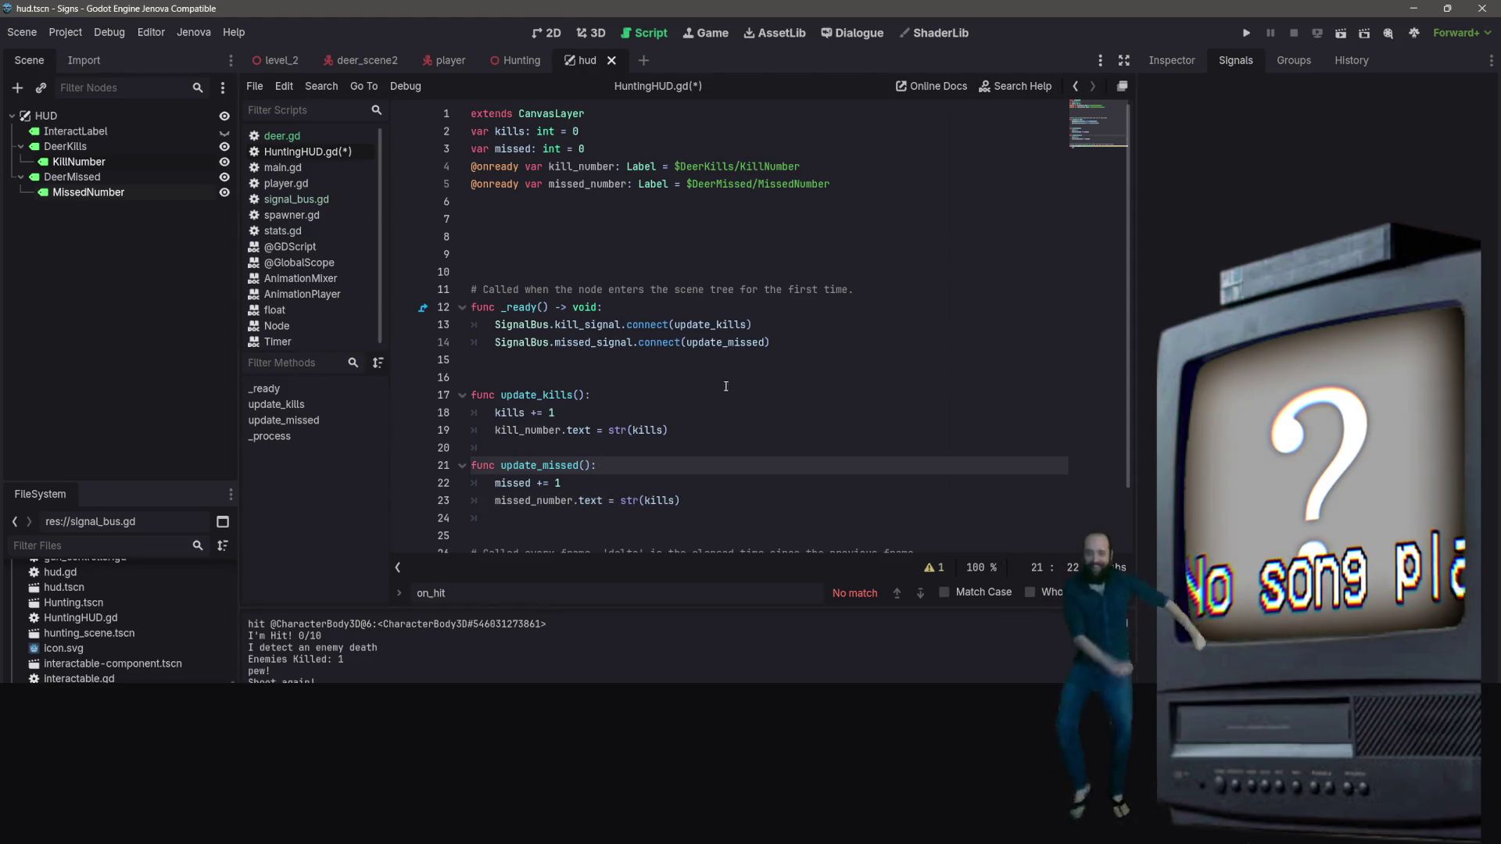
Check str(kills) on line 23 and save HuntingHUD.gd
{"action": "scroll", "coordinate": [698, 434], "scroll_direction": "down", "scroll_amount": 2}
{"action": "left_click", "coordinate": [643, 435]}
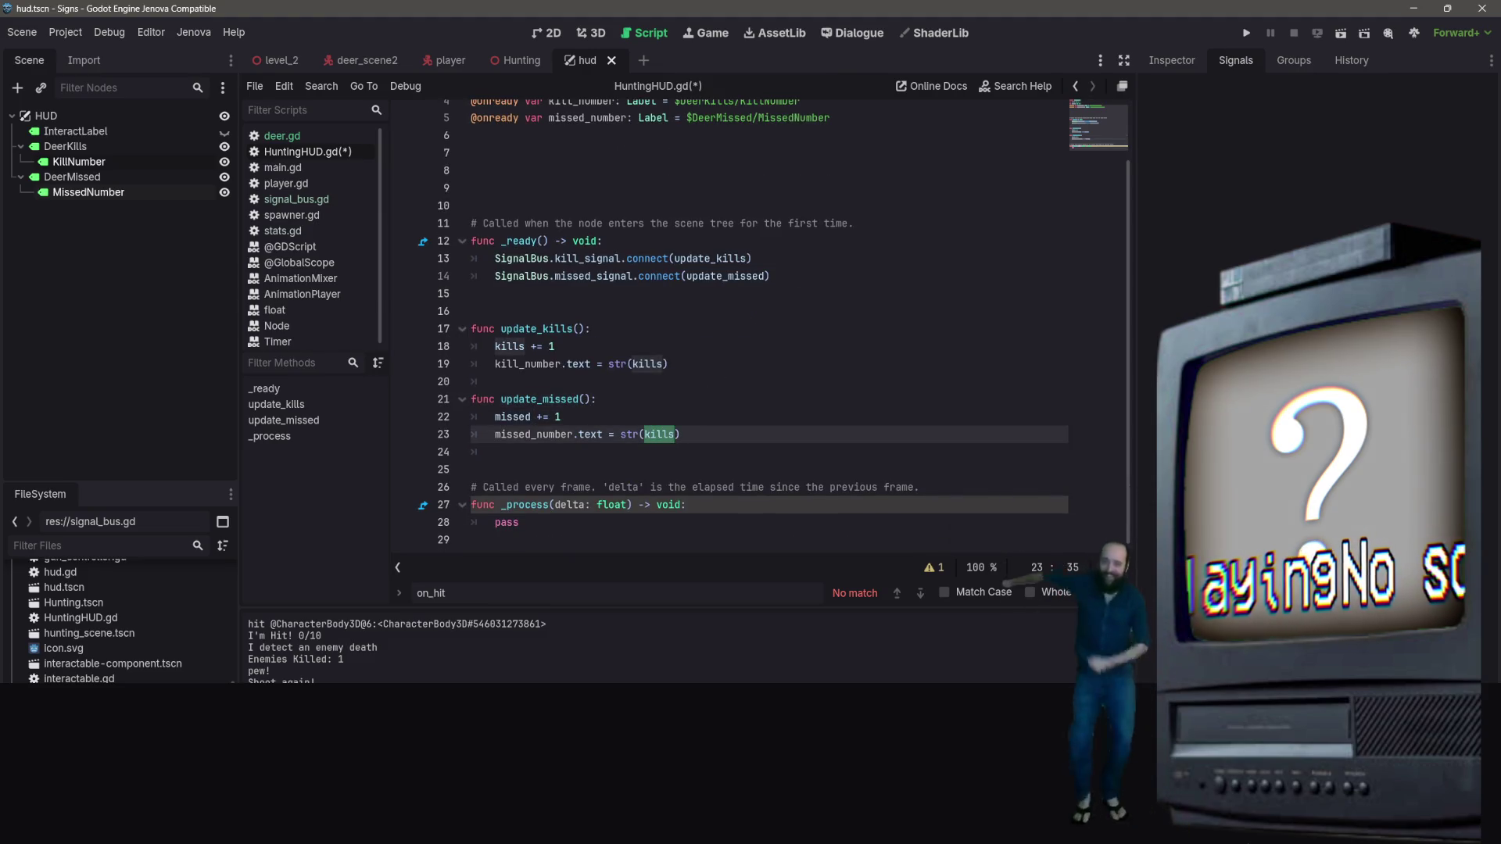
{"action": "type", "text": "missed"}
{"action": "key", "text": "ctrl+s"}
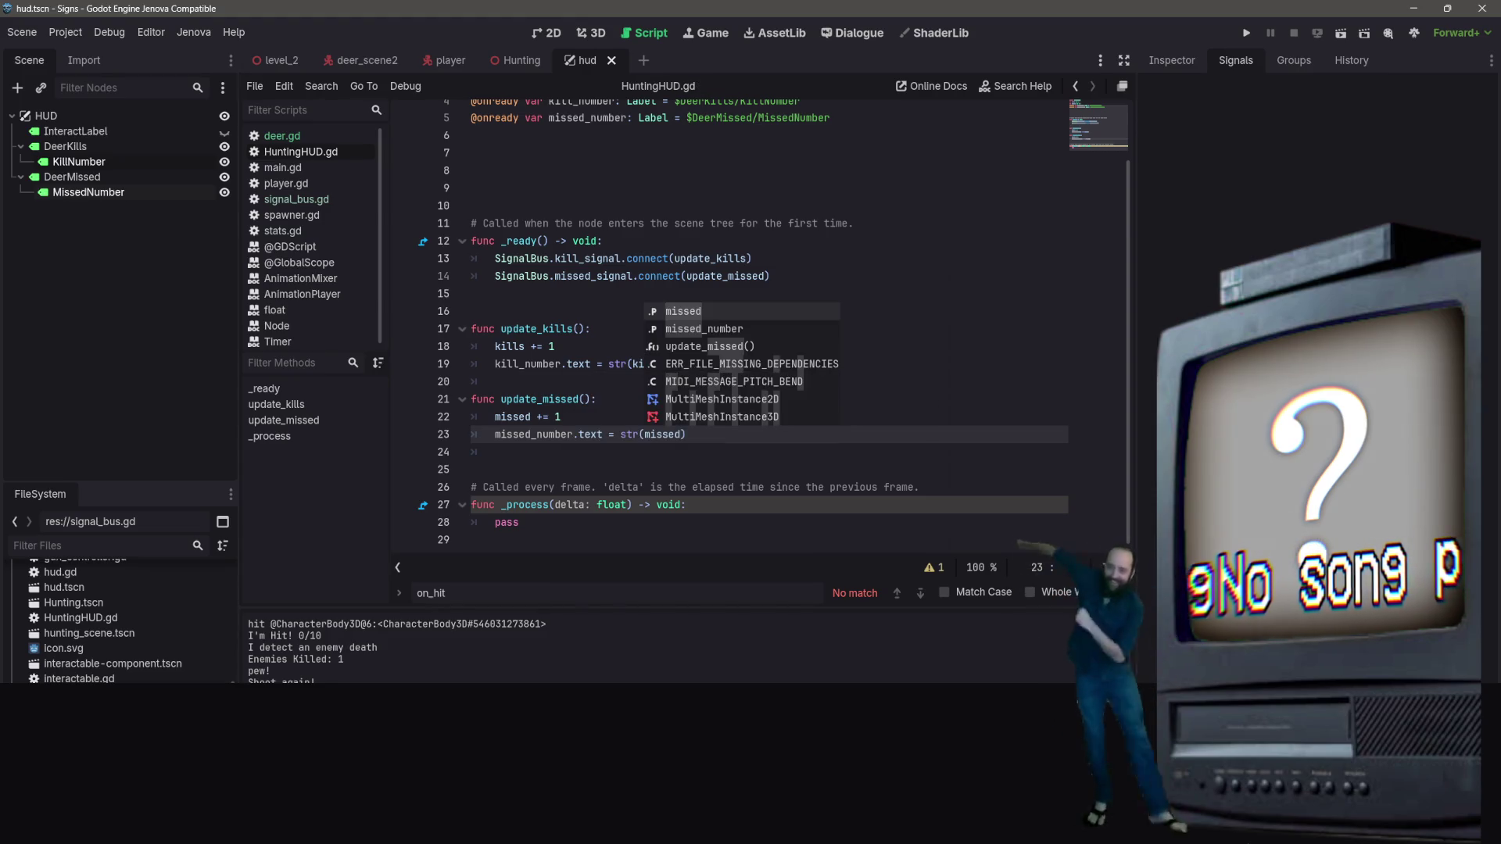
{"action": "left_click", "coordinate": [607, 241]}
Set line 14's signal to deer_timeout via autocomplete and save
{"action": "scroll", "coordinate": [609, 338], "scroll_direction": "up", "scroll_amount": 2}
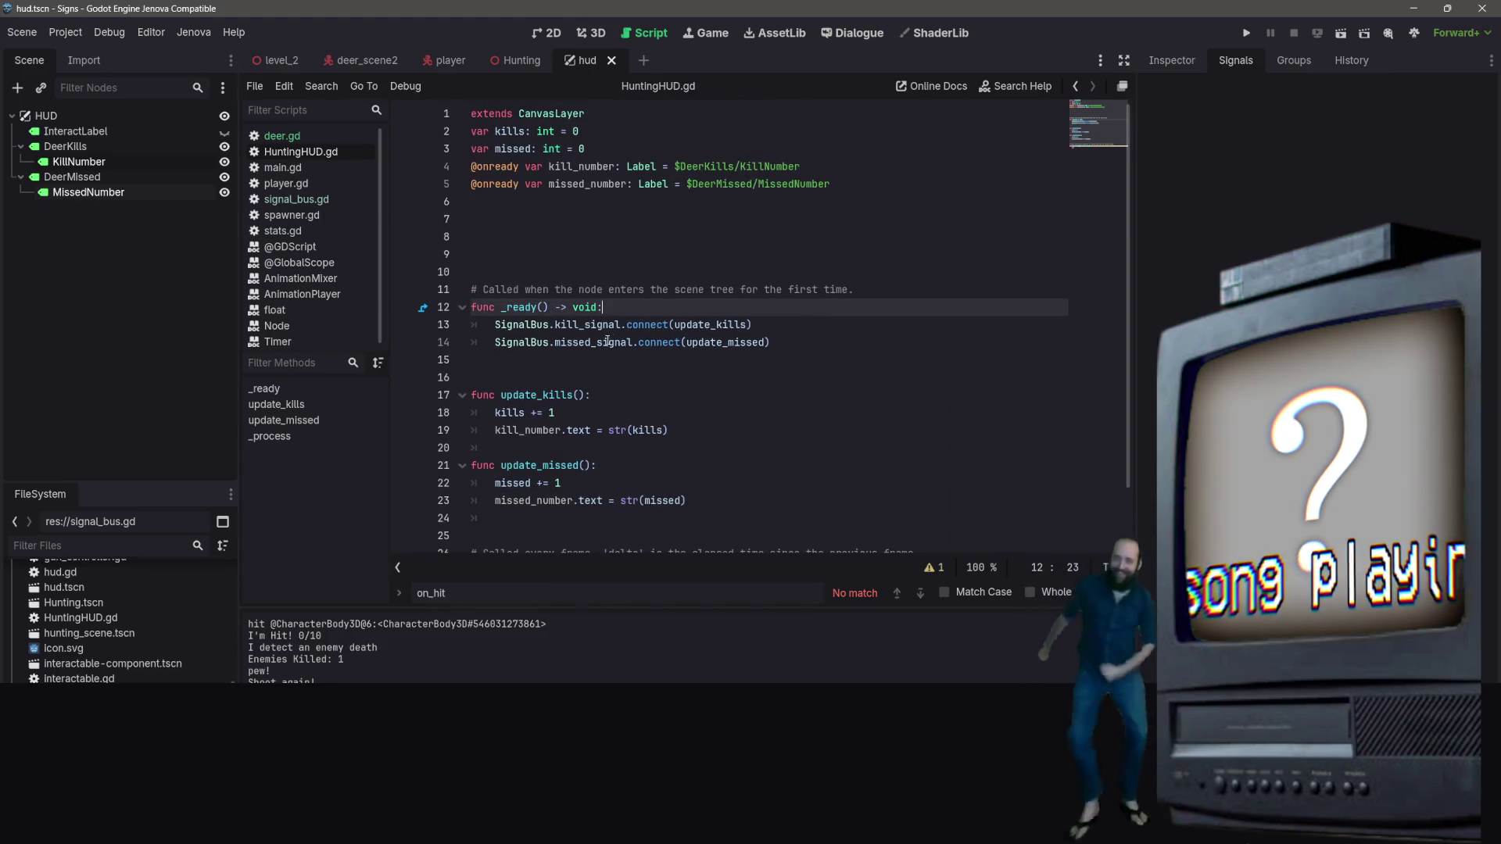
{"action": "left_click_drag", "start_coordinate": [630, 344], "coordinate": [560, 344]}
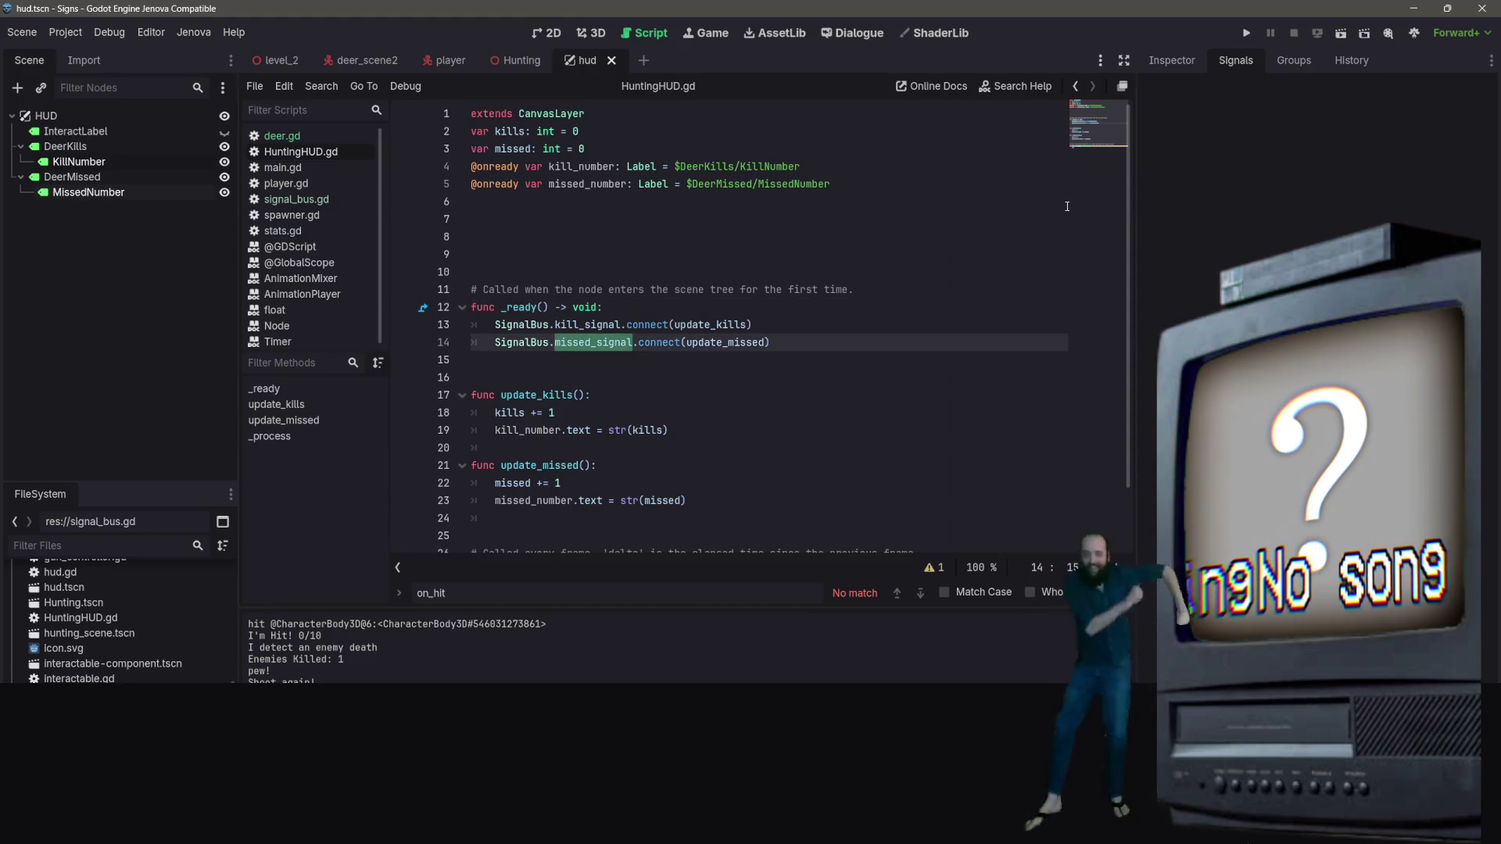
{"action": "type", "text": "deer_tim"}
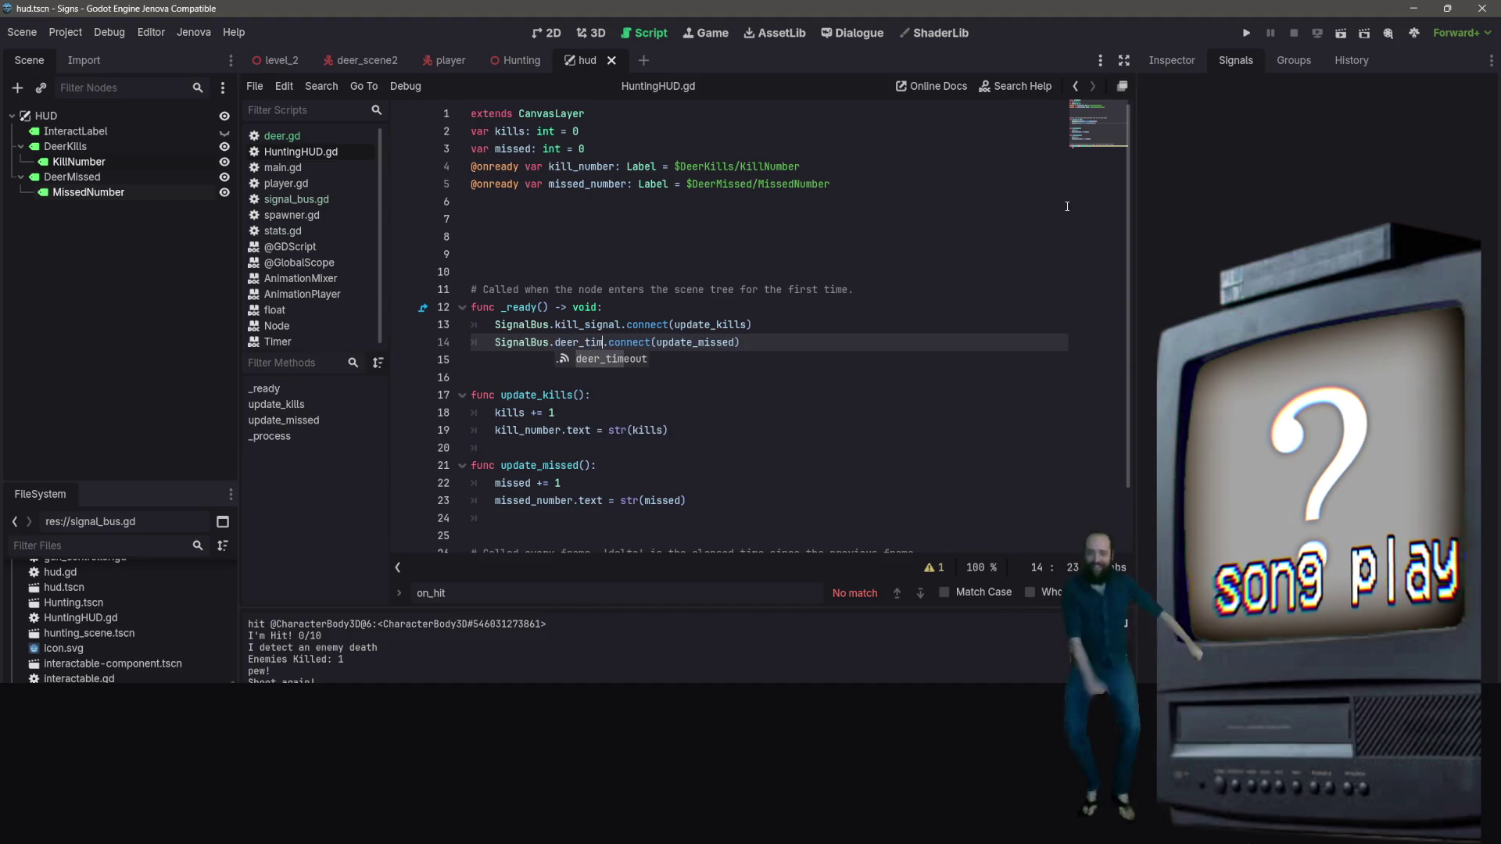
{"action": "key", "text": "Return"}
{"action": "key", "text": "ctrl+s"}
Switch to the Hunting scene and run it with F6
{"action": "left_click", "coordinate": [907, 504]}
{"action": "right_click", "coordinate": [907, 507]}
{"action": "left_click", "coordinate": [843, 425]}
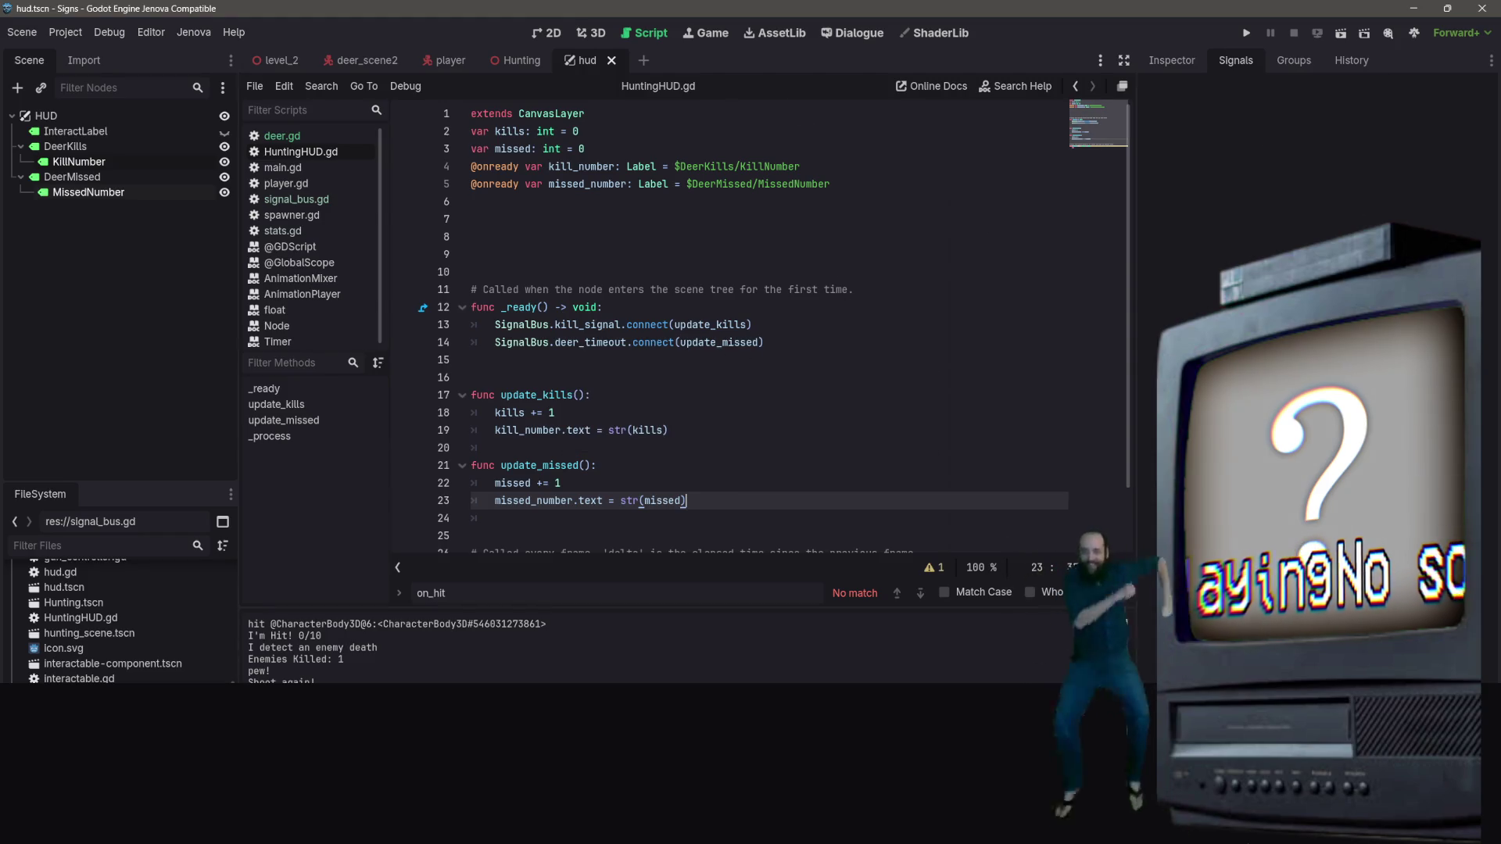
{"action": "left_click", "coordinate": [515, 60]}
{"action": "key", "text": "F6"}
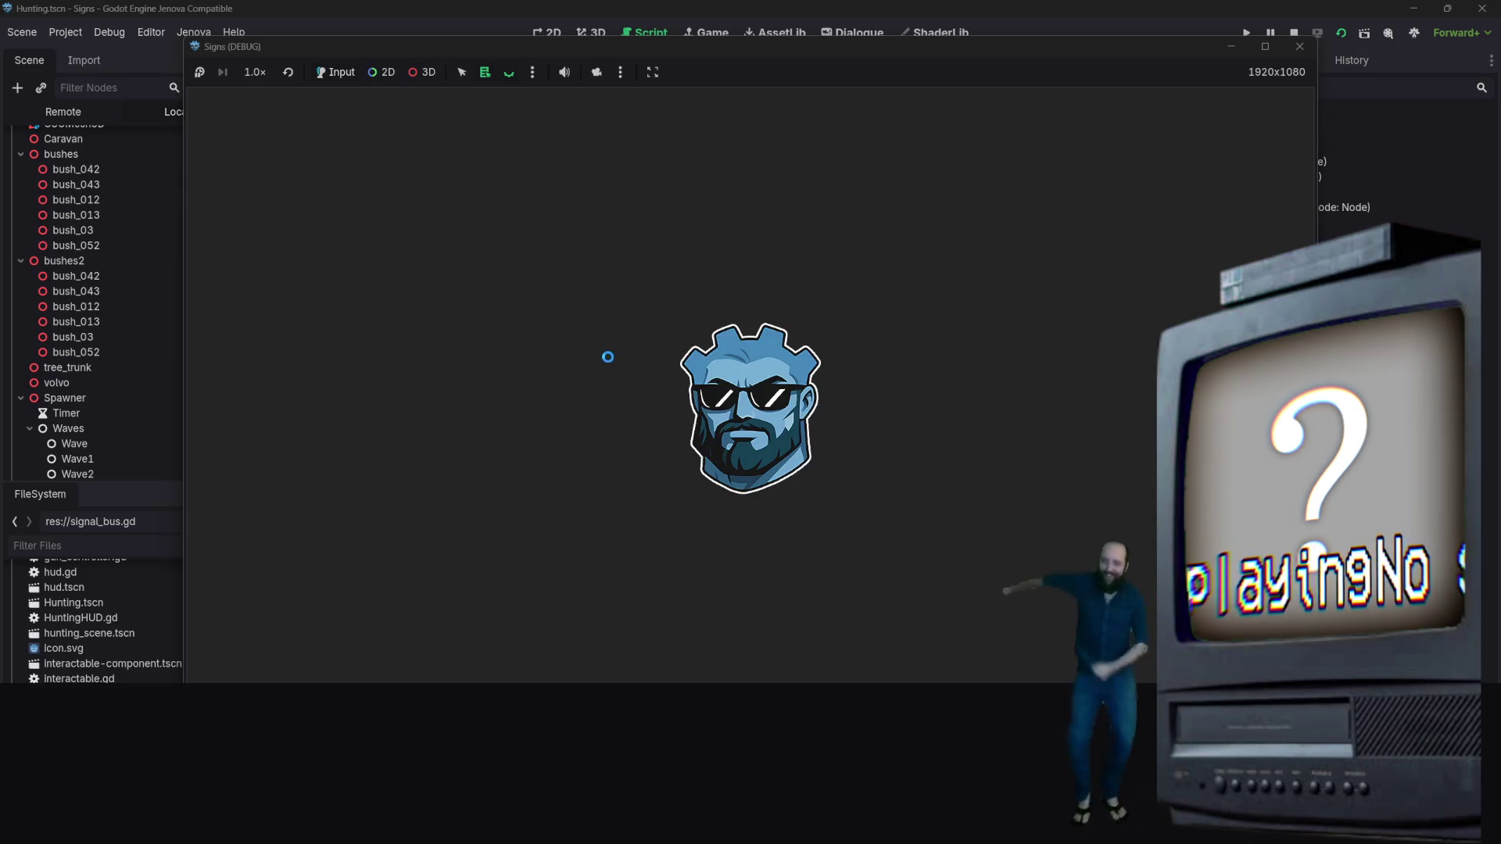
Walk the player toward the deer and shoot two of them for 2 kills
{"action": "key", "text": "s"}
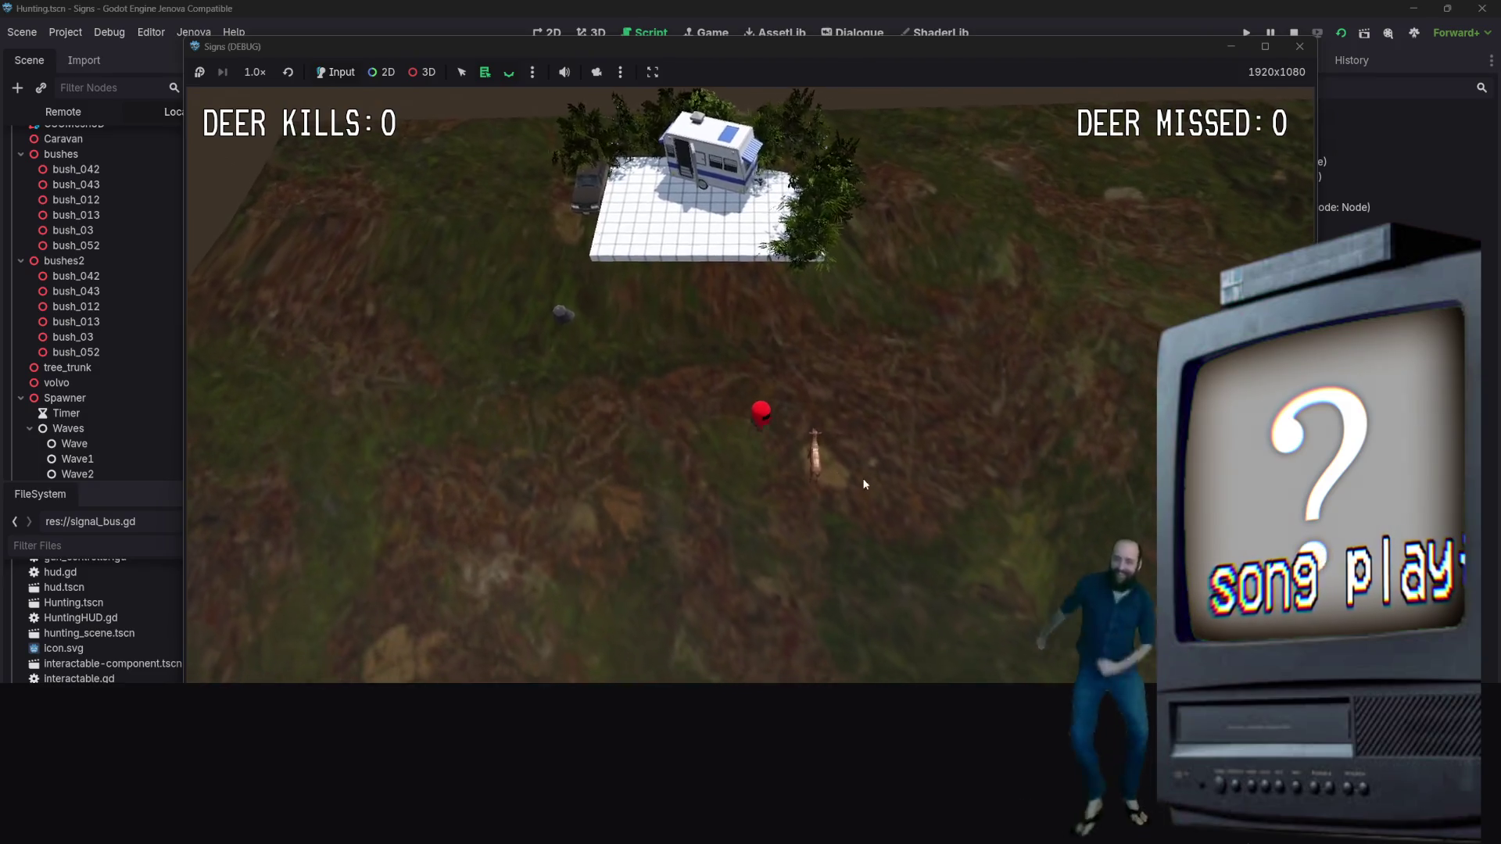
{"action": "key", "text": "d"}
{"action": "key", "text": "d"}
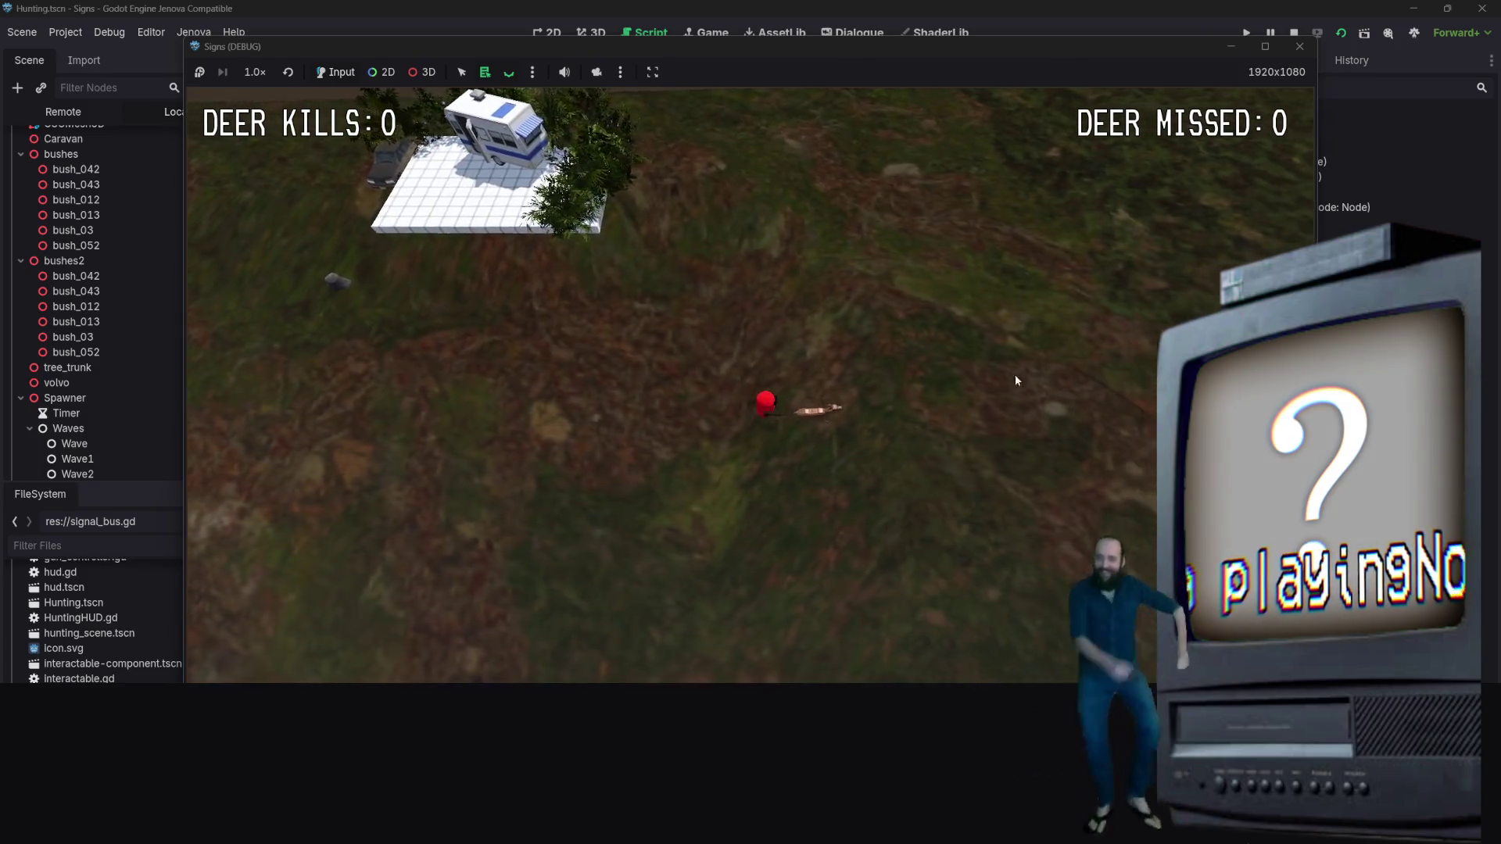
{"action": "key", "text": "d"}
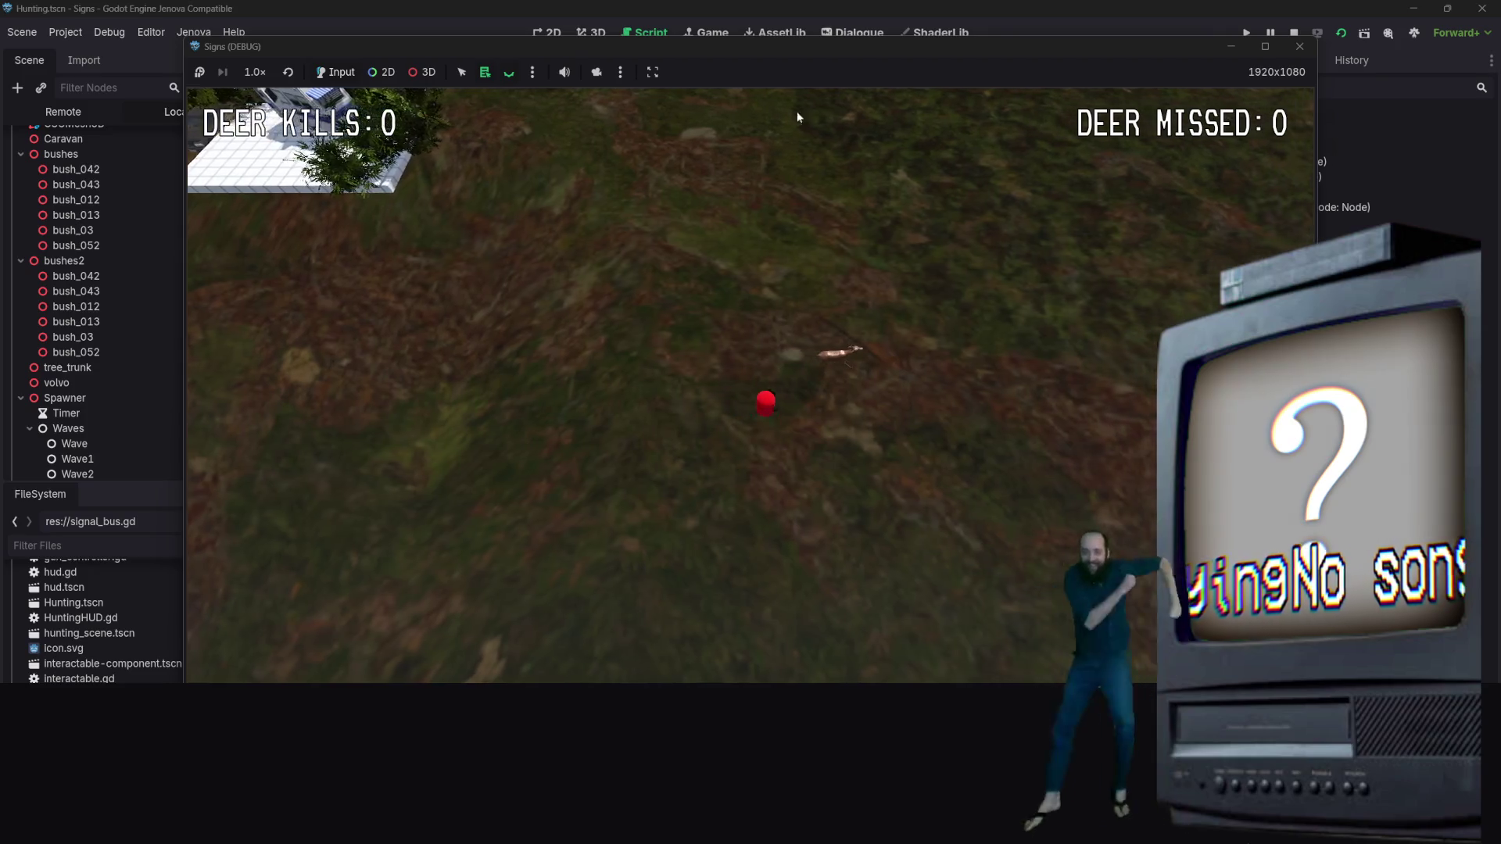
{"action": "key", "text": "w"}
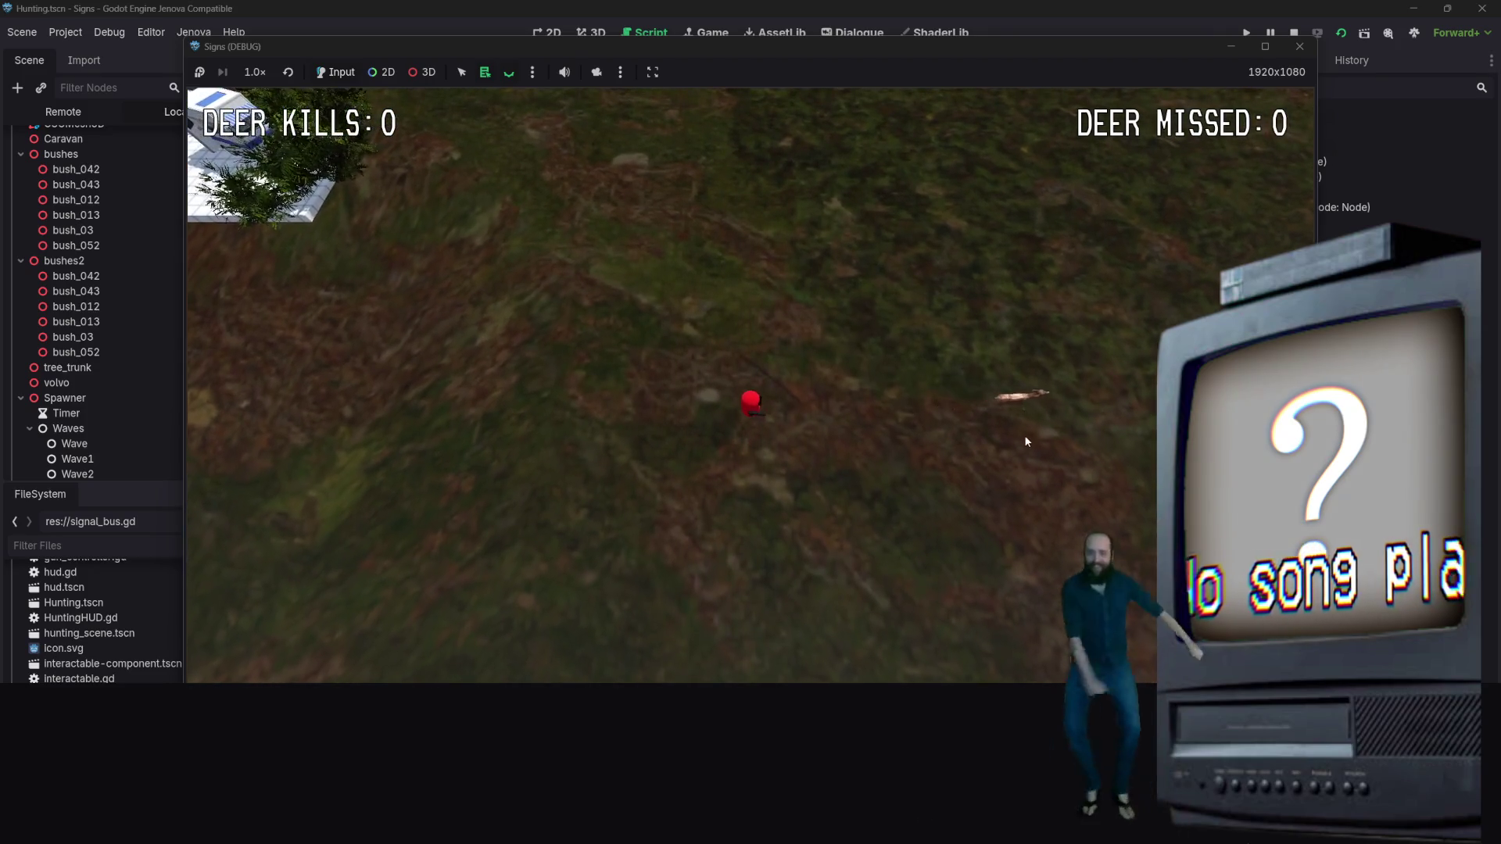
{"action": "key", "text": "s"}
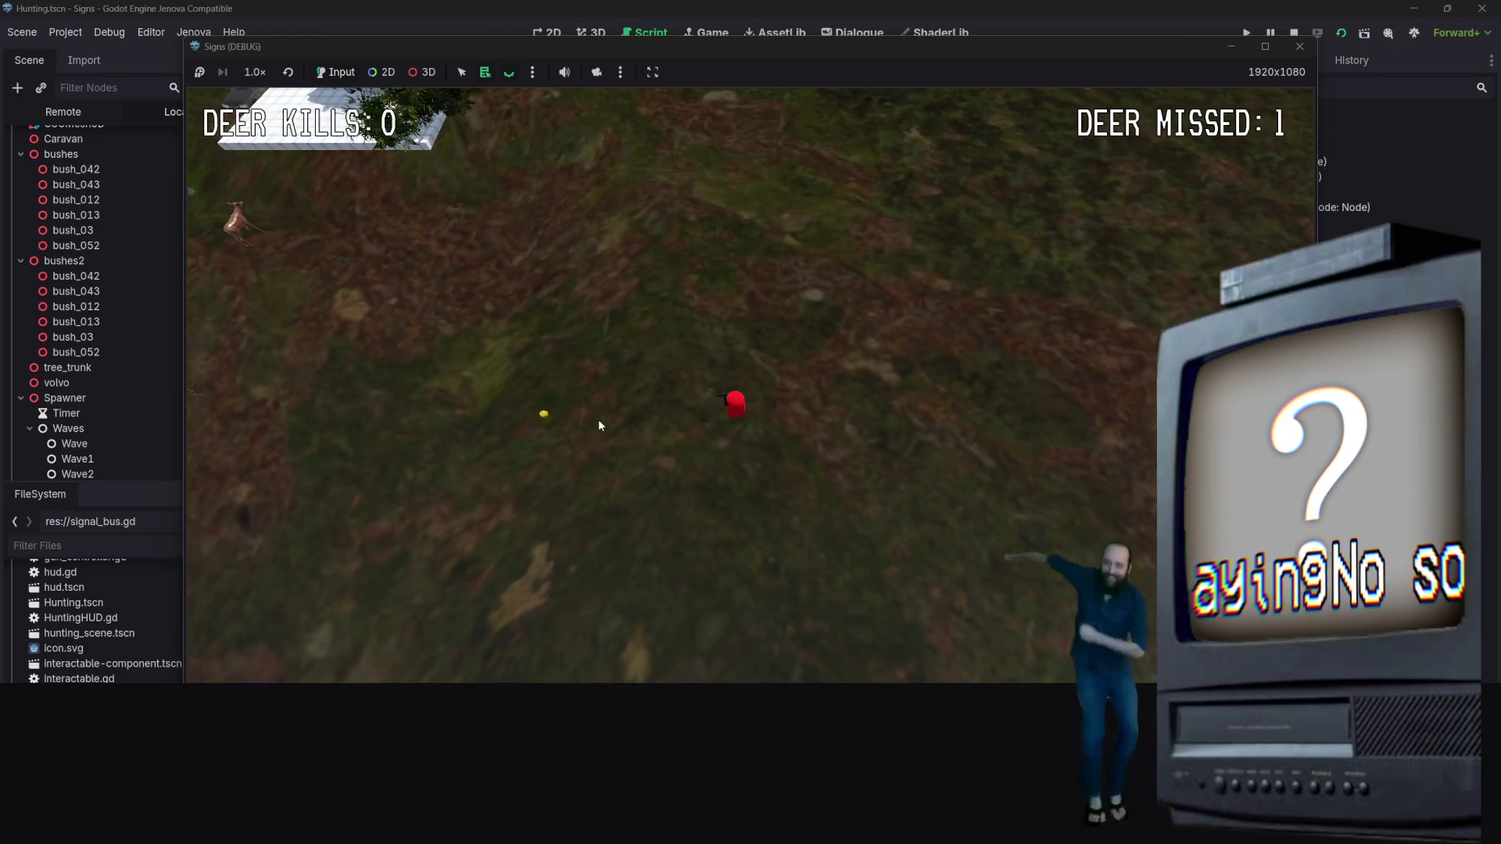
{"action": "key", "text": "a"}
{"action": "left_click", "coordinate": [539, 395]}
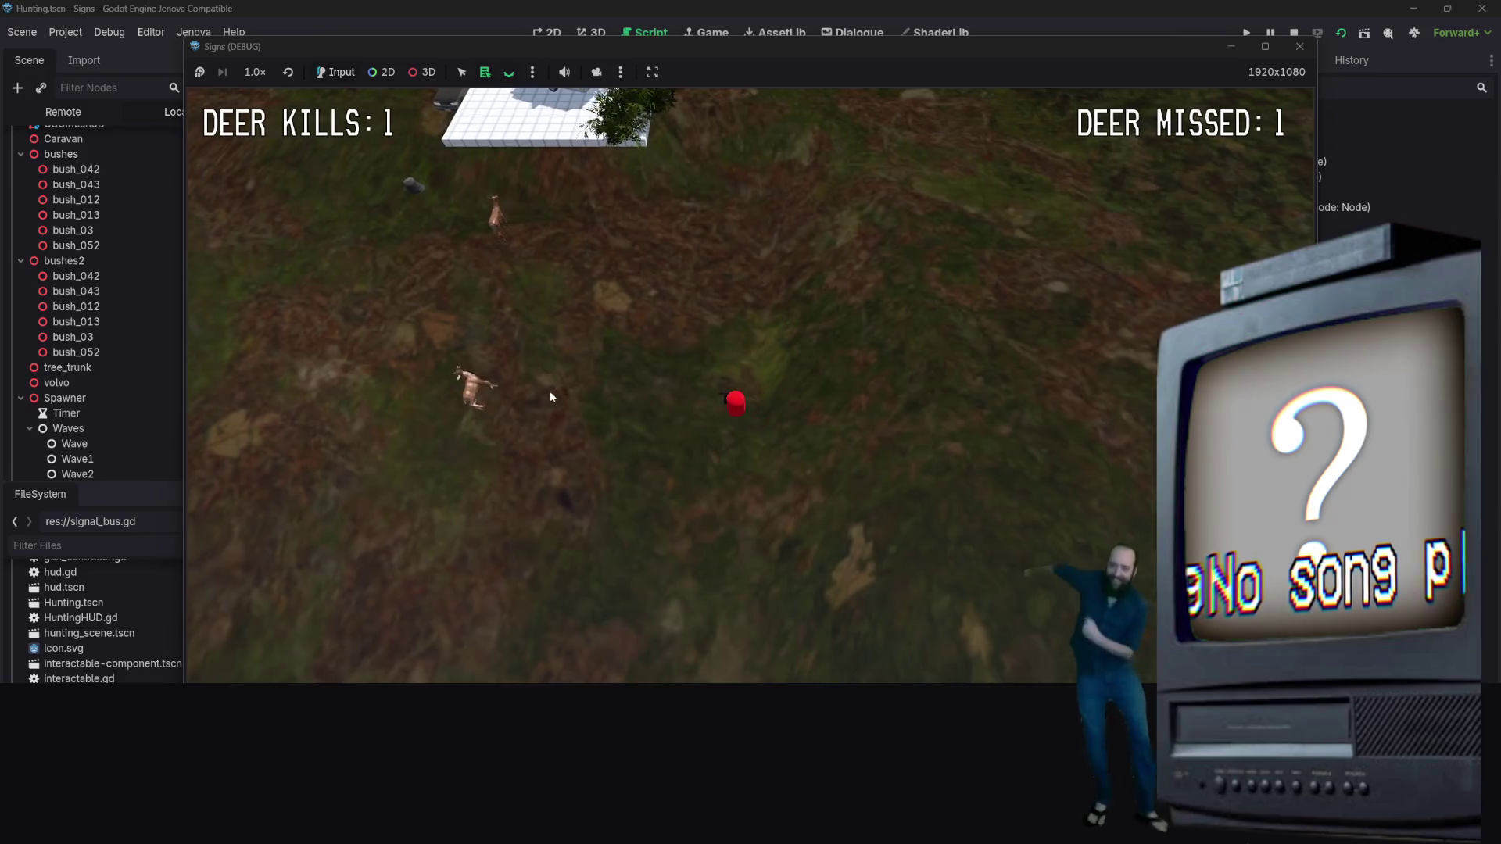
{"action": "left_click", "coordinate": [635, 272]}
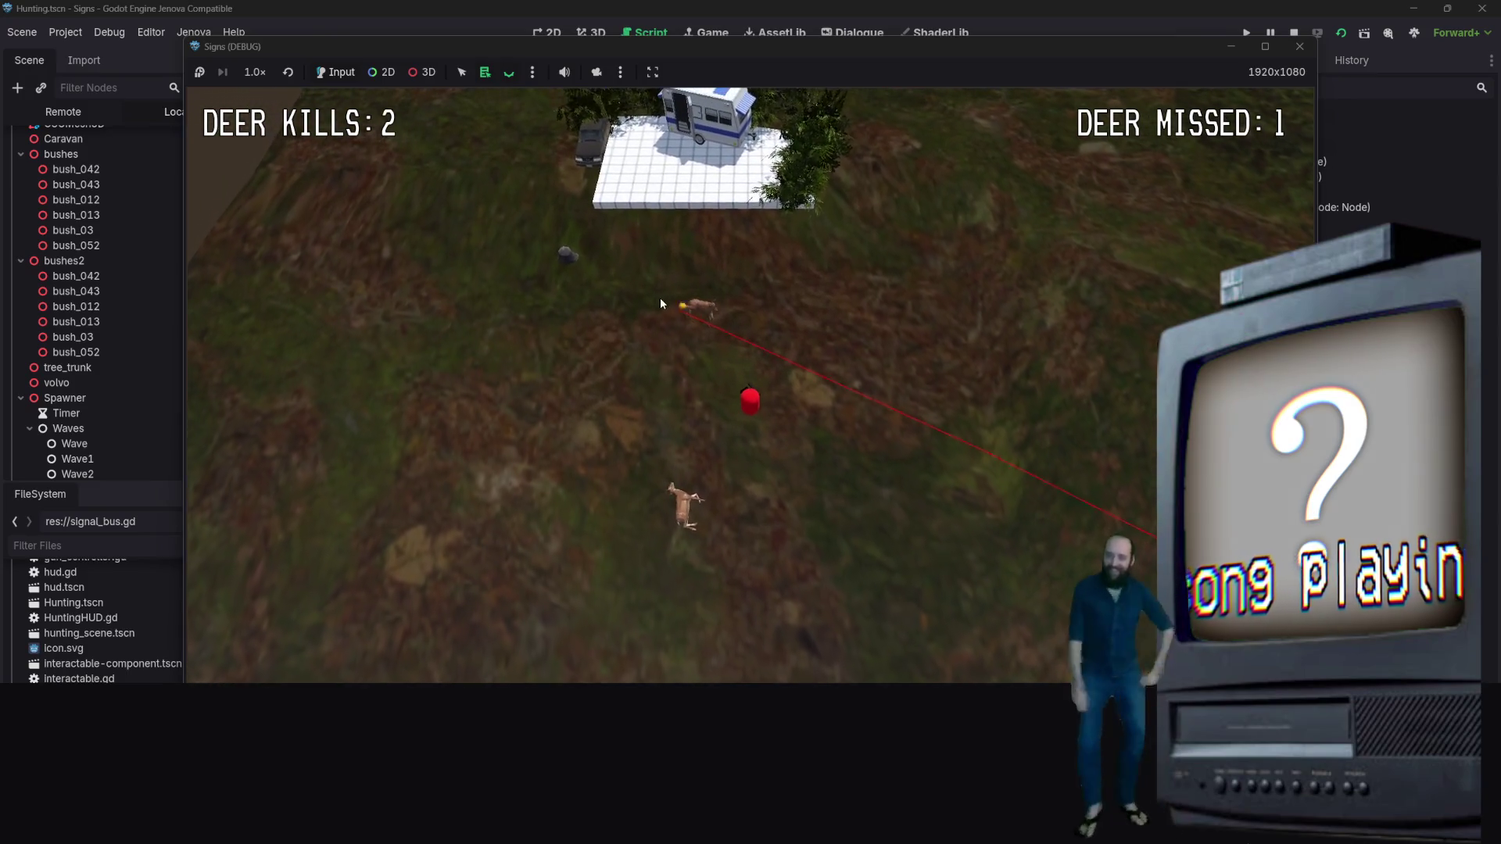
Keep hunting until the HUD shows 8 kills and 1 missed, then stop the game
{"action": "key", "text": "s"}
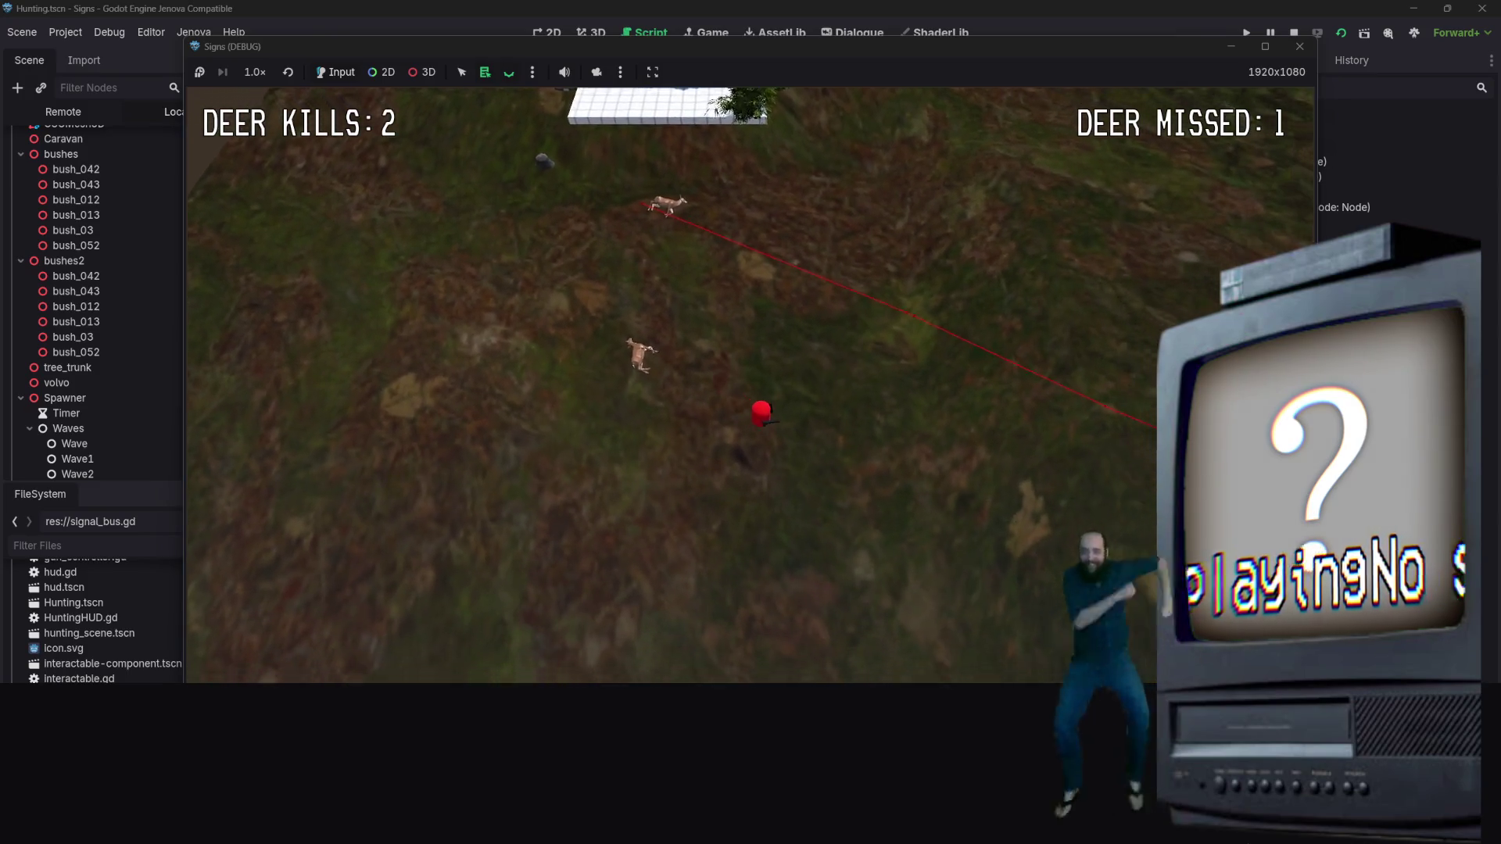
{"action": "left_click", "coordinate": [922, 567]}
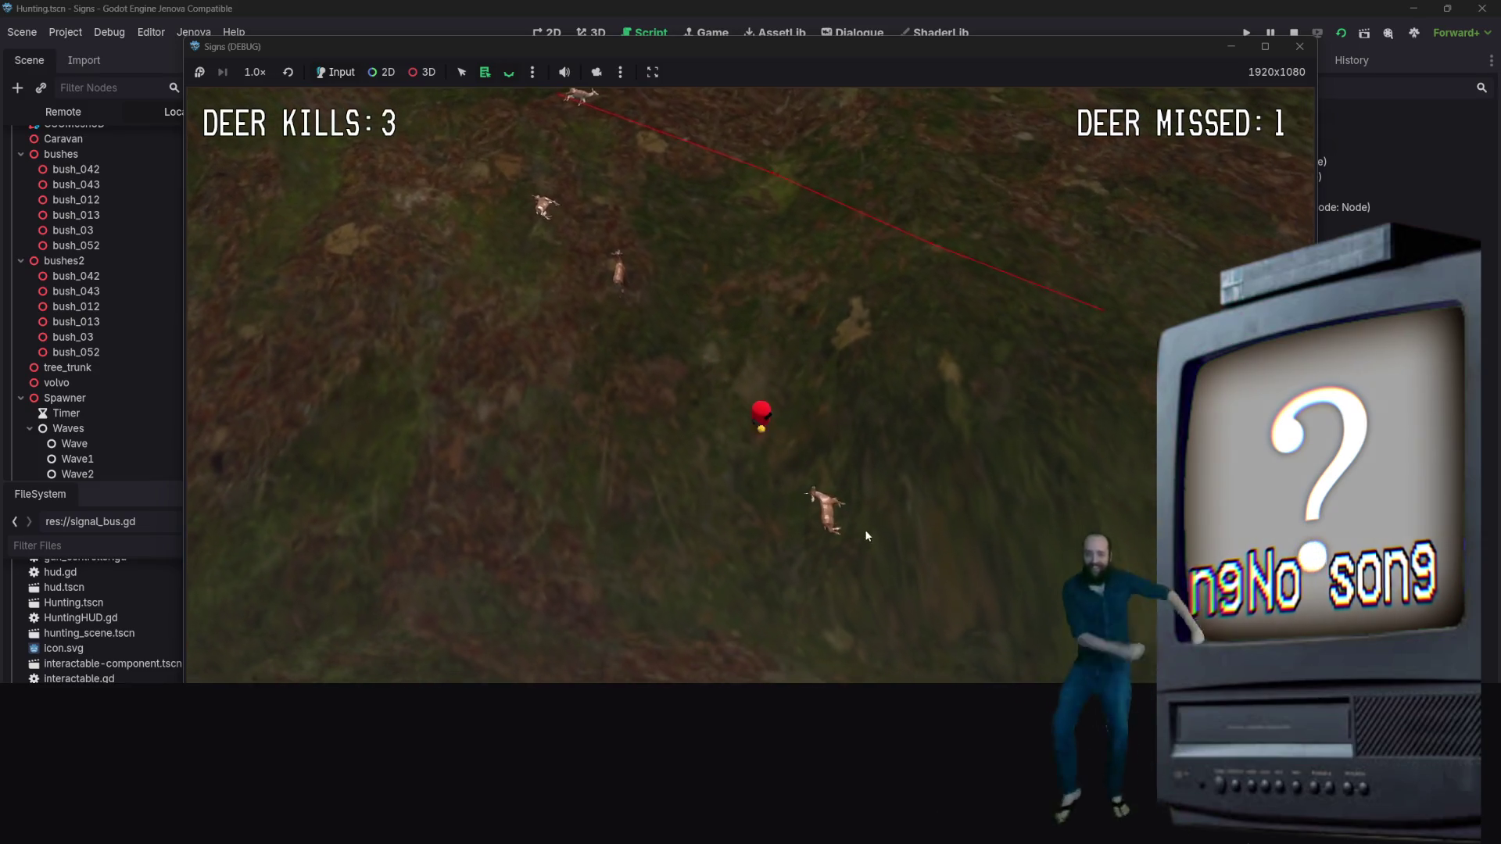
{"action": "key", "text": "w"}
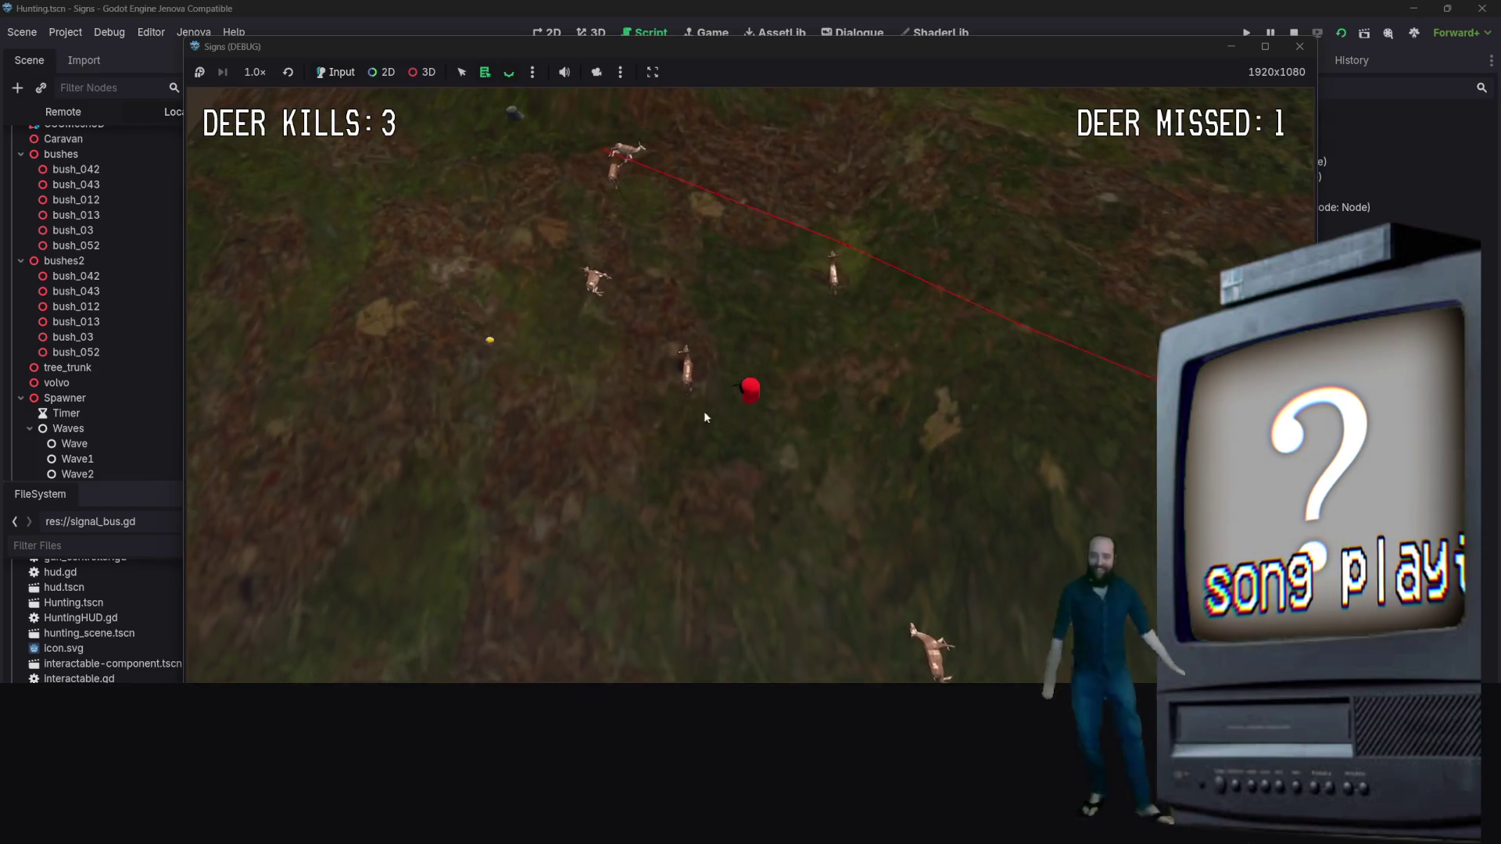
{"action": "left_click", "coordinate": [901, 397]}
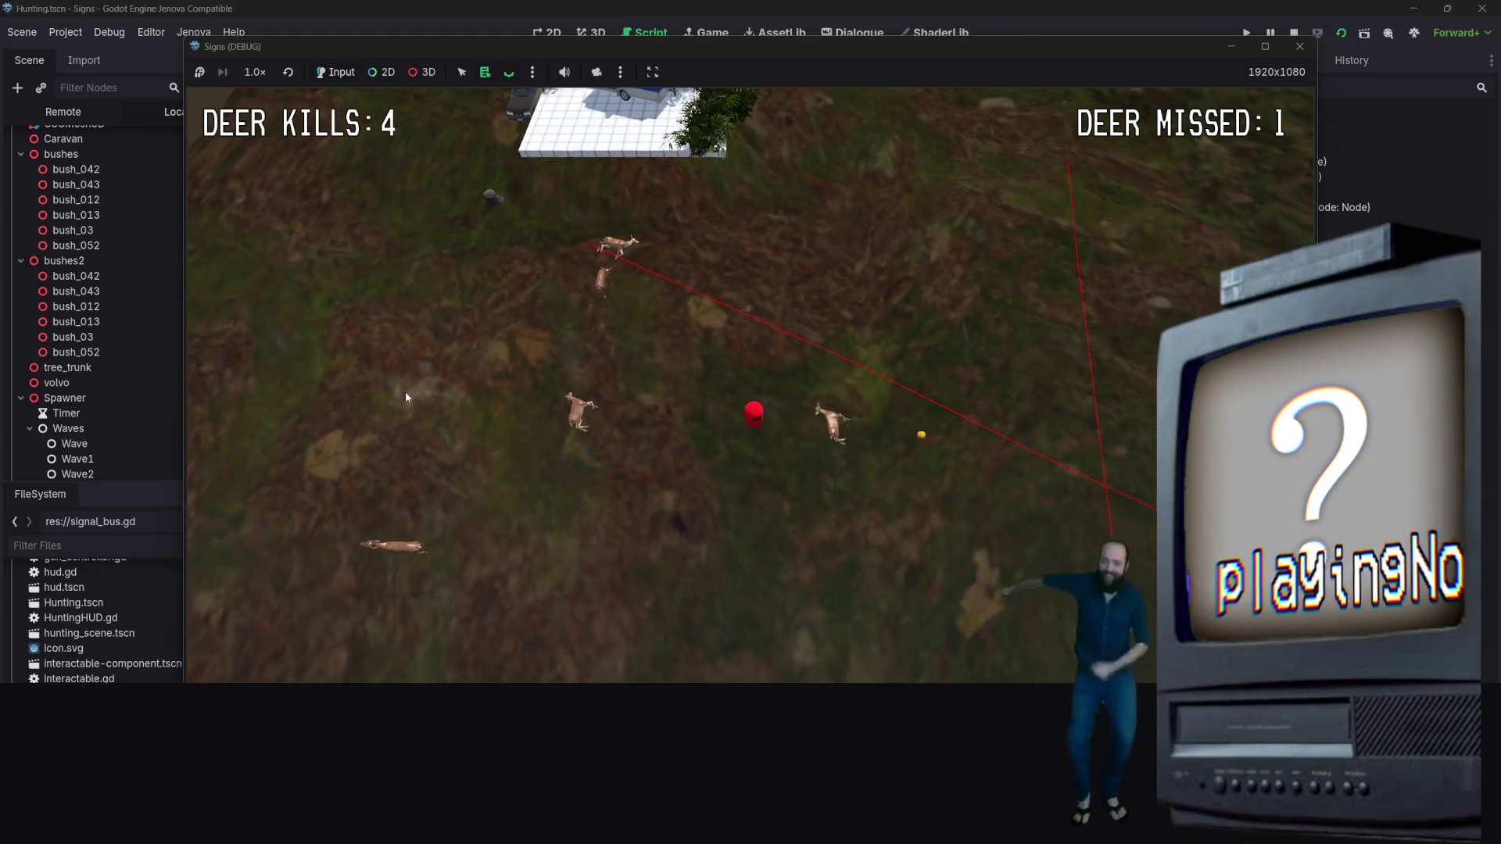
{"action": "key", "text": "F8"}
{"action": "key", "text": "F5"}
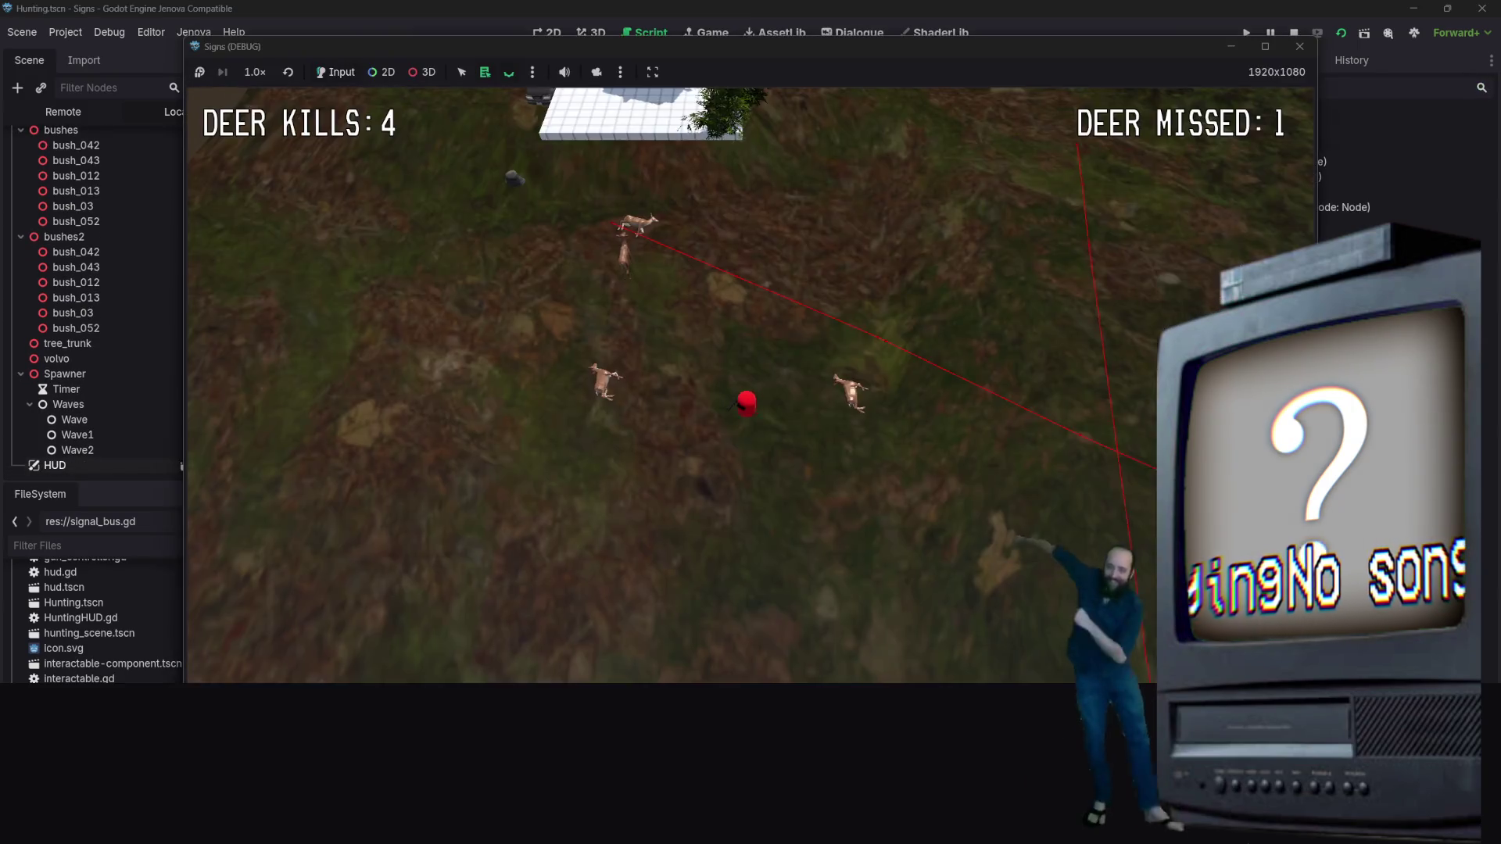
{"action": "left_click", "coordinate": [442, 402]}
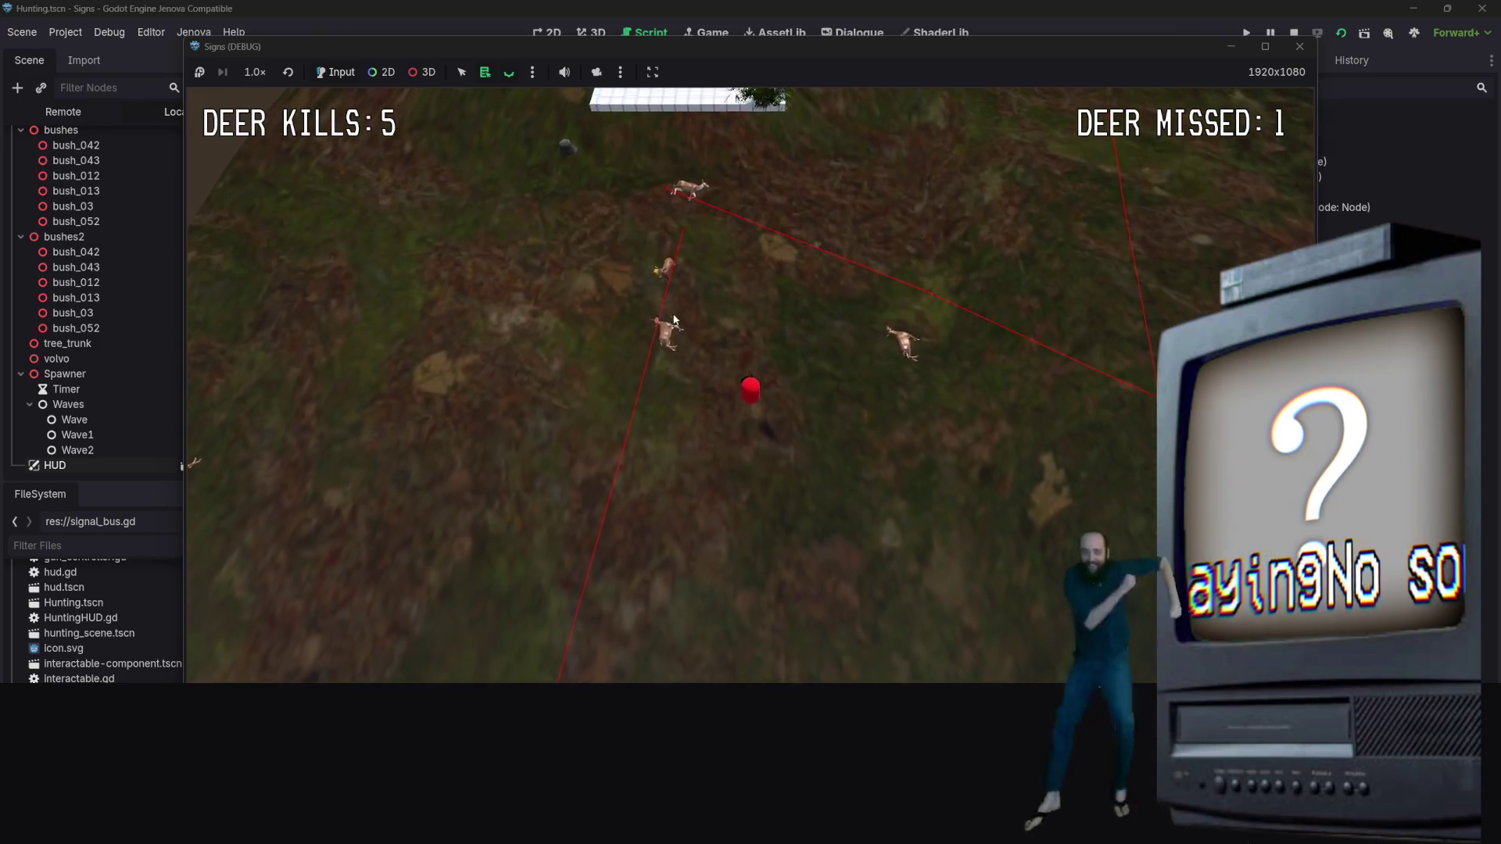
{"action": "left_click", "coordinate": [696, 379]}
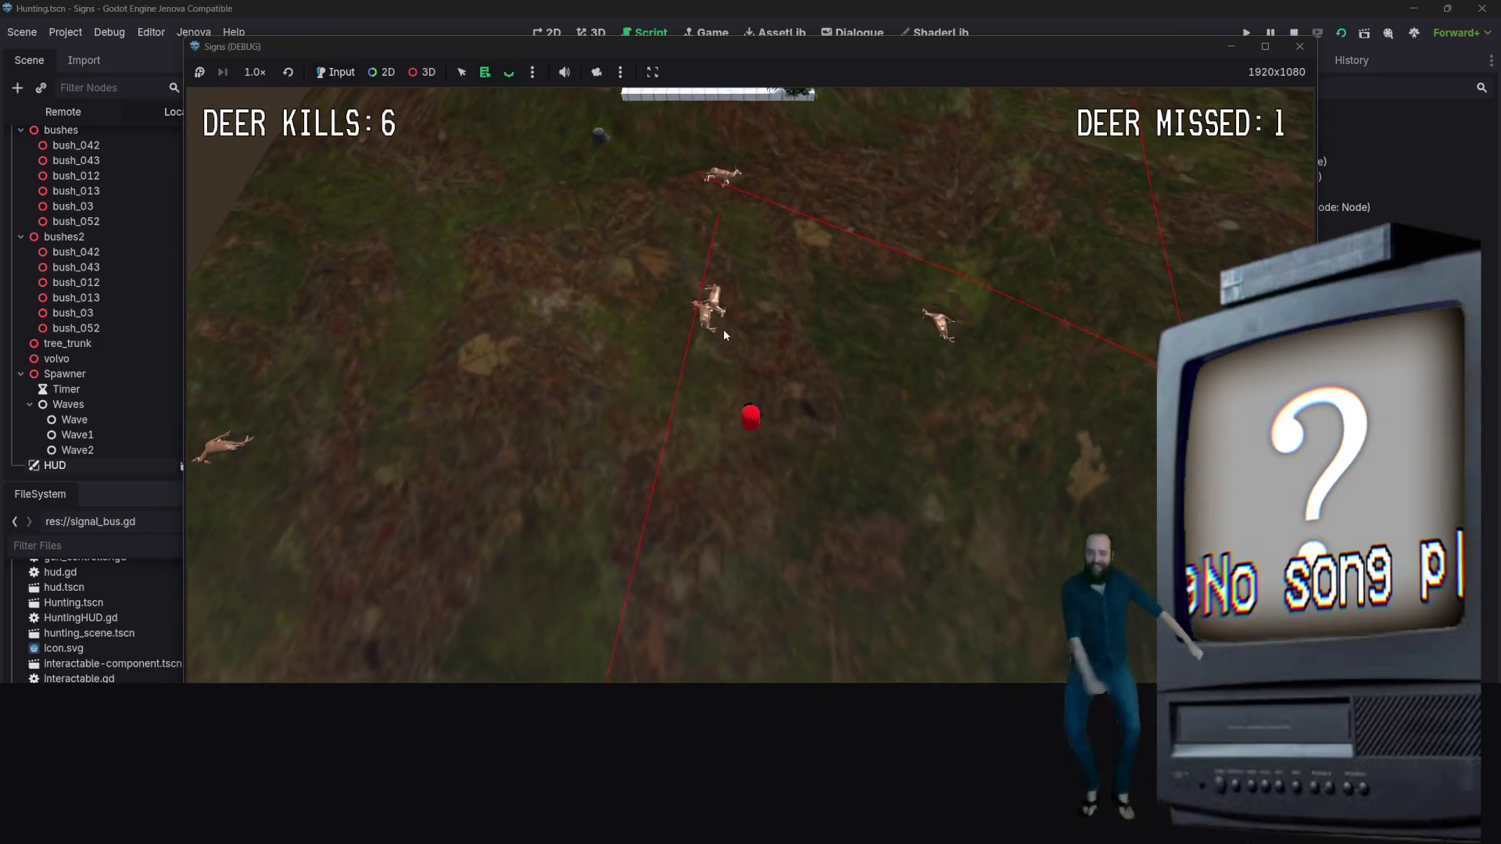
{"action": "left_click", "coordinate": [1018, 372]}
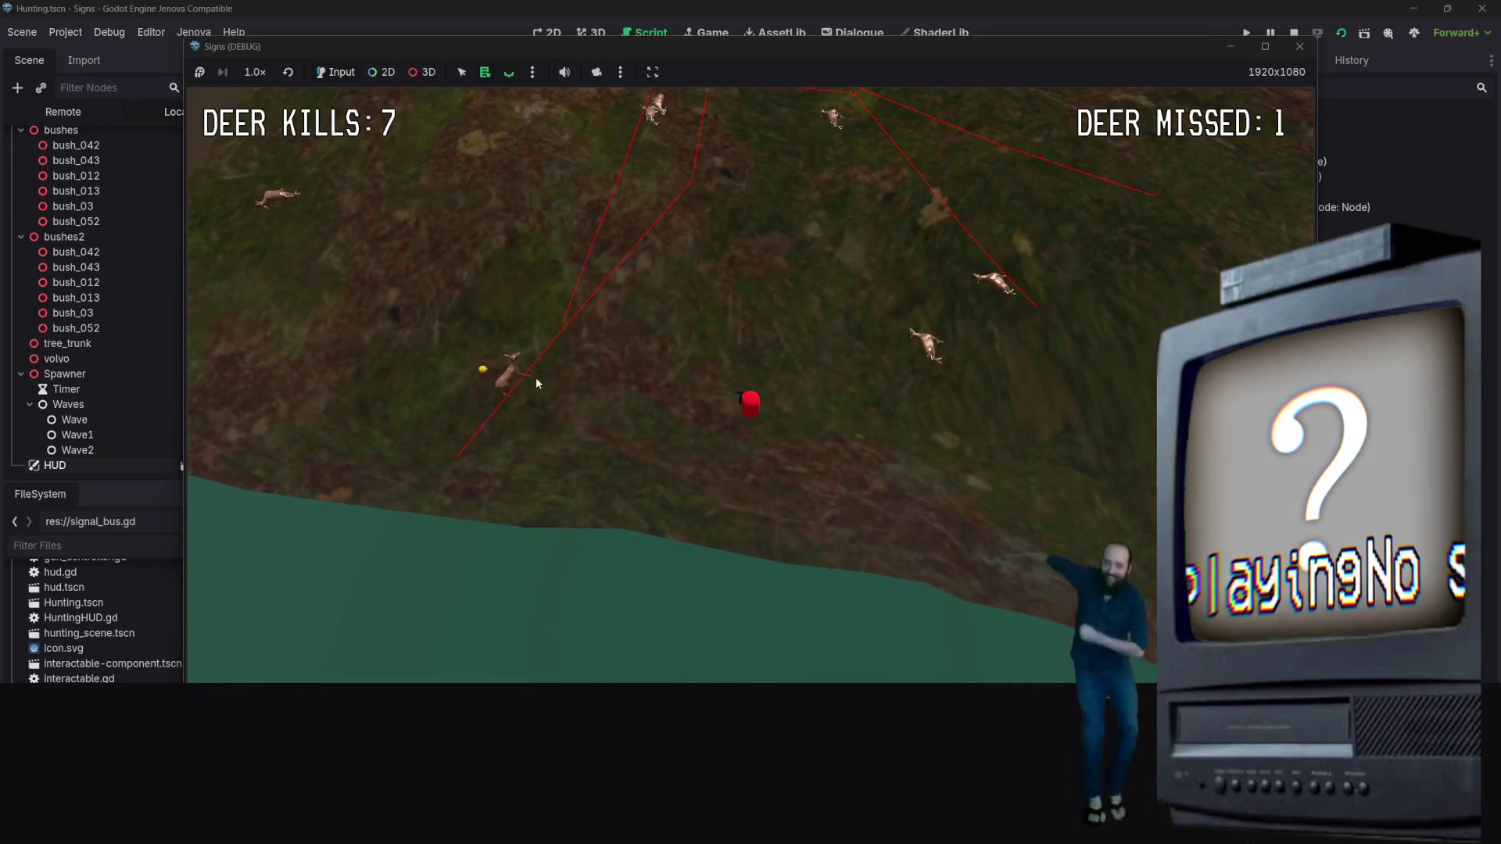
{"action": "left_click", "coordinate": [550, 360]}
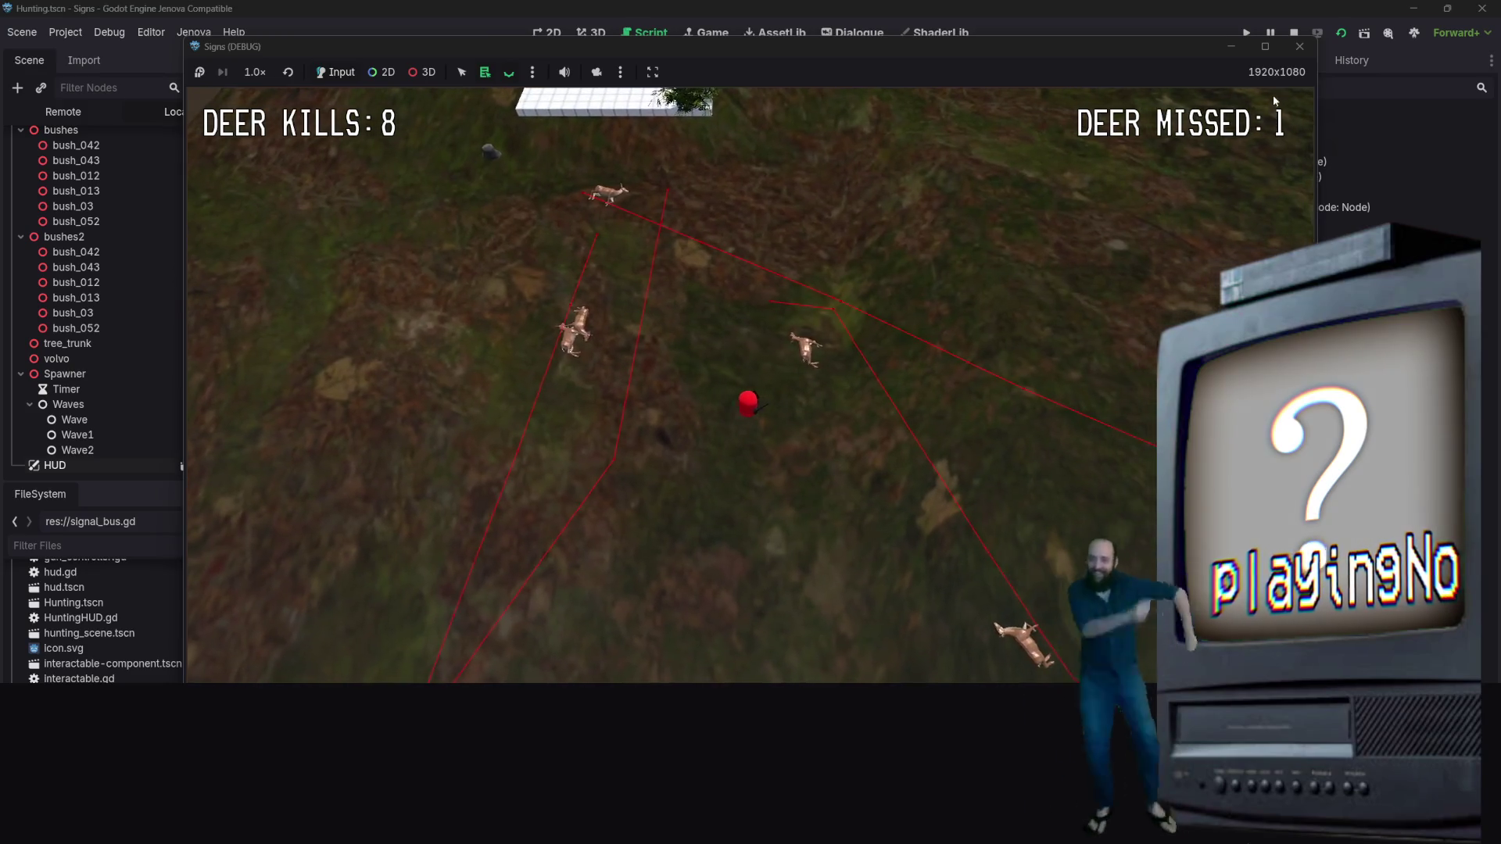
{"action": "left_click", "coordinate": [1300, 48]}
{"action": "scroll", "coordinate": [730, 347], "scroll_direction": "down", "scroll_amount": 2}
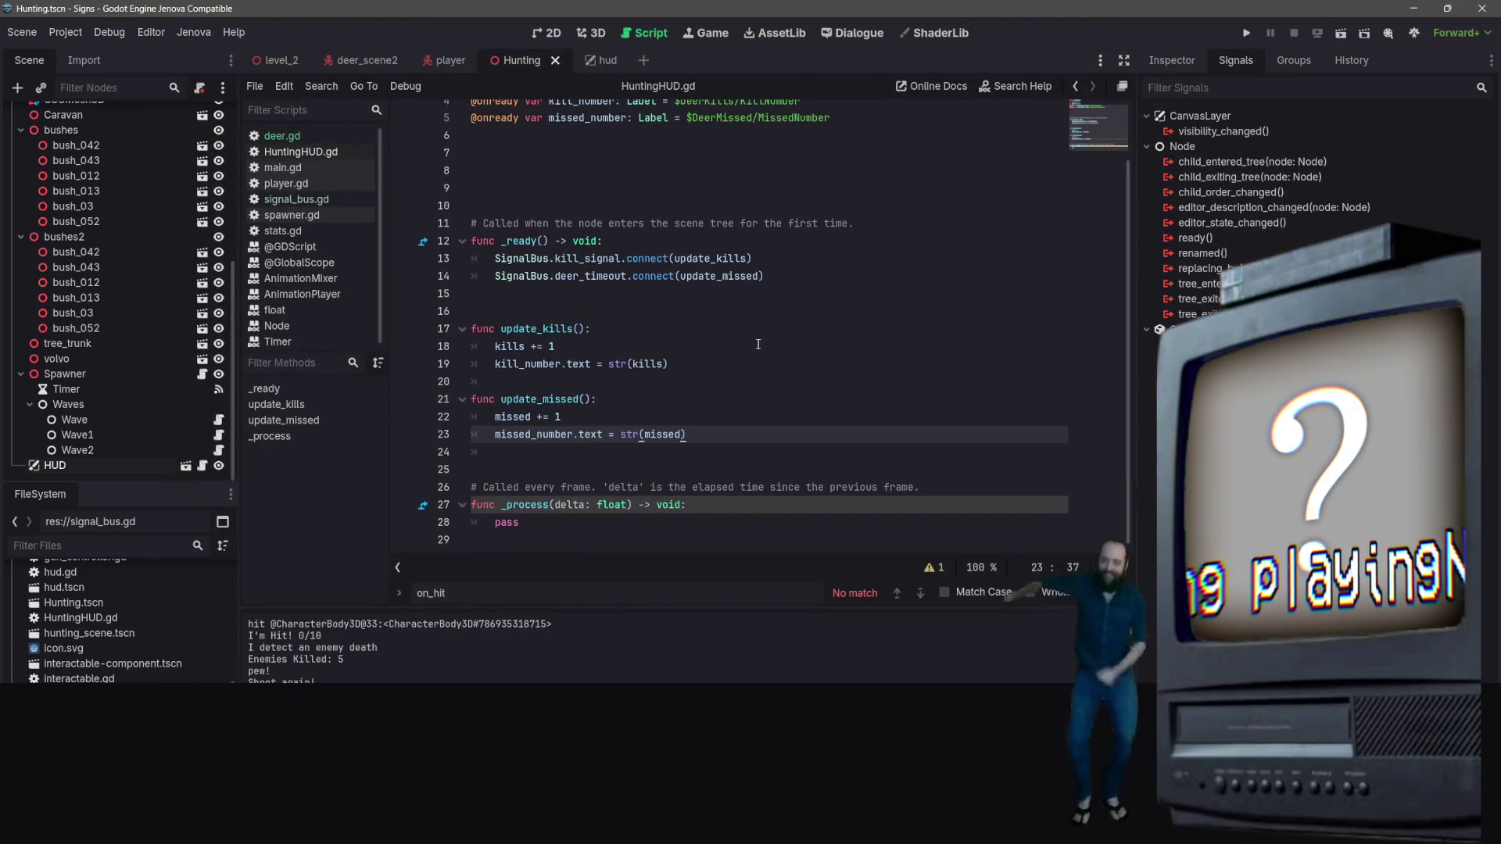
{"action": "left_click", "coordinate": [767, 355]}
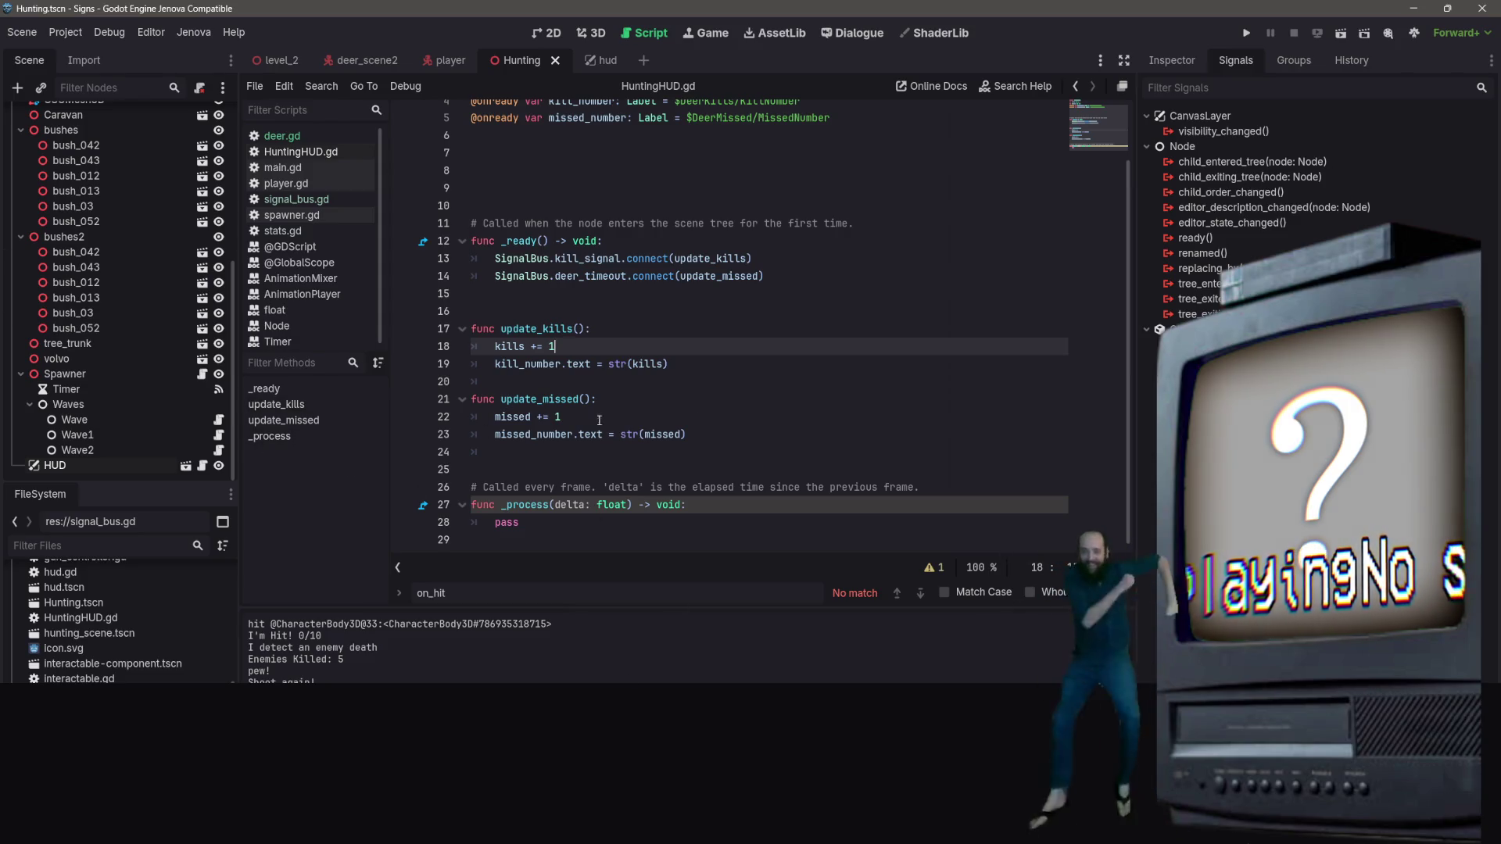
{"action": "left_click", "coordinate": [837, 323]}
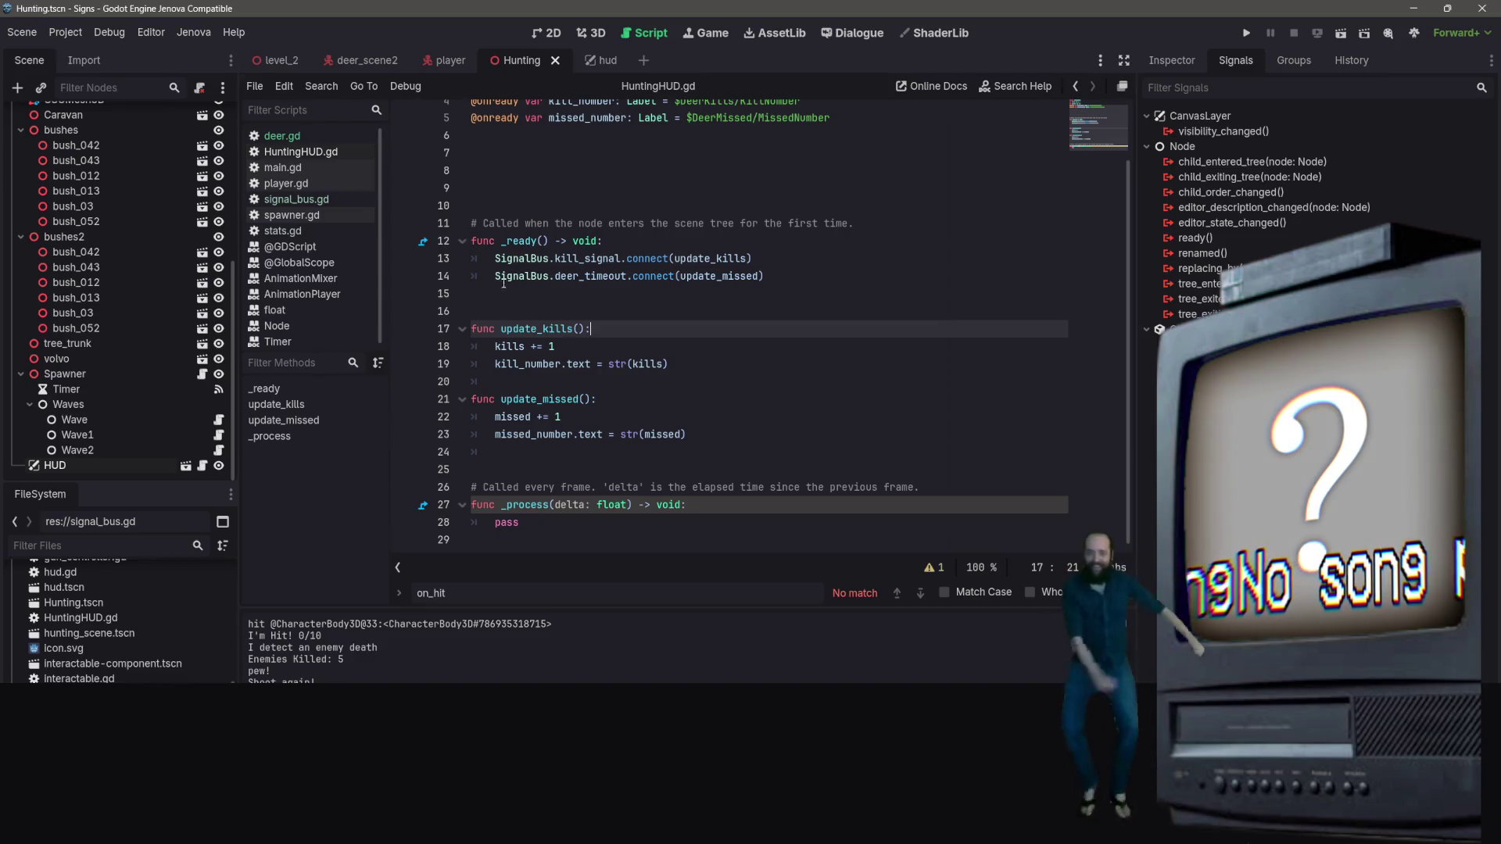
{"action": "left_click", "coordinate": [977, 452]}
{"action": "scroll", "coordinate": [782, 313], "scroll_direction": "up", "scroll_amount": 1}
{"action": "scroll", "coordinate": [781, 312], "scroll_direction": "down", "scroll_amount": 1}
{"action": "scroll", "coordinate": [782, 313], "scroll_direction": "up", "scroll_amount": 1}
{"action": "scroll", "coordinate": [781, 313], "scroll_direction": "down", "scroll_amount": 1}
{"action": "scroll", "coordinate": [781, 313], "scroll_direction": "up", "scroll_amount": 1}
{"action": "scroll", "coordinate": [782, 313], "scroll_direction": "down", "scroll_amount": 1}
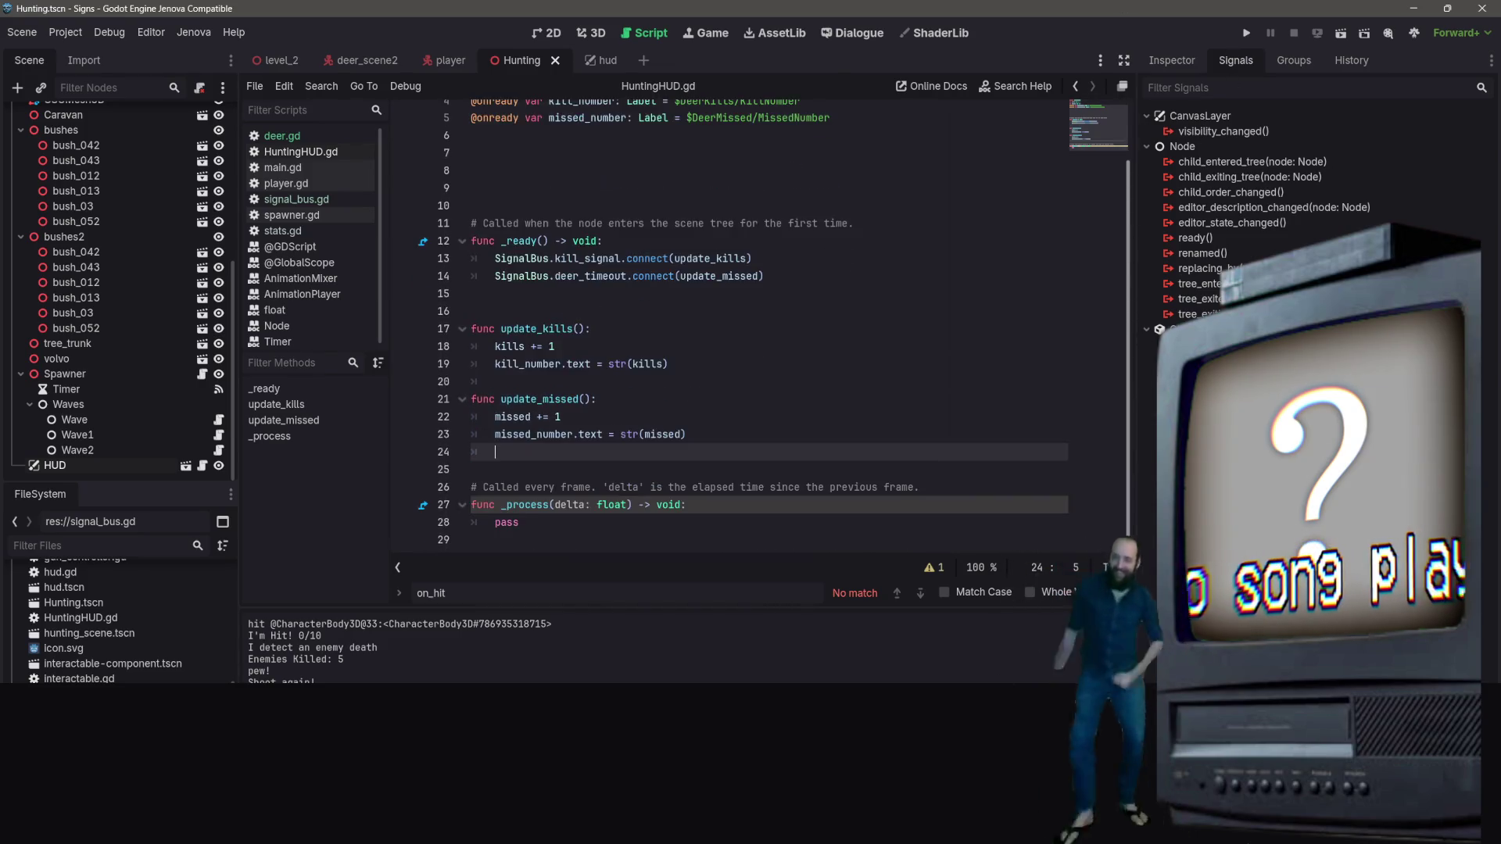
{"action": "scroll", "coordinate": [770, 313], "scroll_direction": "up", "scroll_amount": 2}
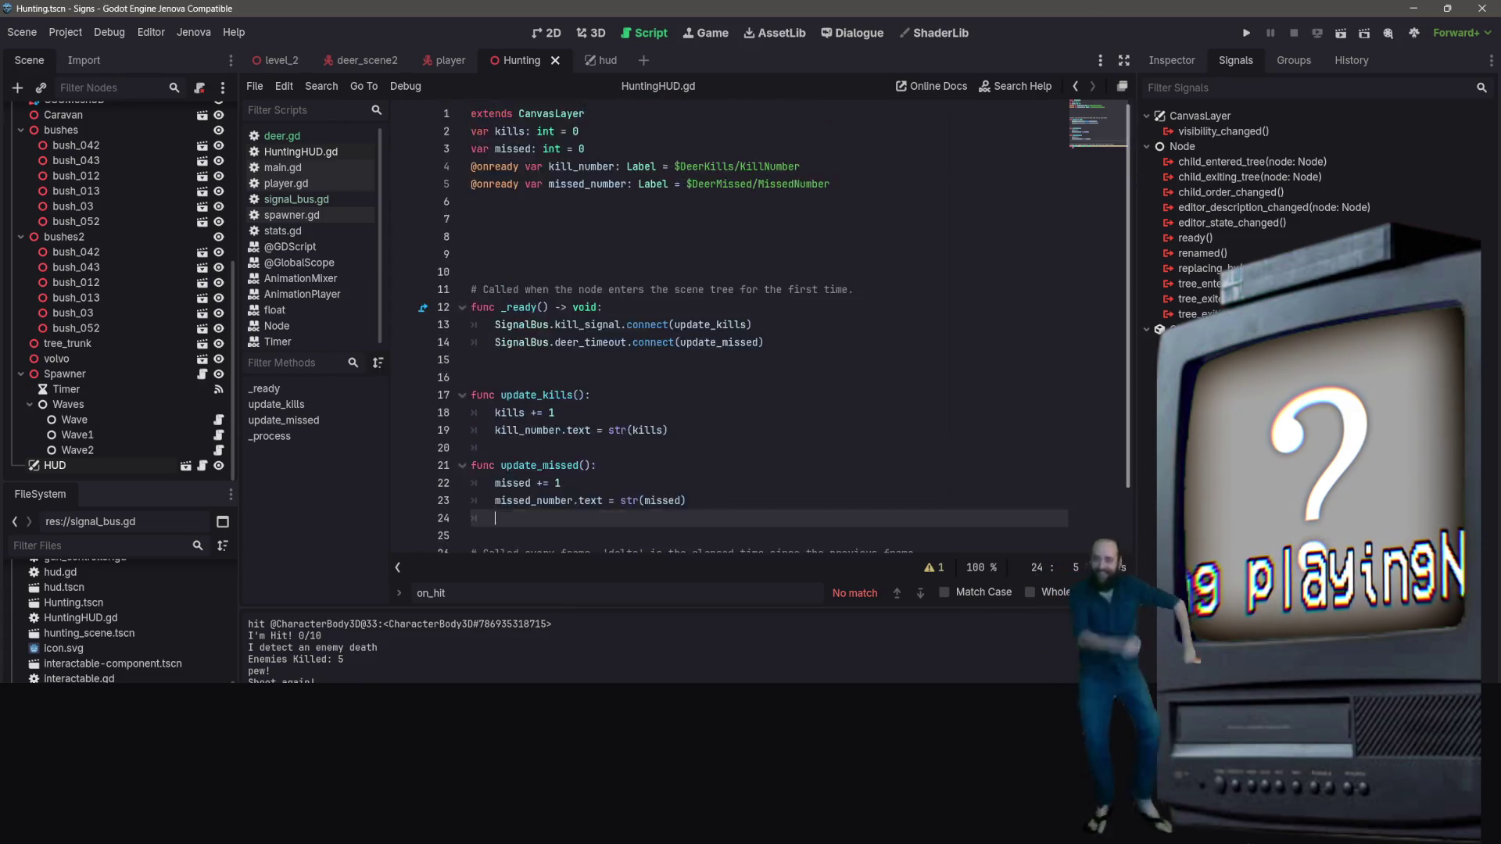
{"action": "scroll", "coordinate": [844, 541], "scroll_direction": "down", "scroll_amount": 2}
{"action": "left_click", "coordinate": [804, 296]}
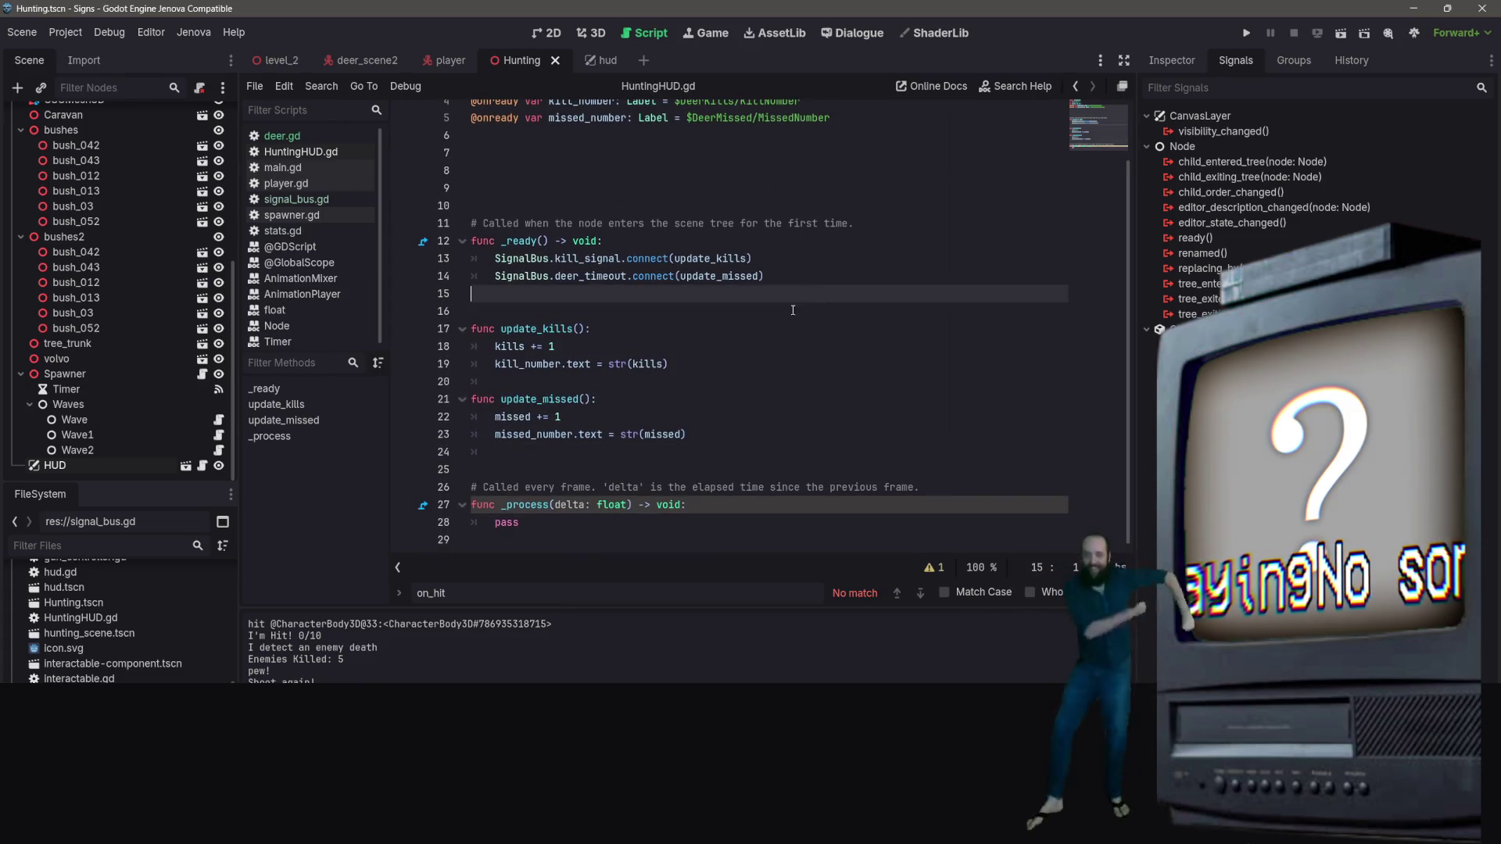